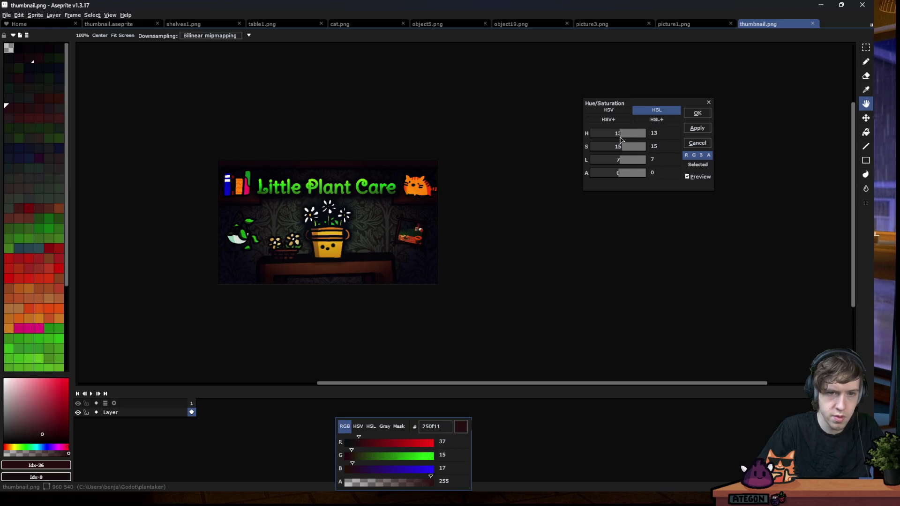
Toggle the Hue/Saturation preview (H 13, S 15, L 7) to compare against the original colours
left_click(686, 177)
left_click(688, 177)
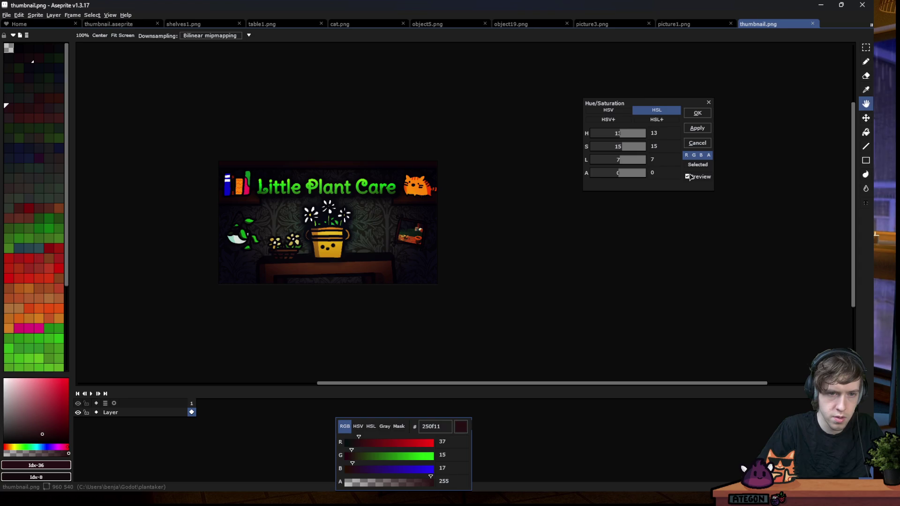
scroll(495, 241, "down", 1)
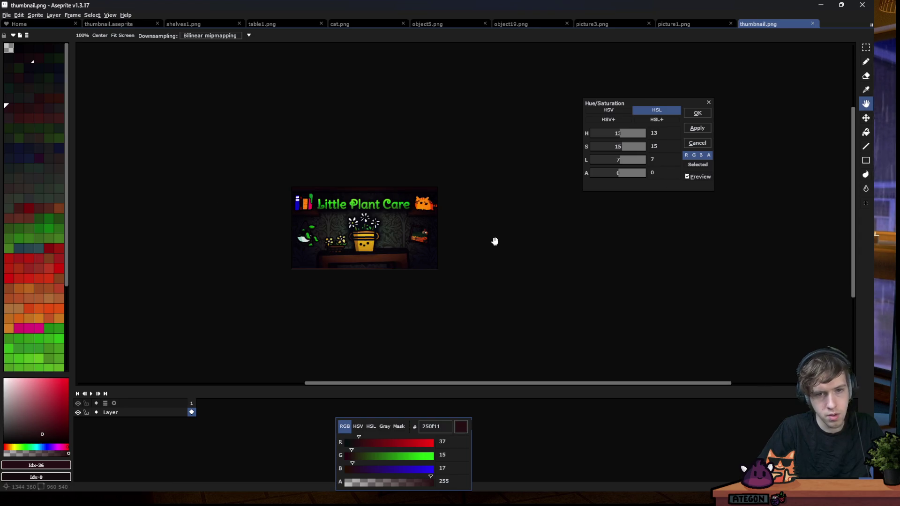
left_click(692, 178)
left_click(687, 177)
left_click(687, 177)
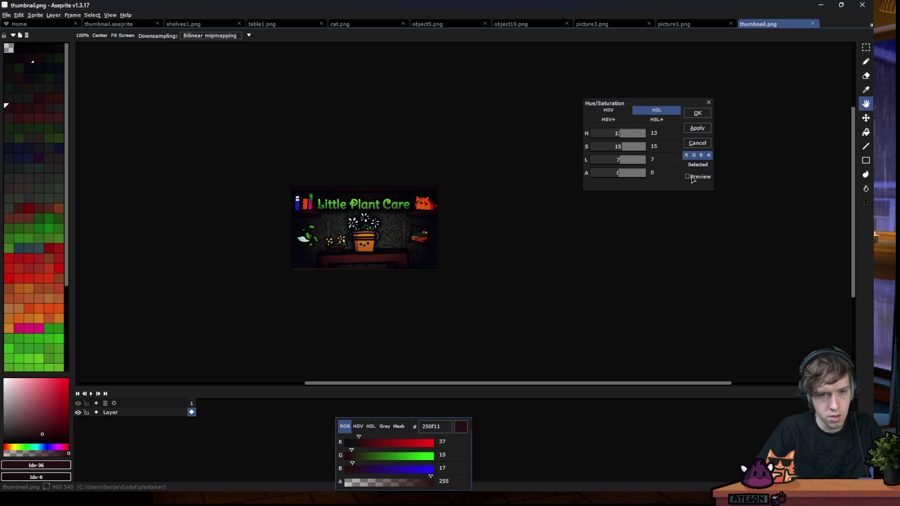
Cancel the Hue/Saturation adjustment and bring up the Edit > Adjustments list
left_click(708, 102)
key("g")
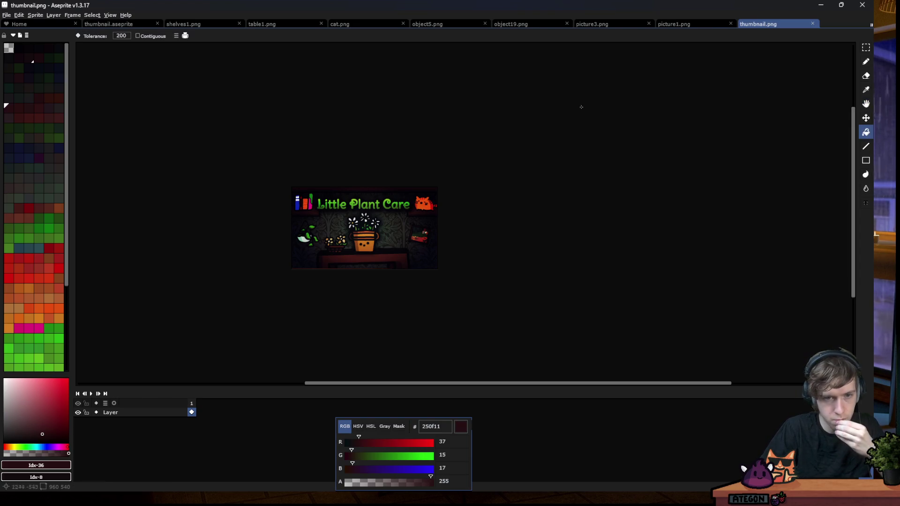
left_click(19, 15)
Open Color Curve and drag its points to steepen the curve and lift the shadows
mouse_move(94, 184)
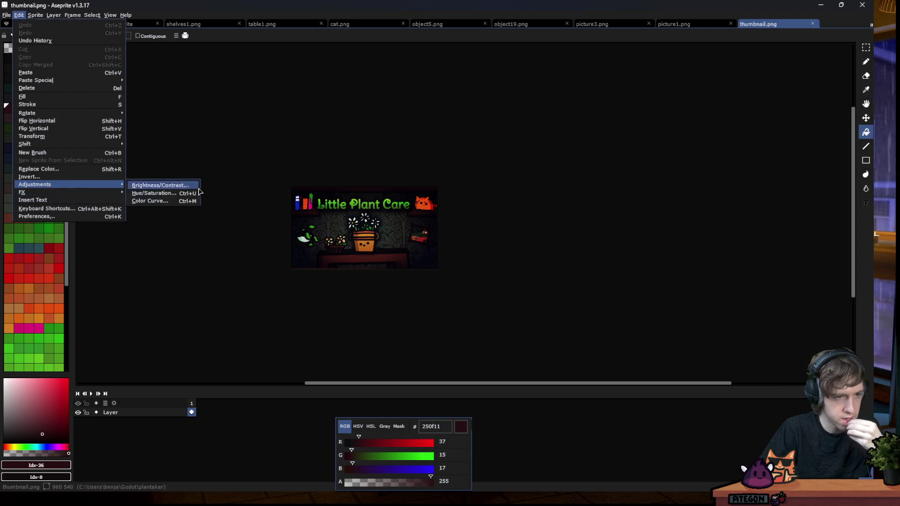
left_click(170, 200)
scroll(275, 229, "up", 1)
key("h")
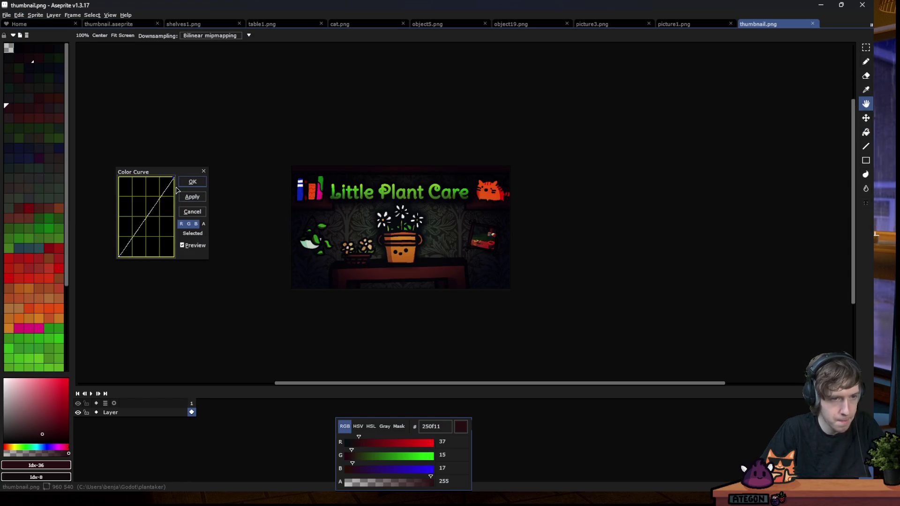
mouse_move(172, 178)
left_mouse_down()
mouse_move(153, 178)
mouse_move(179, 148)
mouse_move(165, 149)
left_mouse_up()
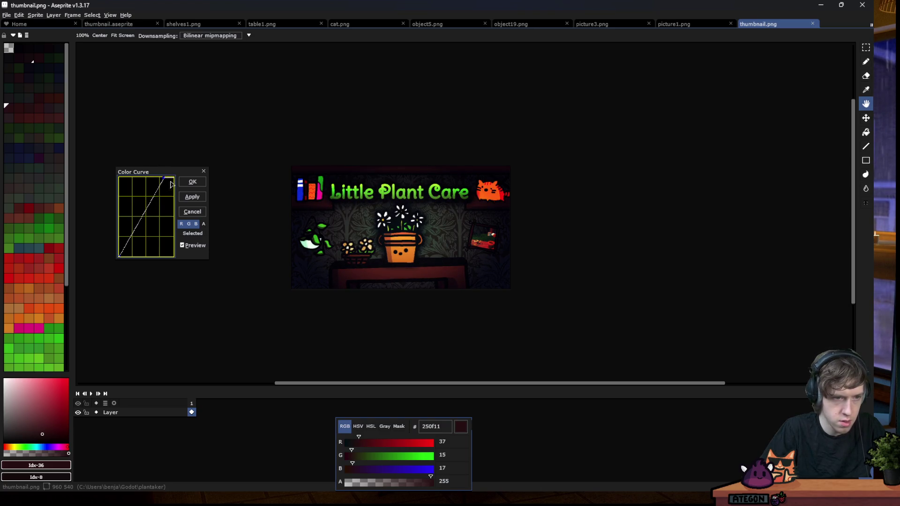
left_click_drag(164, 235, 140, 221)
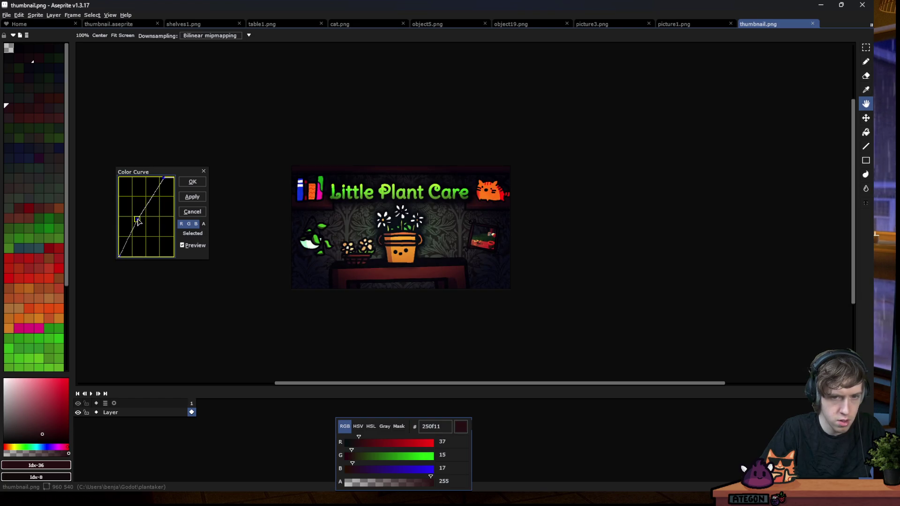
mouse_move(137, 221)
left_mouse_down()
mouse_move(121, 241)
mouse_move(134, 229)
left_mouse_up()
Nudge the curve's top point, compare with the original, and apply the colour curve
left_click(196, 247)
left_click(196, 247)
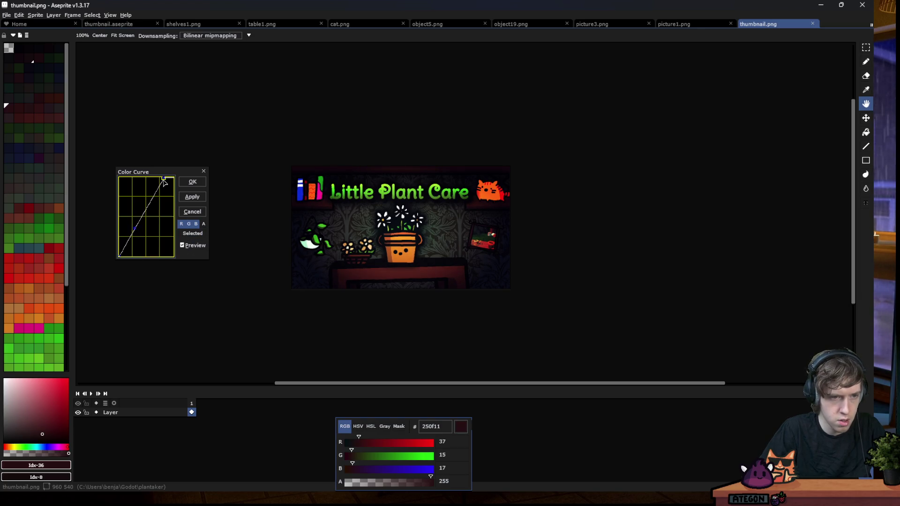
mouse_move(159, 178)
left_mouse_down()
mouse_move(166, 177)
mouse_move(134, 176)
mouse_move(159, 167)
left_mouse_up()
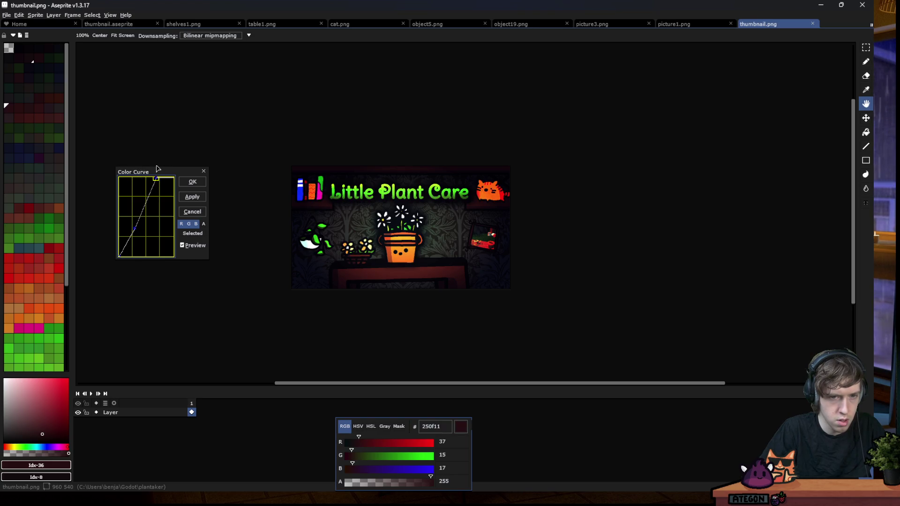
scroll(393, 267, "down", 1)
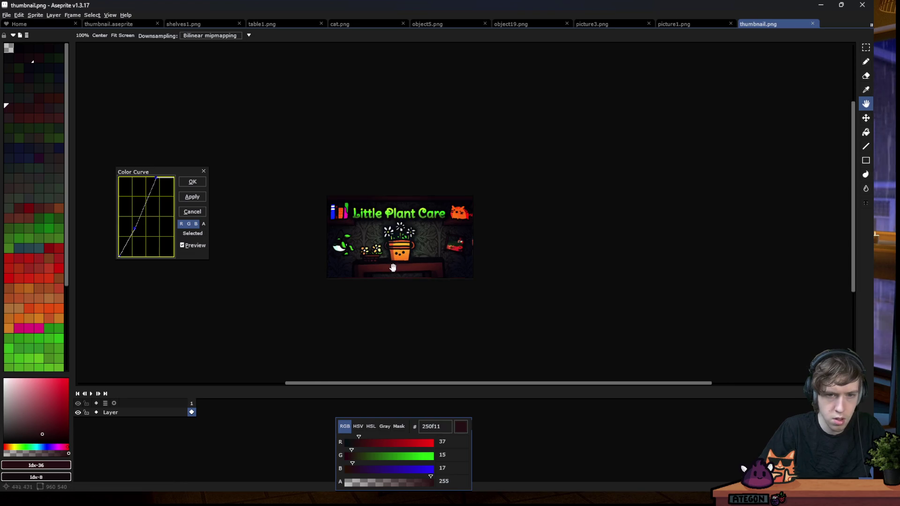
left_click(198, 249)
left_click(199, 250)
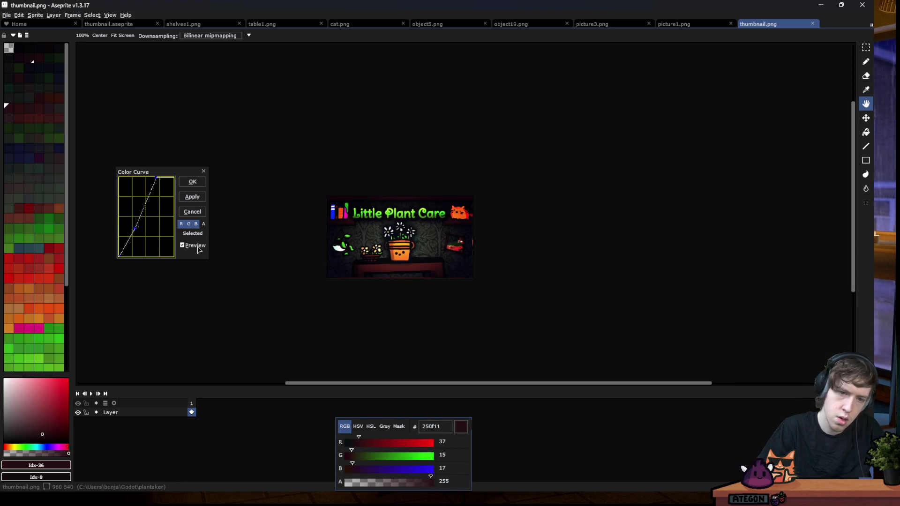
left_click(198, 249)
left_click(198, 250)
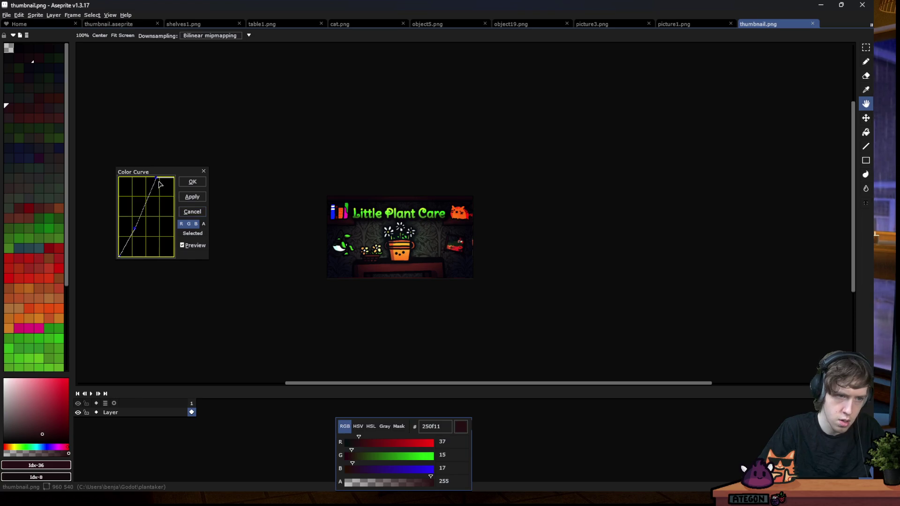
left_click(186, 245)
left_click(187, 246)
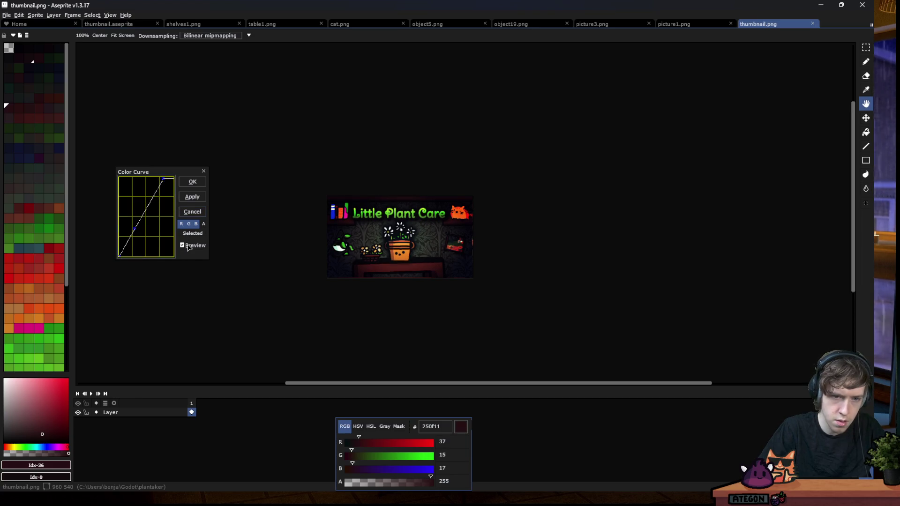
left_click(185, 186)
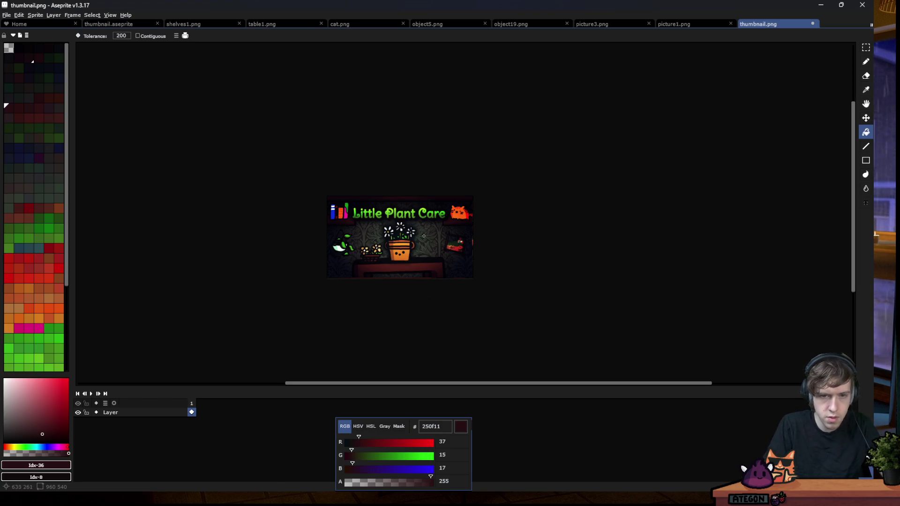
Add a new layer above the thumbnail and pick the off-white swatch from a preset palette
scroll(424, 236, "up", 1)
scroll(418, 246, "down", 1)
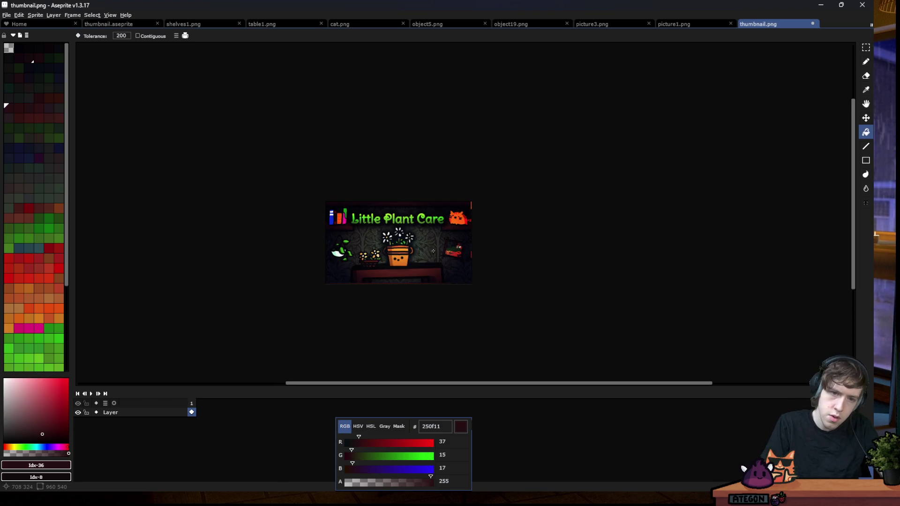
scroll(419, 240, "up", 1)
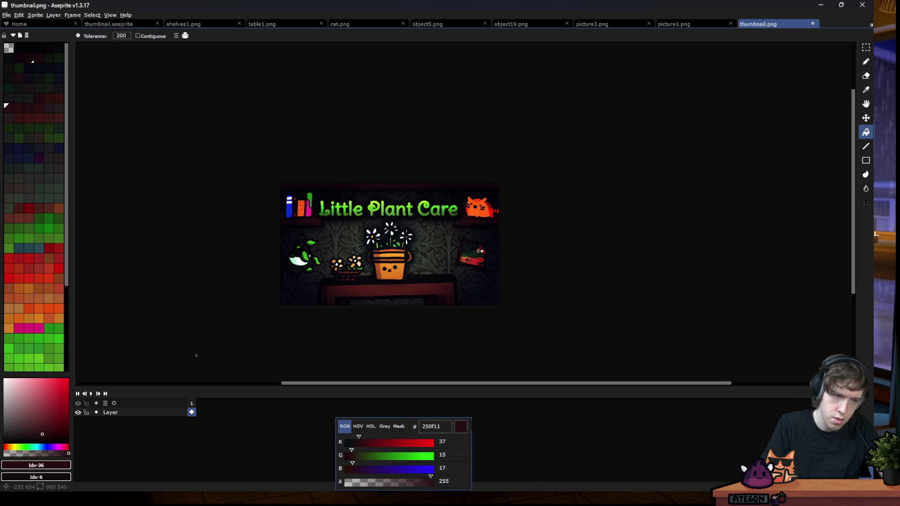
scroll(407, 233, "up", 1)
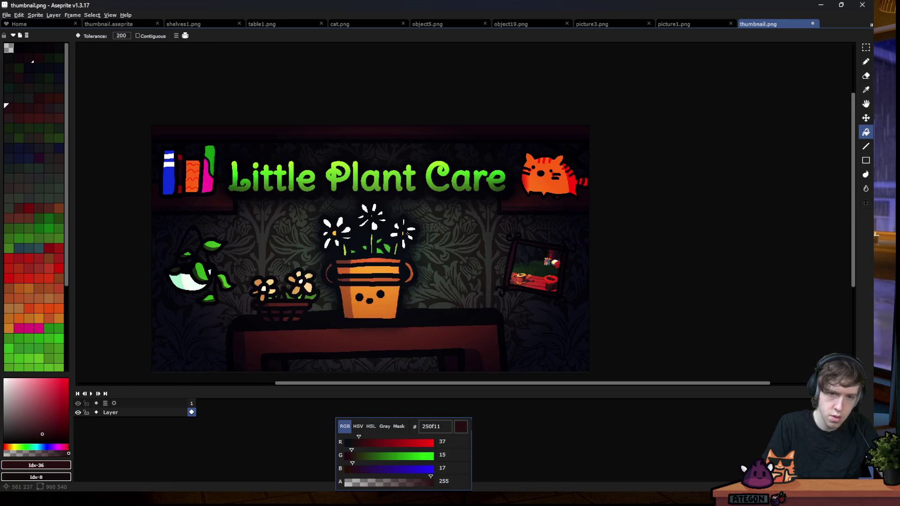
key("shift+n")
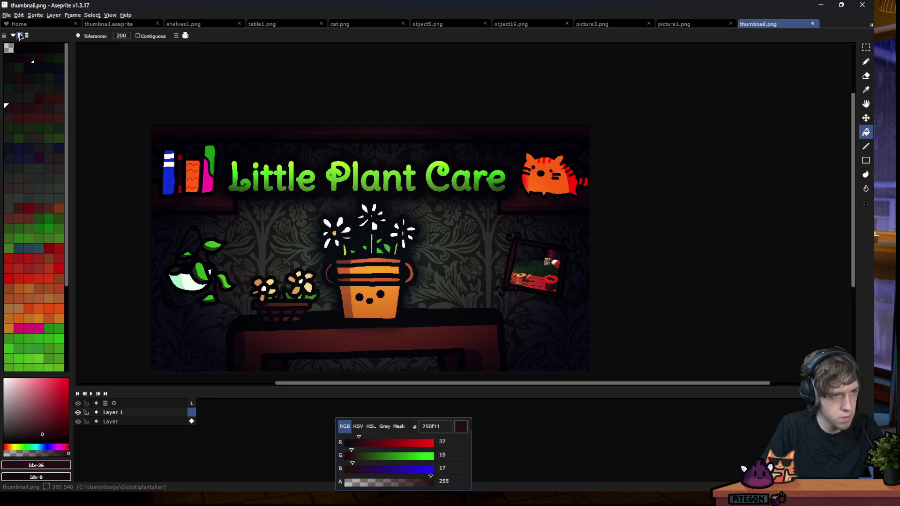
left_click(20, 36)
double_click(39, 93)
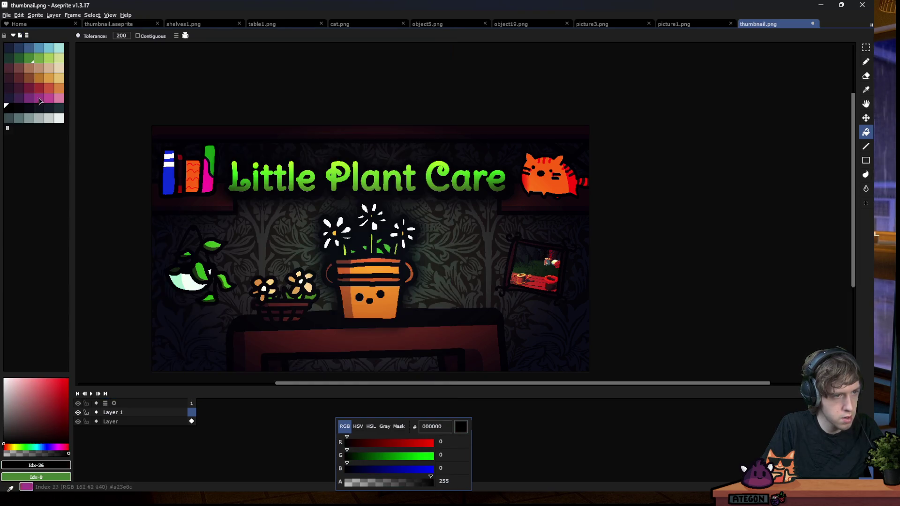
left_click(59, 118)
Draw thick off-white lines down the image's left edge and along the bottom edge
key("l")
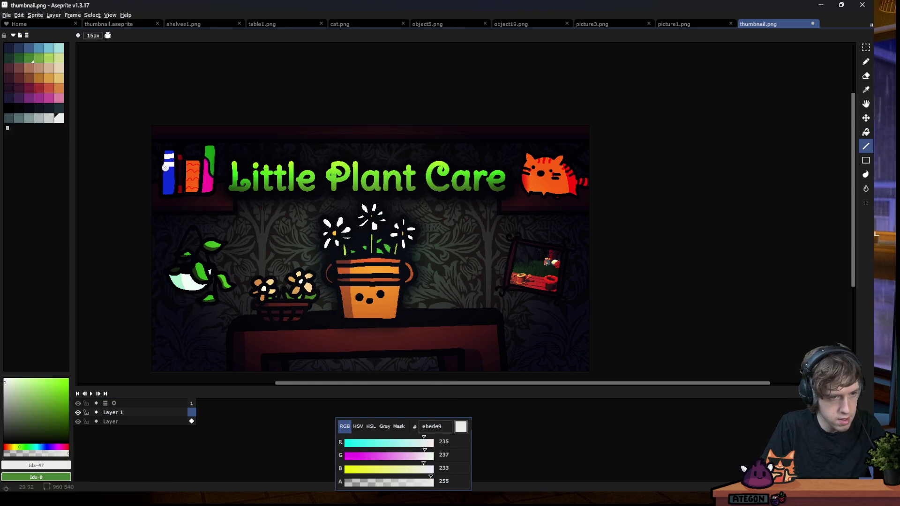
left_click_drag(170, 141, 168, 280)
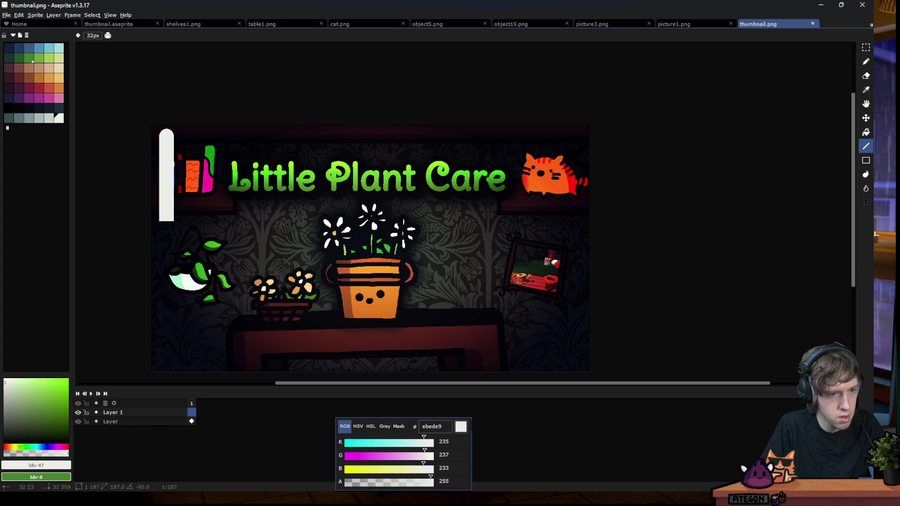
scroll(214, 189, "down", 1)
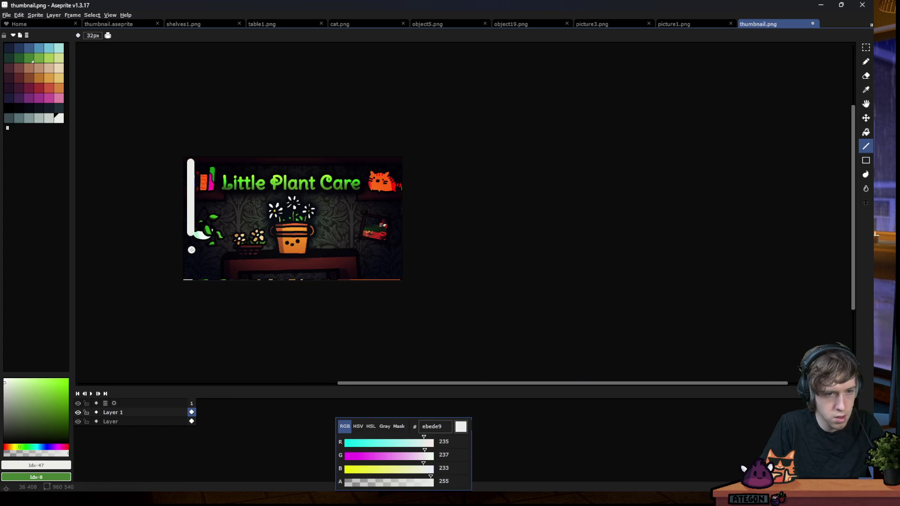
mouse_move(210, 271)
left_mouse_down()
mouse_move(361, 270)
mouse_move(388, 224)
mouse_move(384, 171)
mouse_move(202, 170)
left_mouse_up()
double_click(121, 412)
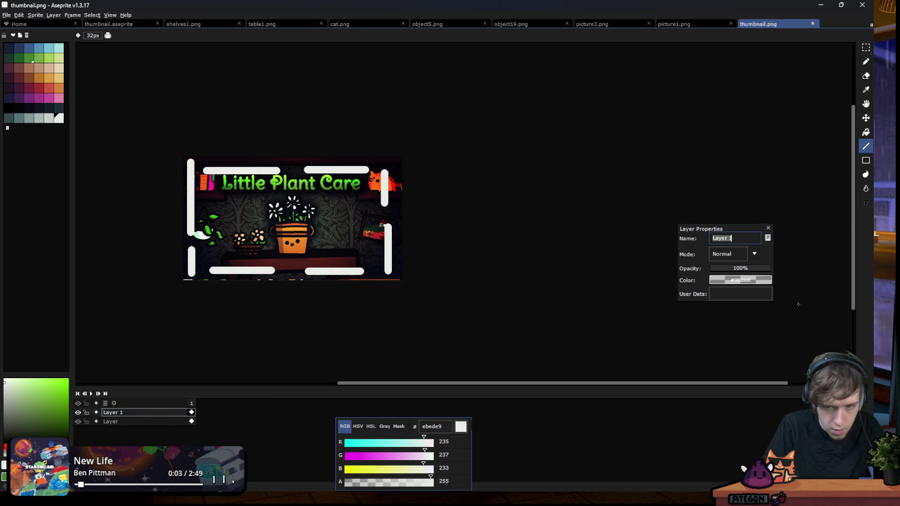
Set Layer 1's blend mode to Overlay
left_click(729, 255)
left_click(717, 327)
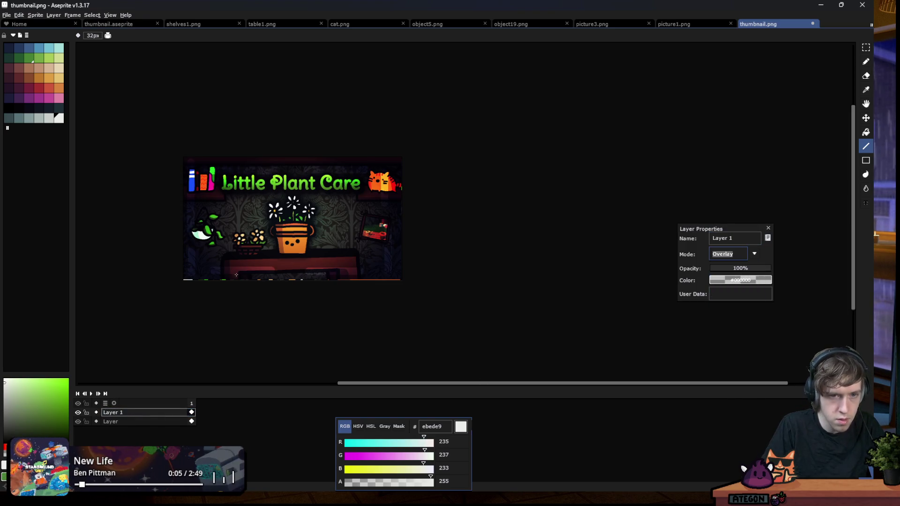
scroll(268, 270, "down", 1)
scroll(250, 212, "up", 1)
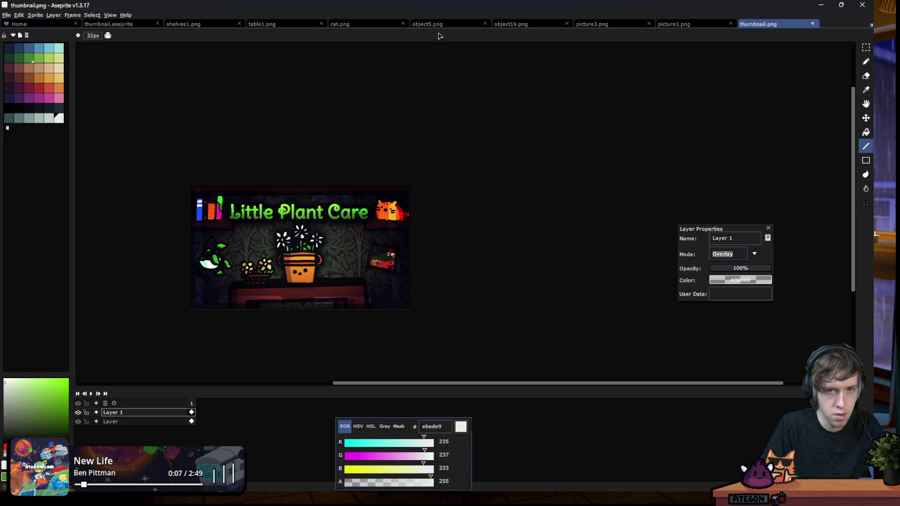
Draw a 40px rectangle over part of the thumbnail on the Overlay layer
key("m")
scroll(206, 184, "up", 3)
left_click(865, 160)
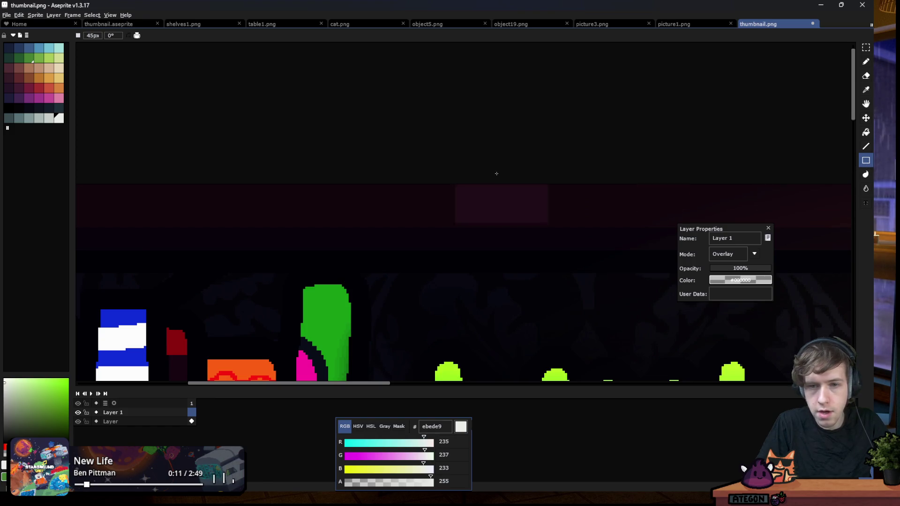
scroll(485, 185, "down", 1)
key("minus")
key("minus")
key("minus")
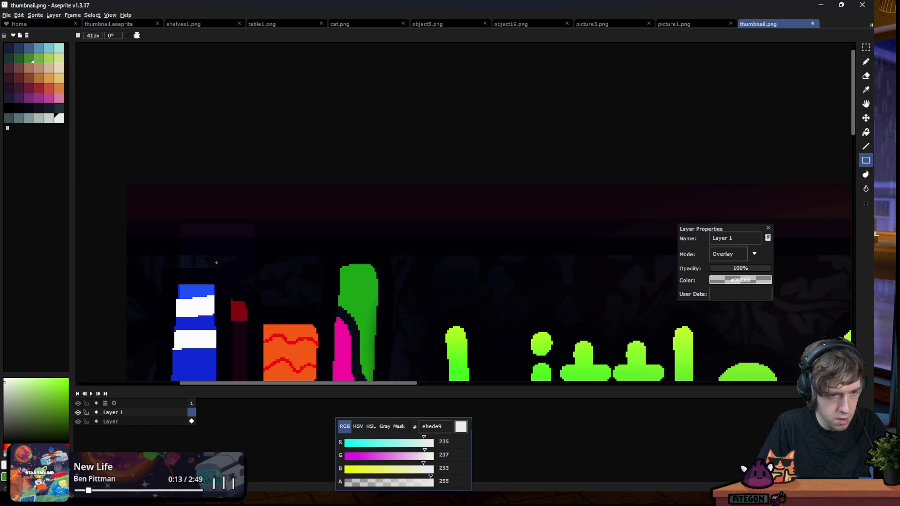
mouse_move(221, 272)
left_mouse_down()
mouse_move(858, 229)
mouse_move(358, 99)
left_mouse_up()
Make a rectangular selection around the cat
scroll(372, 169, "down", 2)
scroll(372, 170, "down", 2)
scroll(372, 169, "up", 2)
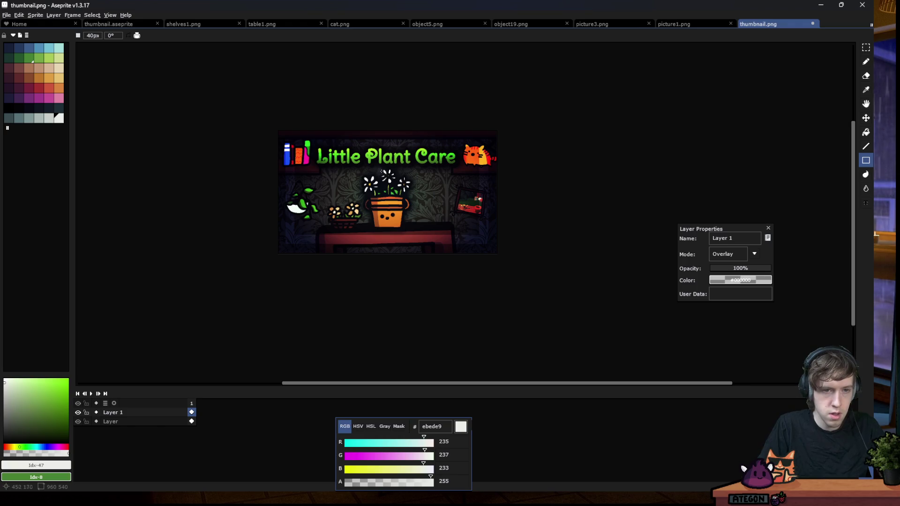
scroll(375, 196, "down", 1)
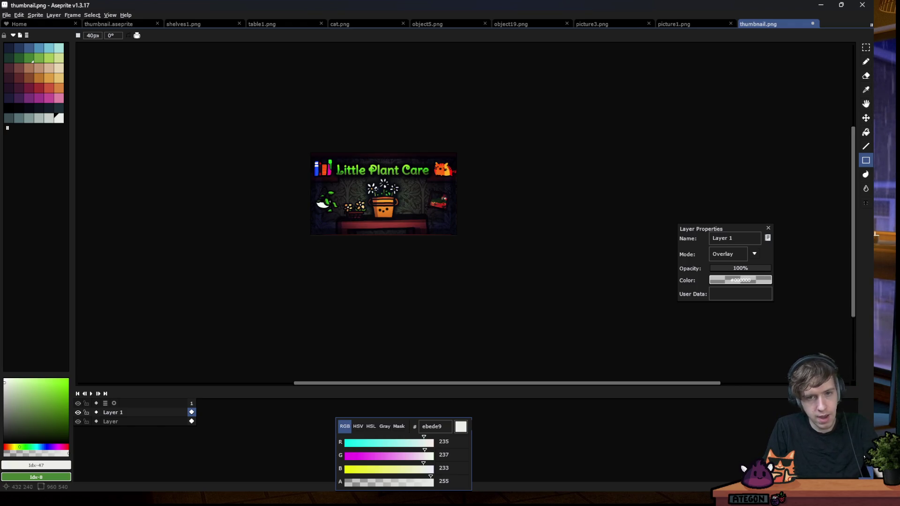
scroll(451, 173, "up", 3)
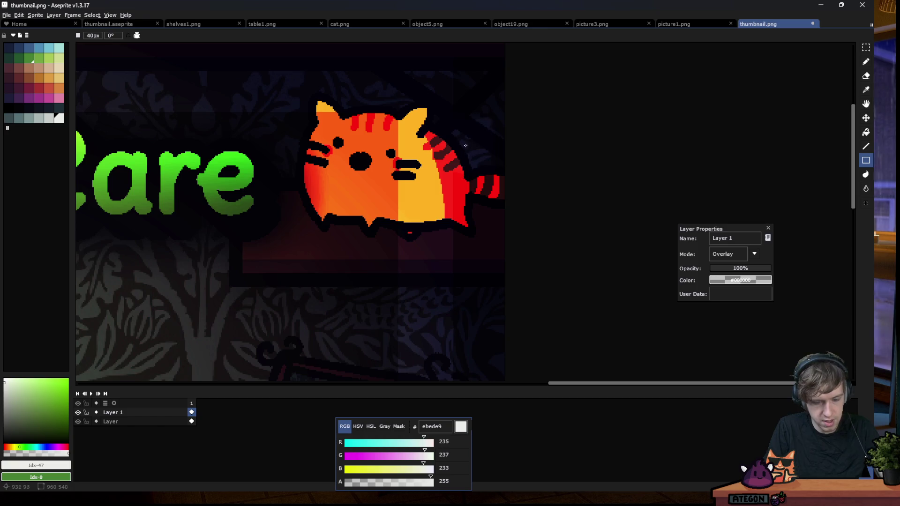
key("m")
left_click_drag(392, 98, 504, 237)
scroll(516, 219, "down", 3)
Zoom in and draw a rectangle across the whole thumbnail on Overlay Layer 1
scroll(516, 218, "down", 1)
scroll(509, 234, "down", 1)
scroll(431, 217, "up", 1)
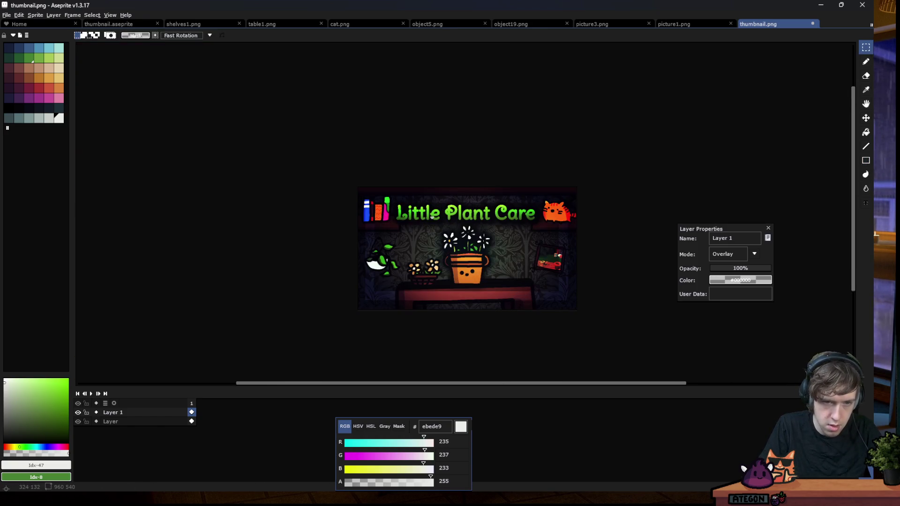
scroll(365, 215, "up", 1)
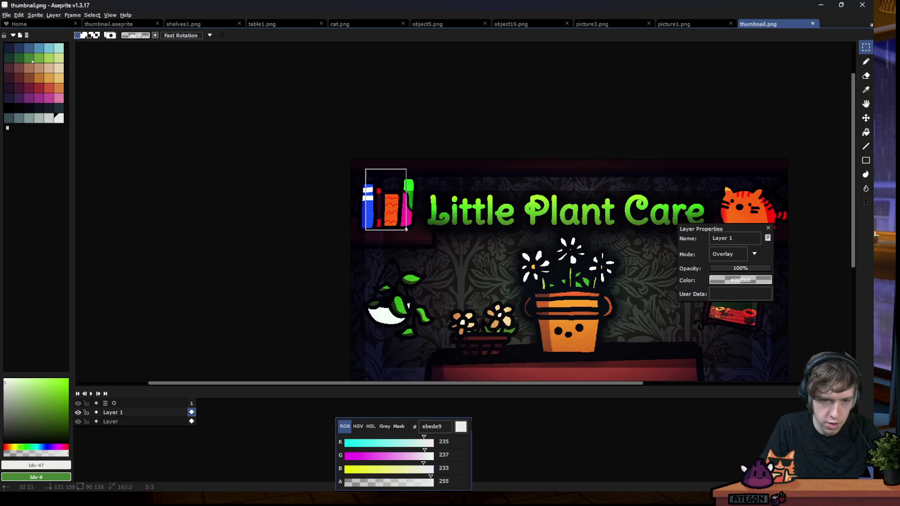
scroll(361, 243, "down", 2)
scroll(361, 244, "down", 1)
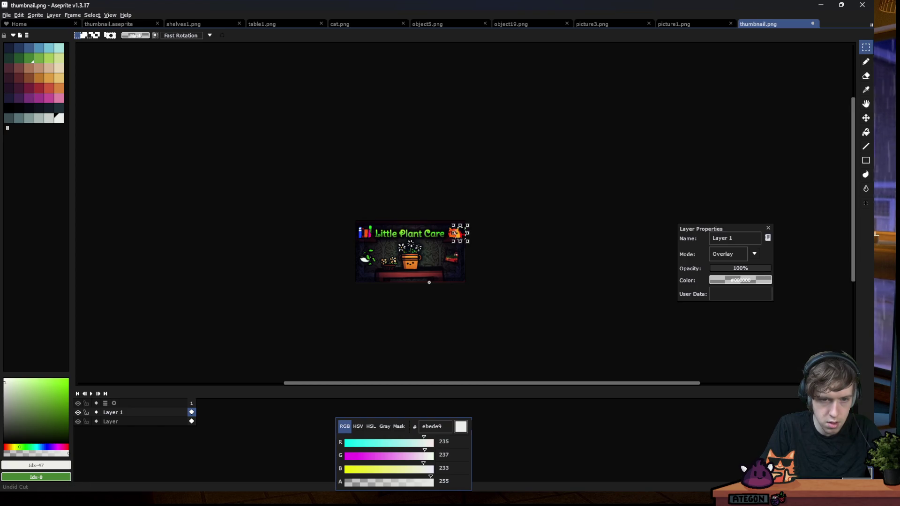
scroll(349, 217, "up", 2)
scroll(349, 216, "up", 2)
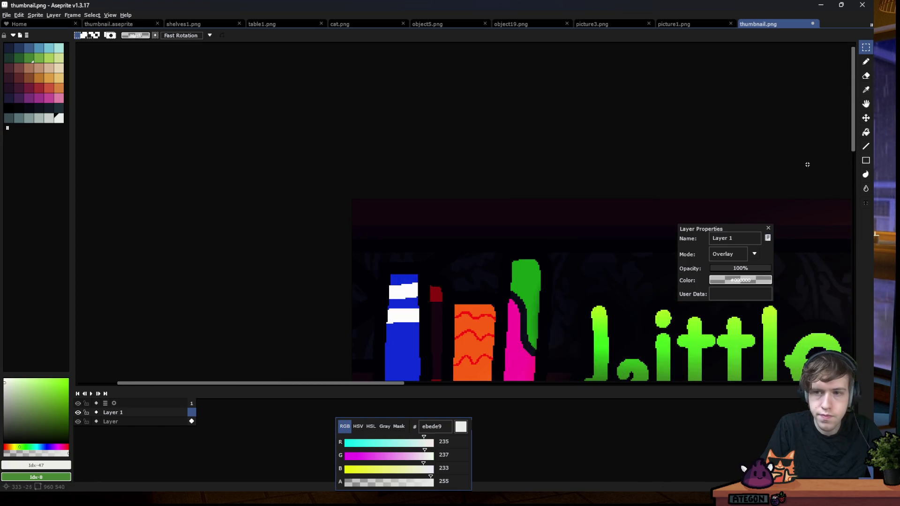
left_click(867, 162)
scroll(413, 259, "up", 1)
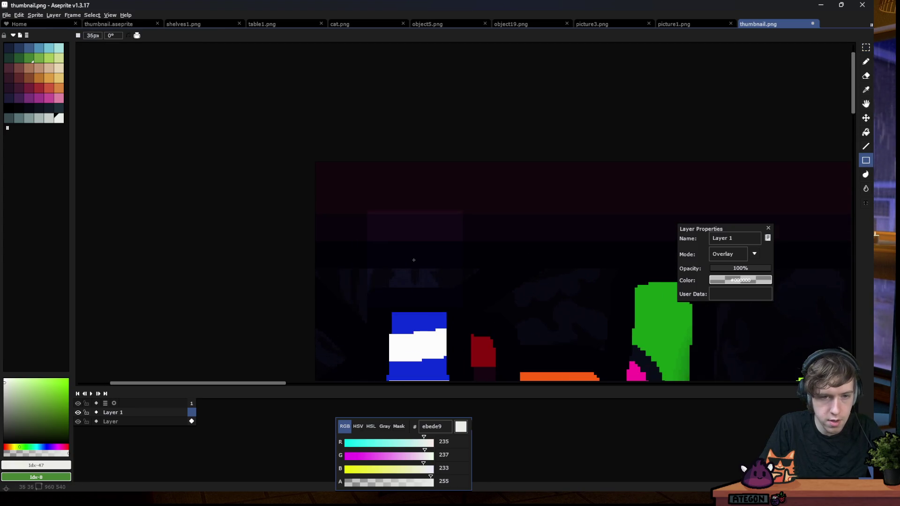
mouse_move(433, 265)
left_mouse_down()
mouse_move(307, 103)
mouse_move(340, 88)
mouse_move(415, 180)
left_mouse_up()
scroll(414, 180, "down", 4)
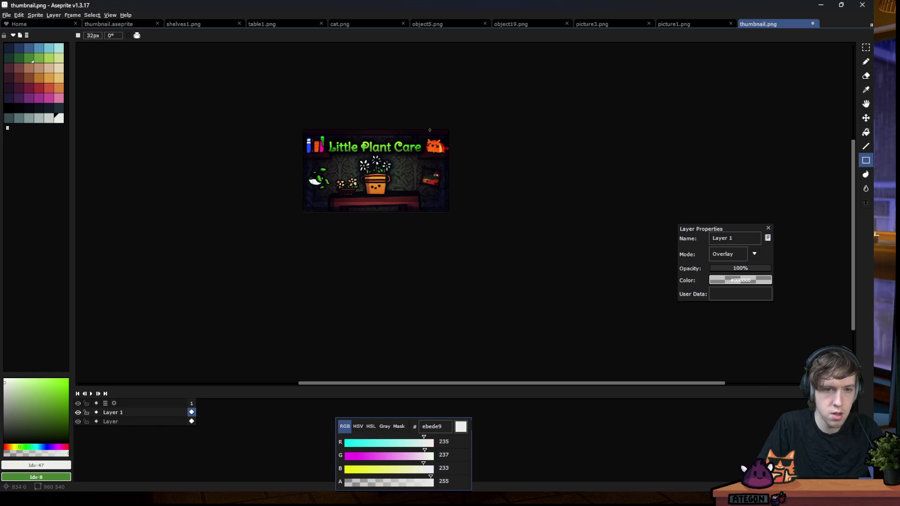
scroll(429, 129, "up", 2)
scroll(429, 130, "up", 2)
On the base layer, try Magic Wand selections of the cat at tolerance 100, then clear them
key("w")
key("Down")
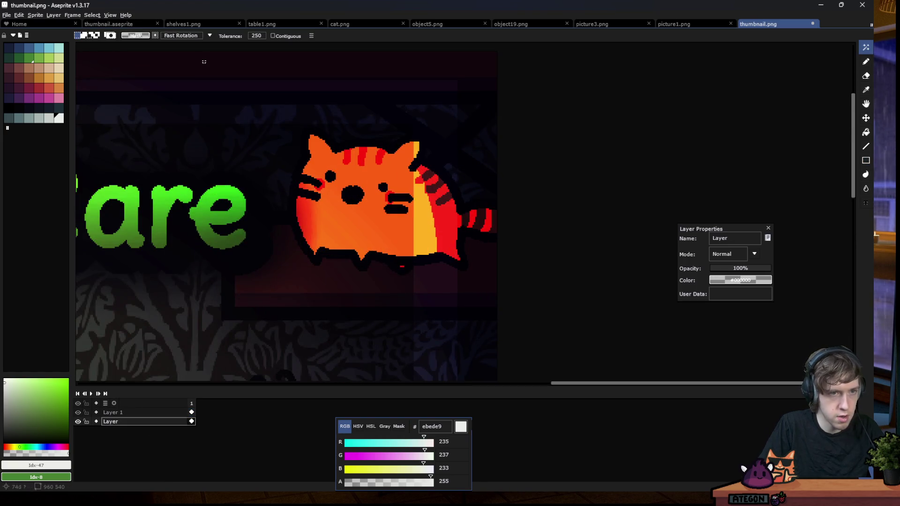
type("00")
key("Return")
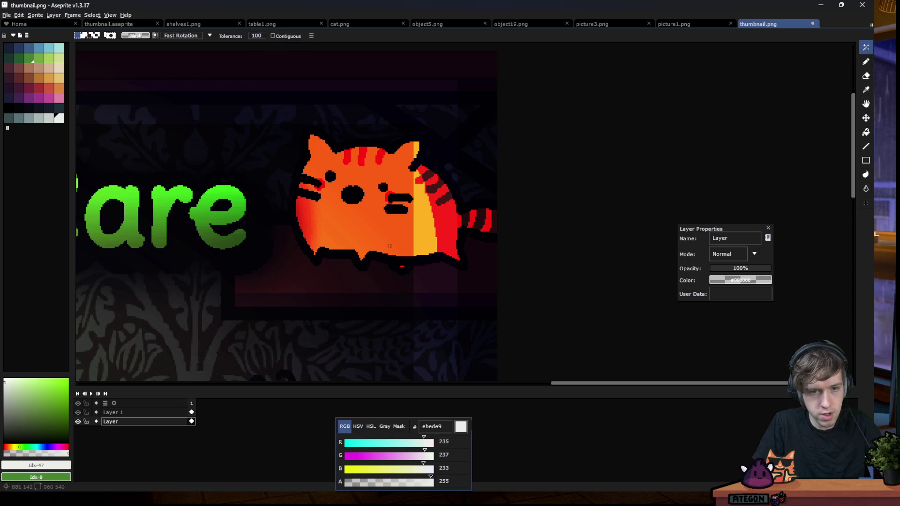
scroll(485, 207, "down", 5)
left_click(486, 207)
scroll(429, 188, "up", 3)
left_click(273, 36)
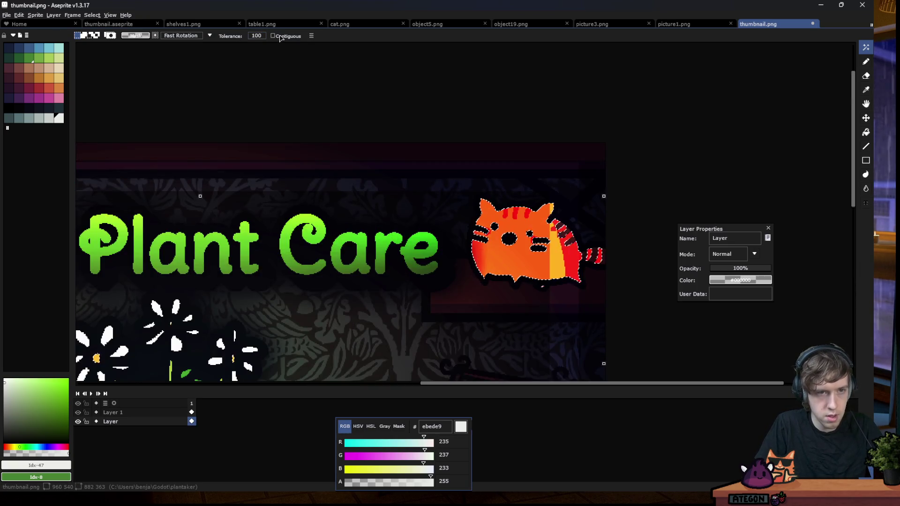
scroll(483, 206, "up", 1)
scroll(482, 207, "up", 1)
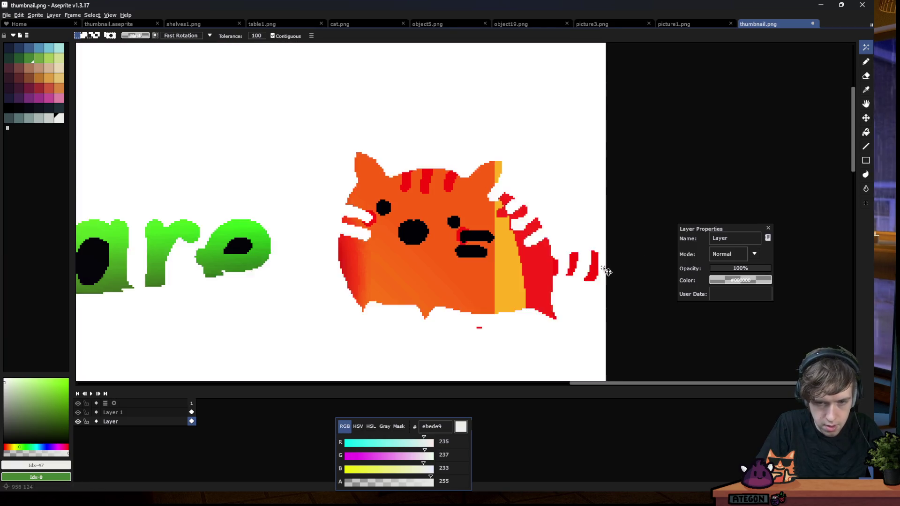
left_click(600, 150)
left_click(638, 230)
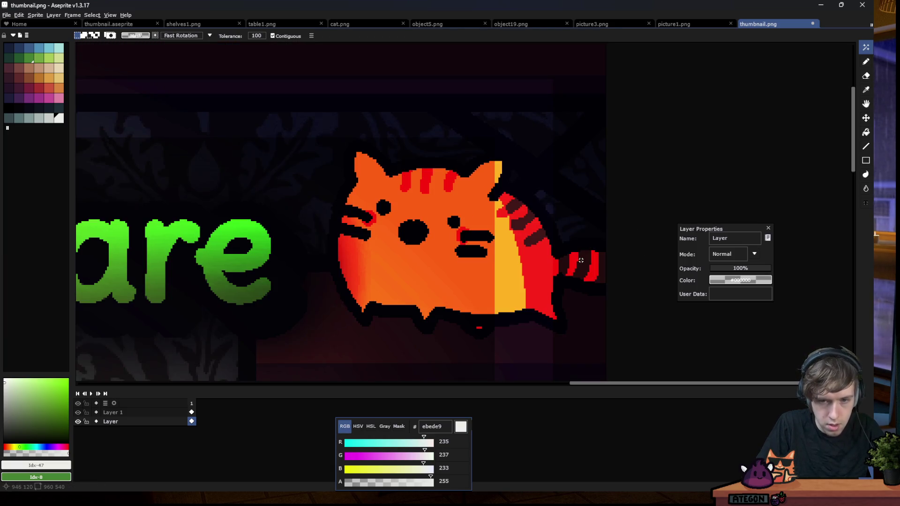
Set Magic Wand tolerance to 20 with Contiguous off and select the cat's orange areas
left_click(257, 36)
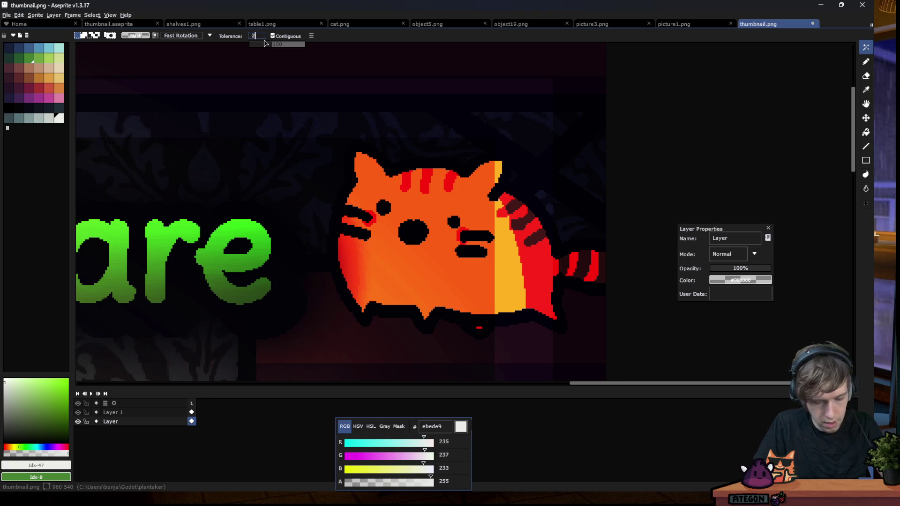
type("20")
key("Return")
left_click(545, 244)
left_click(273, 36)
left_click(412, 272)
left_click(528, 149)
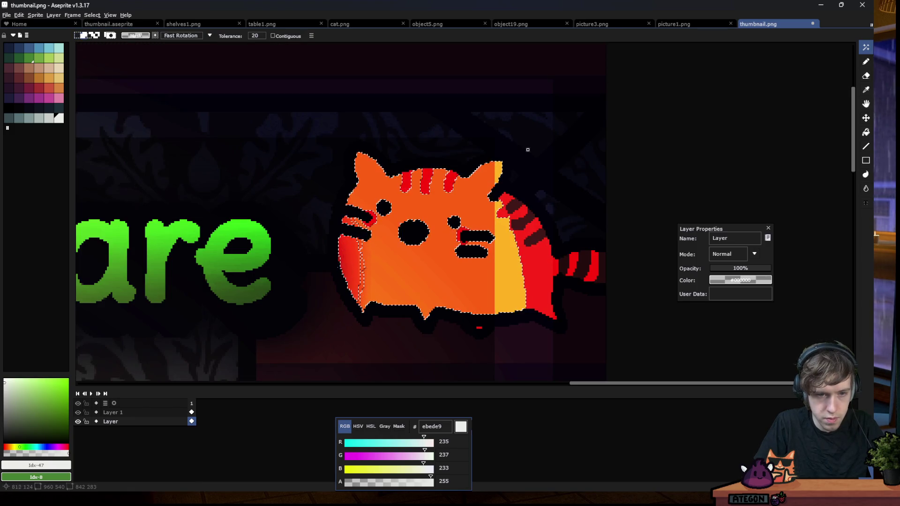
scroll(381, 170, "down", 3)
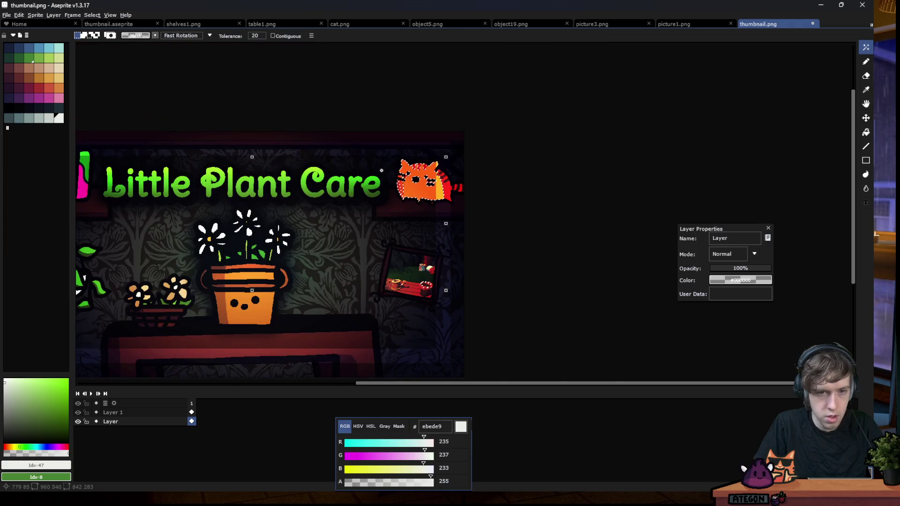
scroll(445, 174, "up", 2)
scroll(445, 175, "up", 1)
Add the cat's red stripes and the dark background regions to the selection
key("m")
key("w")
scroll(450, 206, "up", 1)
left_click(427, 152, "shift")
left_click(428, 152, "shift")
scroll(460, 180, "down", 4)
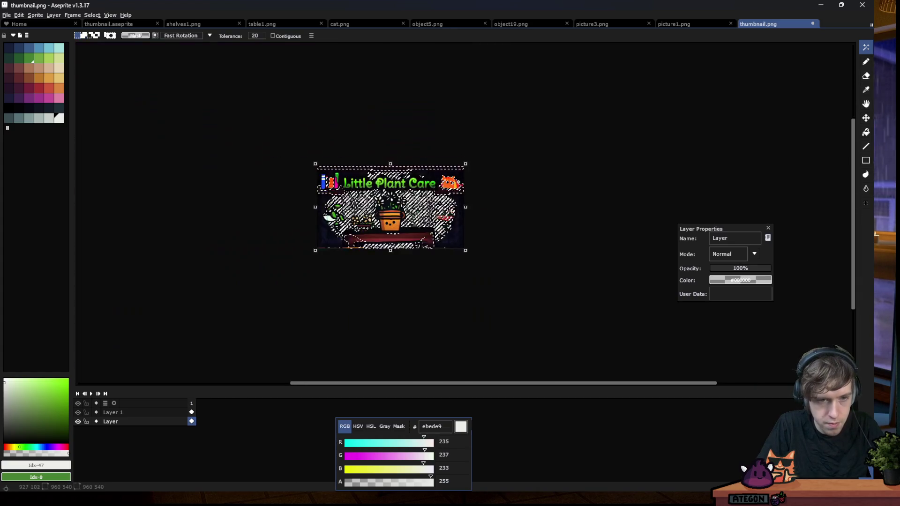
scroll(460, 180, "up", 2)
left_click(165, 412)
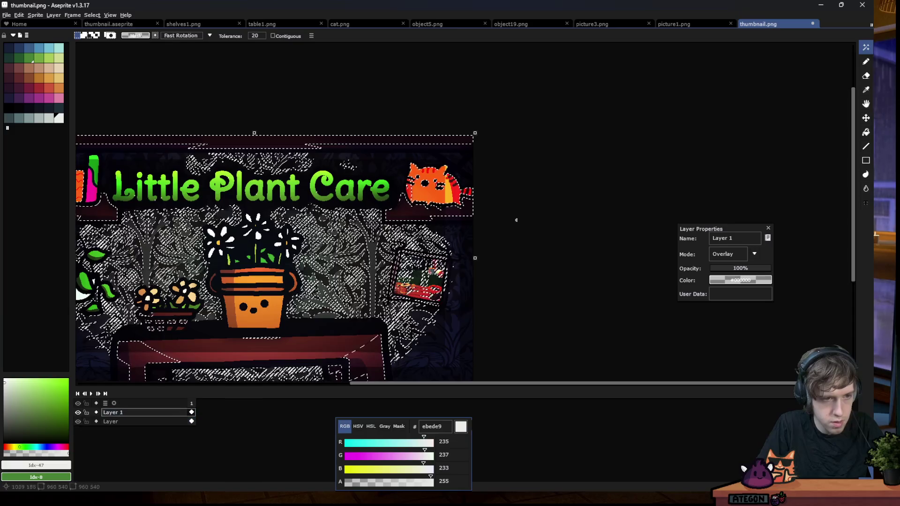
scroll(504, 226, "down", 2)
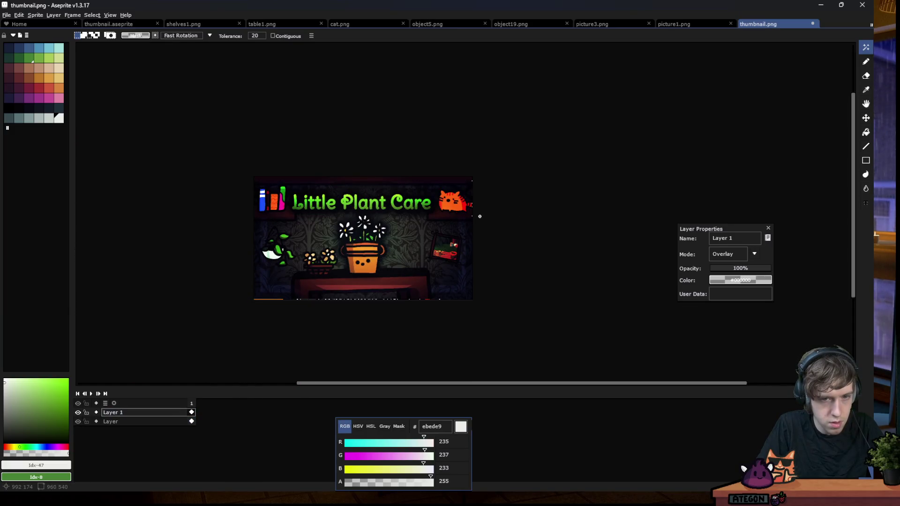
scroll(483, 216, "up", 4)
key("alt+Down")
scroll(466, 150, "up", 2)
Set the Eraser to 15px and erase the yellow highlight on the cat's ear on Layer 1
key("e")
scroll(286, 146, "up", 2)
key("minus")
key("minus")
key("minus")
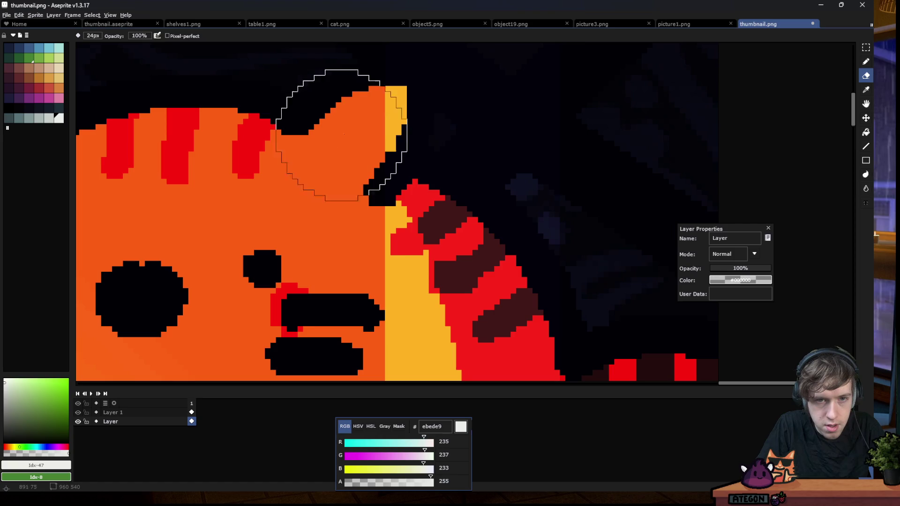
left_click(382, 122)
key("ctrl+z")
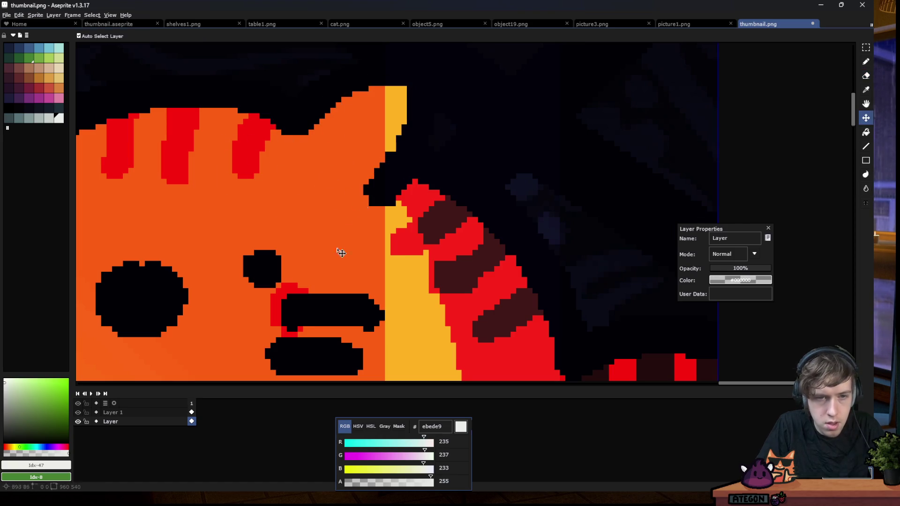
key("alt+Up")
left_click_drag(381, 110, 393, 140)
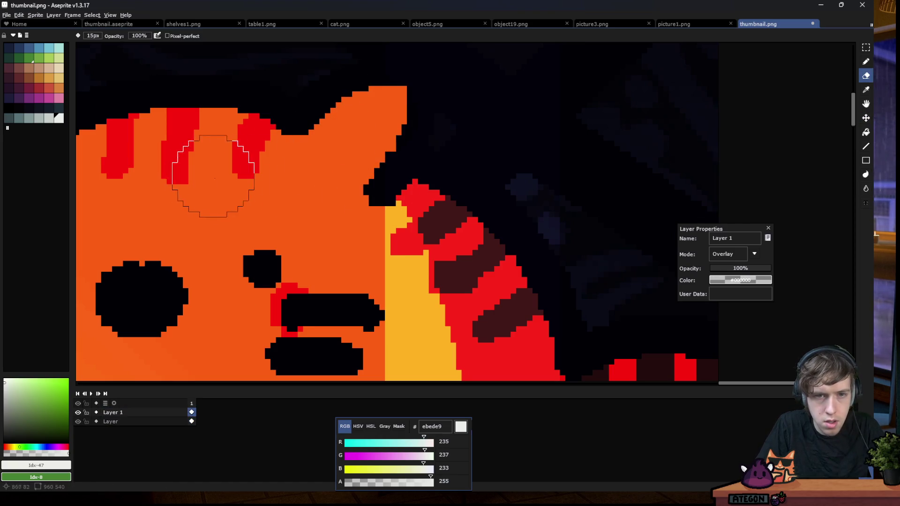
Erase the overlay's yellow highlights across the cat's side band
left_click_drag(391, 204, 538, 375)
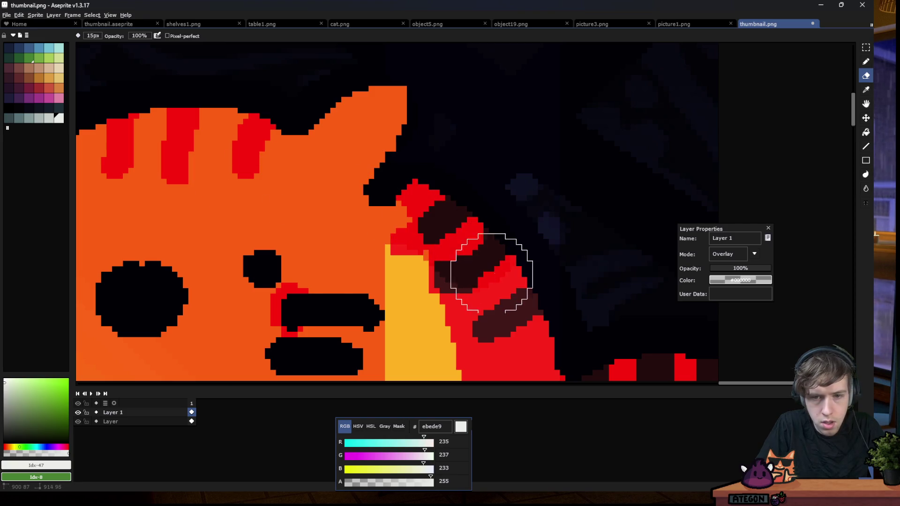
scroll(466, 291, "down", 2)
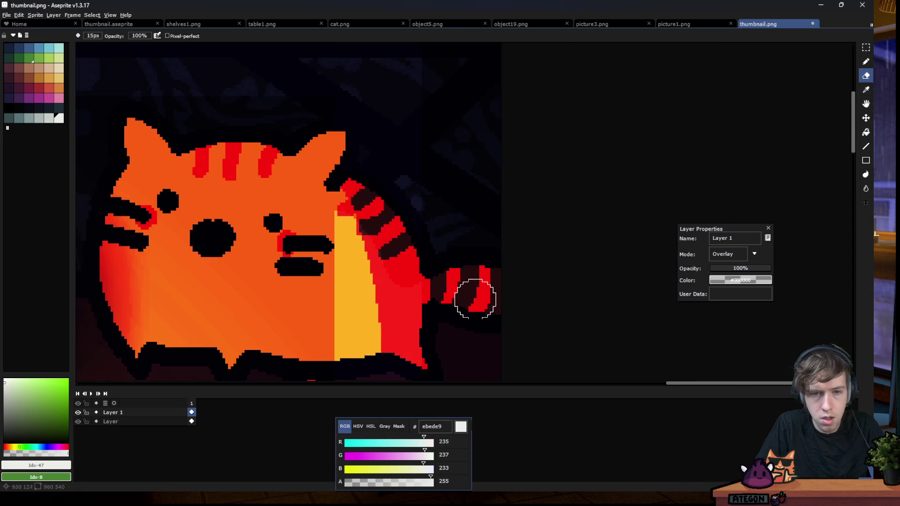
scroll(432, 281, "up", 3)
scroll(150, 141, "down", 3)
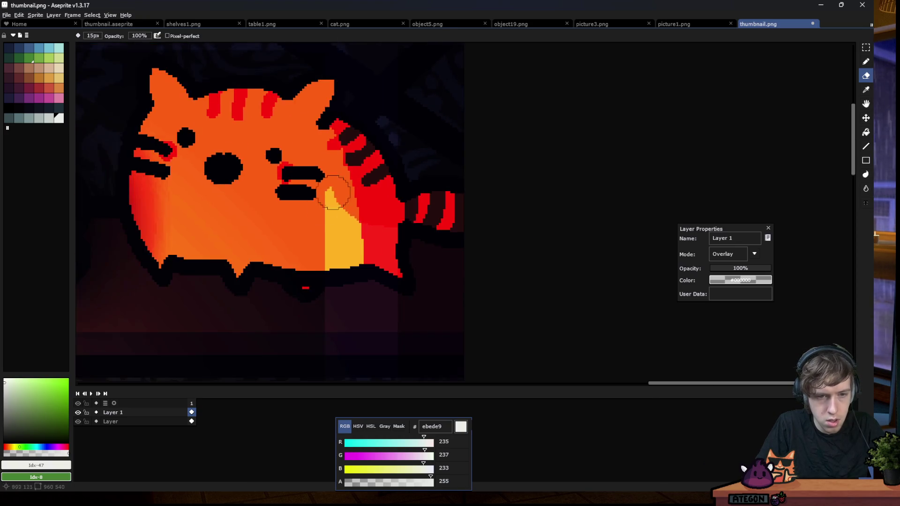
scroll(332, 256, "up", 2)
left_click_drag(327, 275, 430, 200)
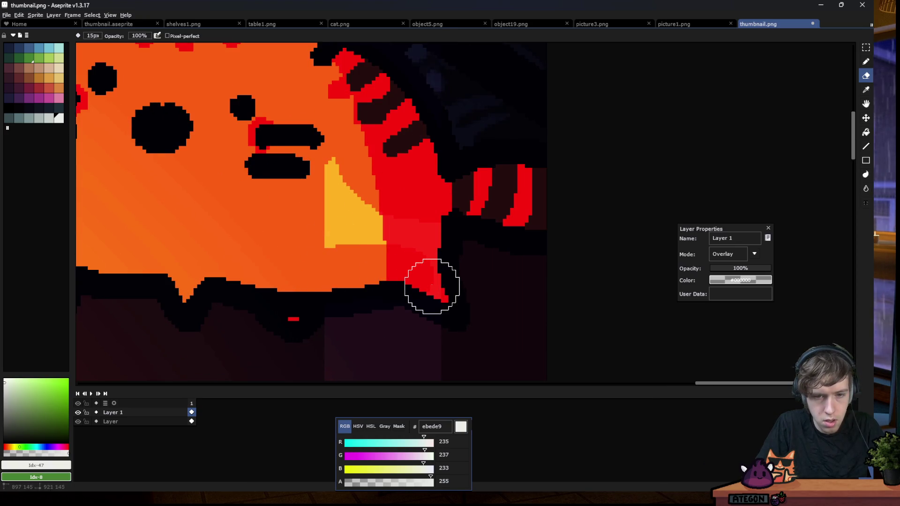
left_click_drag(370, 234, 345, 180)
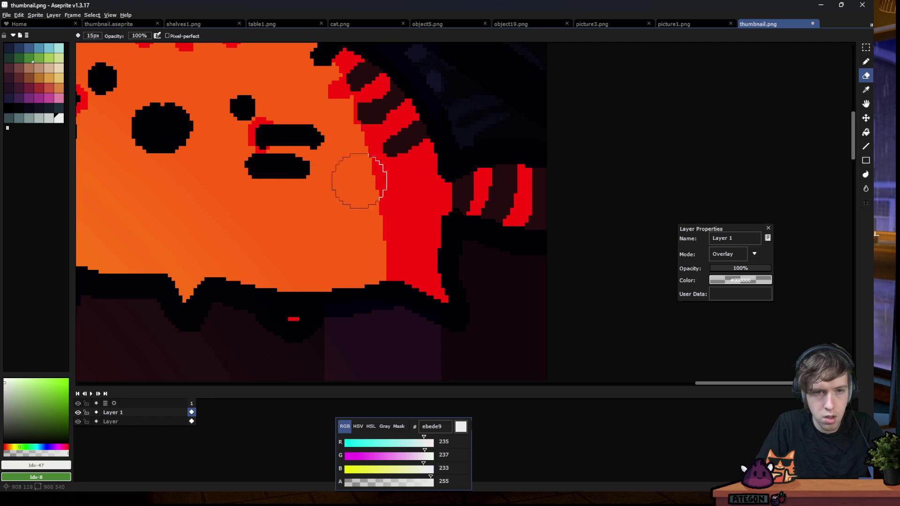
scroll(391, 231, "down", 2)
scroll(421, 200, "down", 1)
scroll(421, 200, "down", 1)
scroll(427, 216, "down", 1)
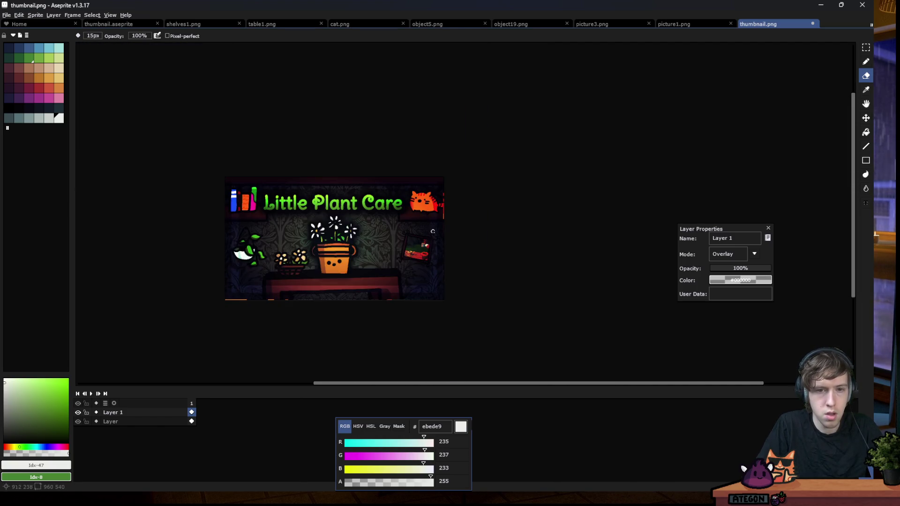
Erase the overlay highlights from the blue and red book tops, green bottle top and blue book
scroll(230, 203, "up", 3)
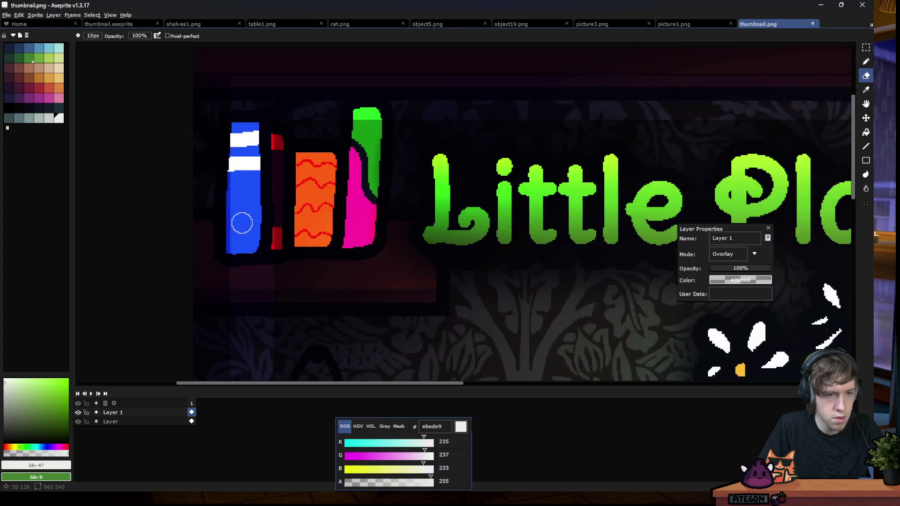
scroll(239, 215, "up", 2)
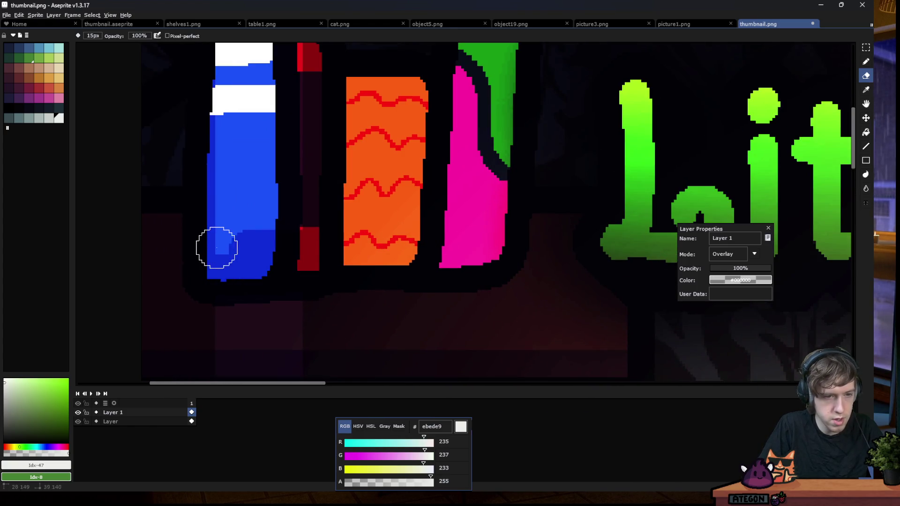
scroll(331, 218, "down", 1)
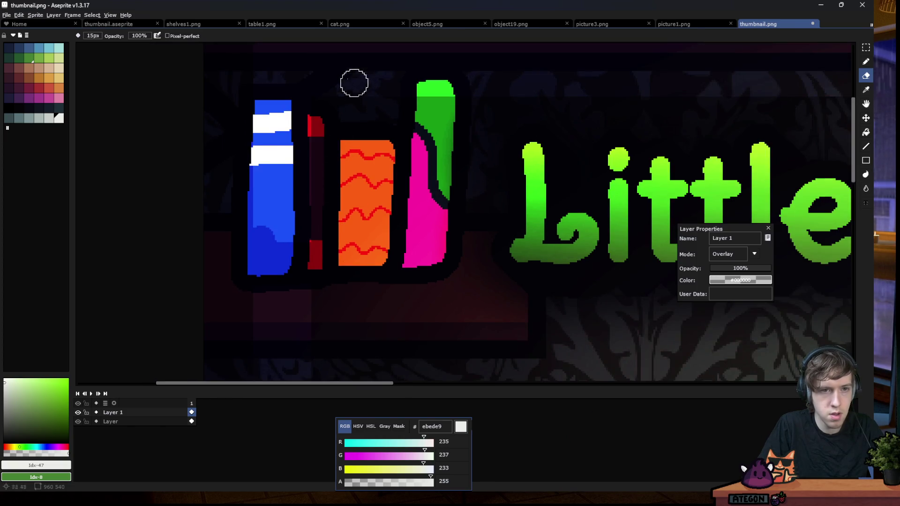
scroll(359, 88, "up", 1)
left_click_drag(243, 112, 303, 134)
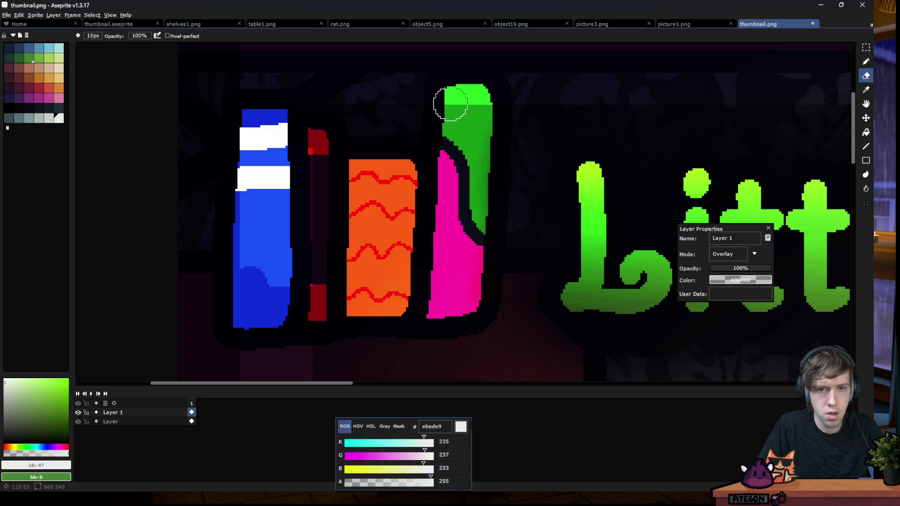
left_click_drag(450, 104, 488, 104)
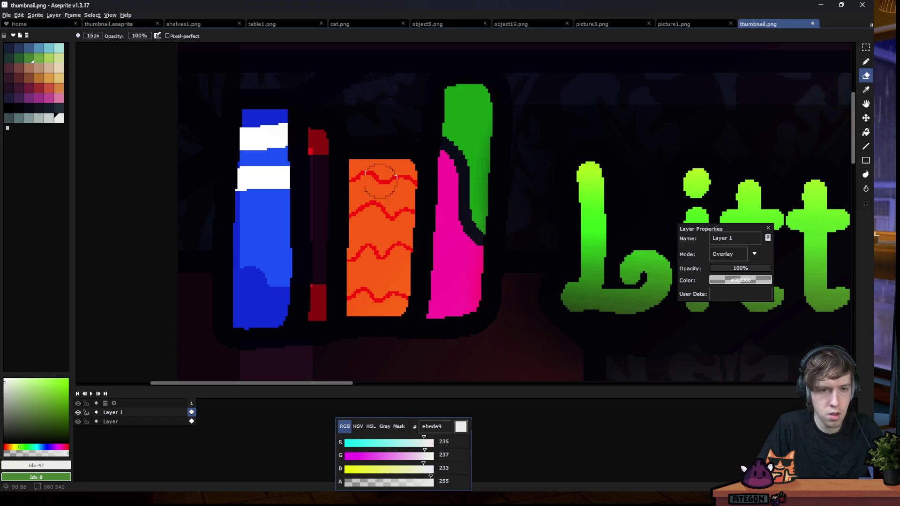
mouse_move(234, 132)
left_mouse_down()
mouse_move(234, 210)
mouse_move(268, 253)
mouse_move(275, 142)
left_mouse_up()
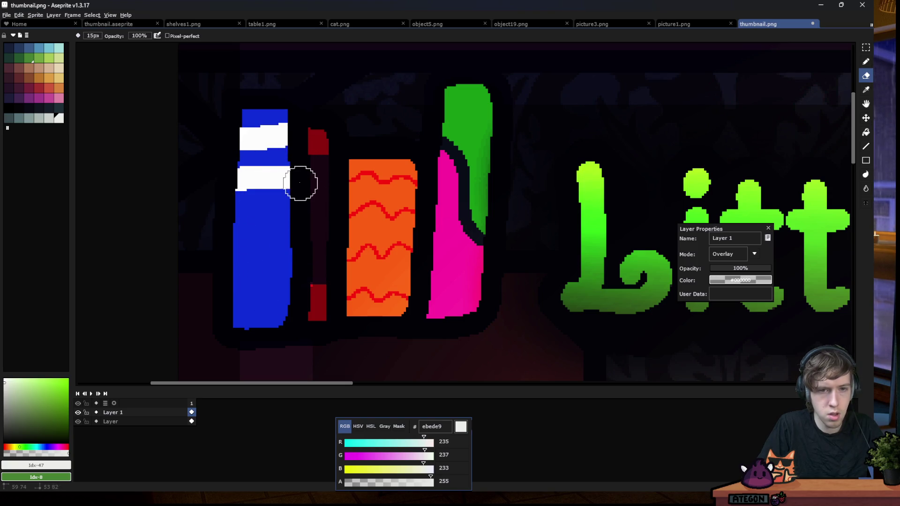
scroll(339, 234, "down", 2)
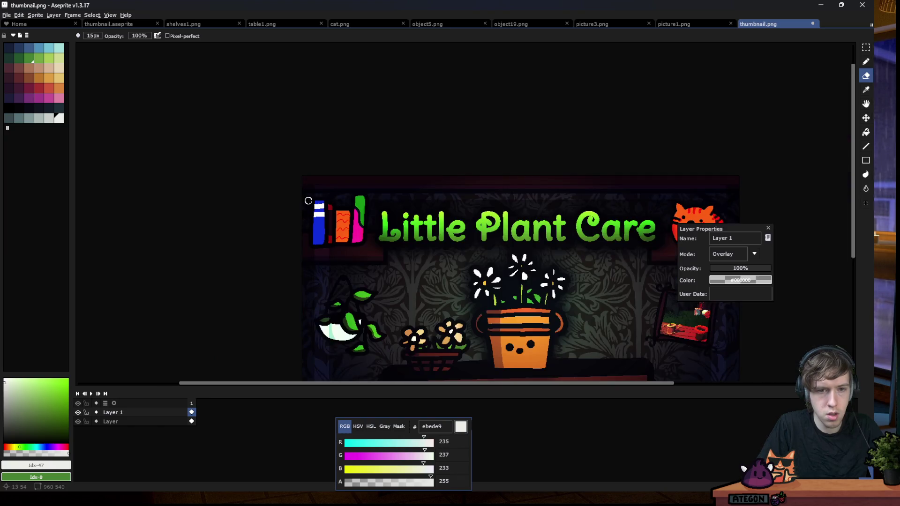
Erase overlay shading from the lower-left of the white planter
scroll(326, 198, "down", 1)
scroll(348, 283, "up", 3)
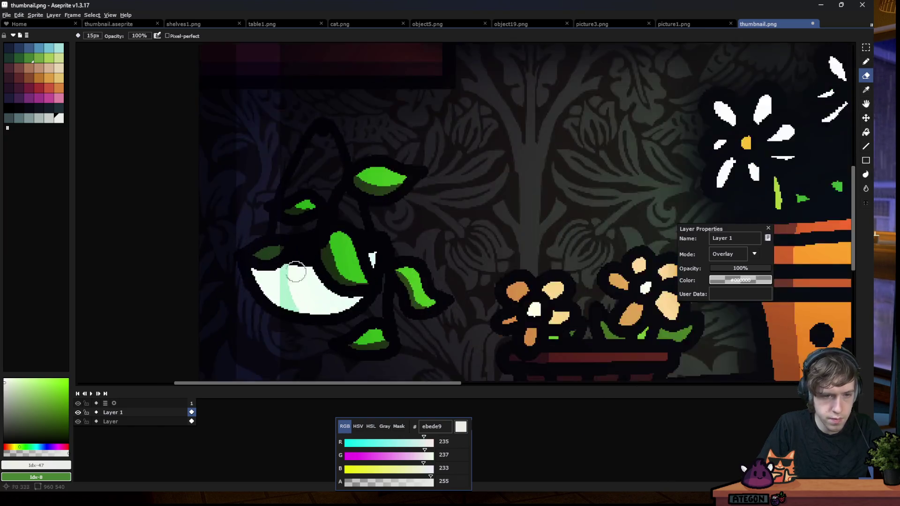
scroll(295, 261, "up", 2)
left_click_drag(272, 286, 307, 325)
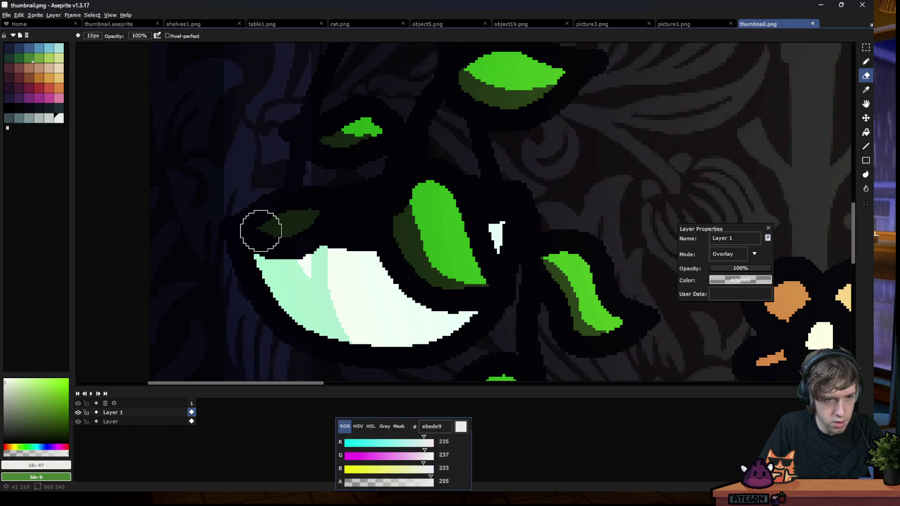
Erase overlay shading along the red table band below the pot
scroll(326, 203, "down", 1)
scroll(333, 140, "down", 1)
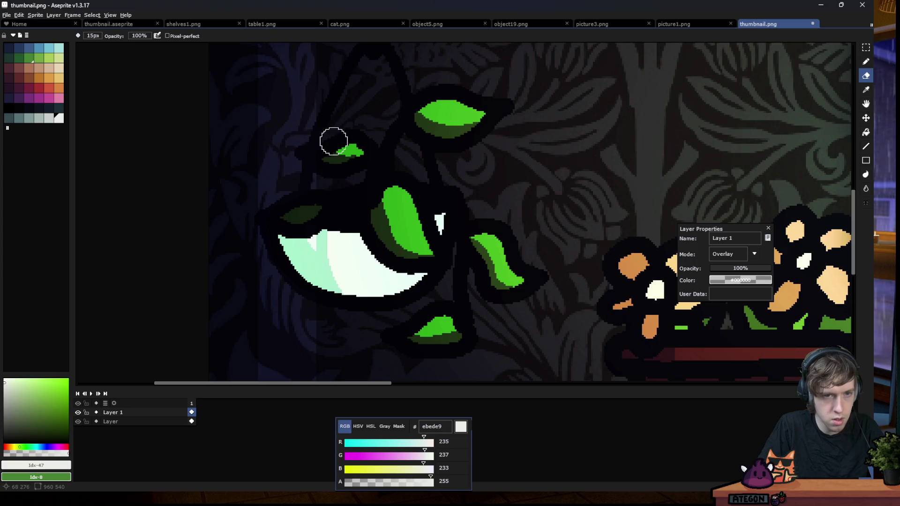
scroll(329, 136, "up", 2)
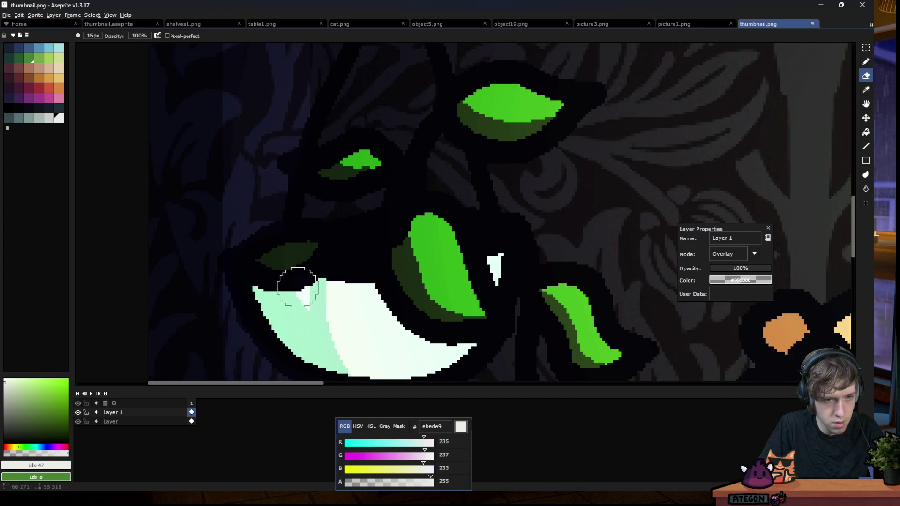
scroll(323, 253, "down", 3)
scroll(324, 253, "down", 3)
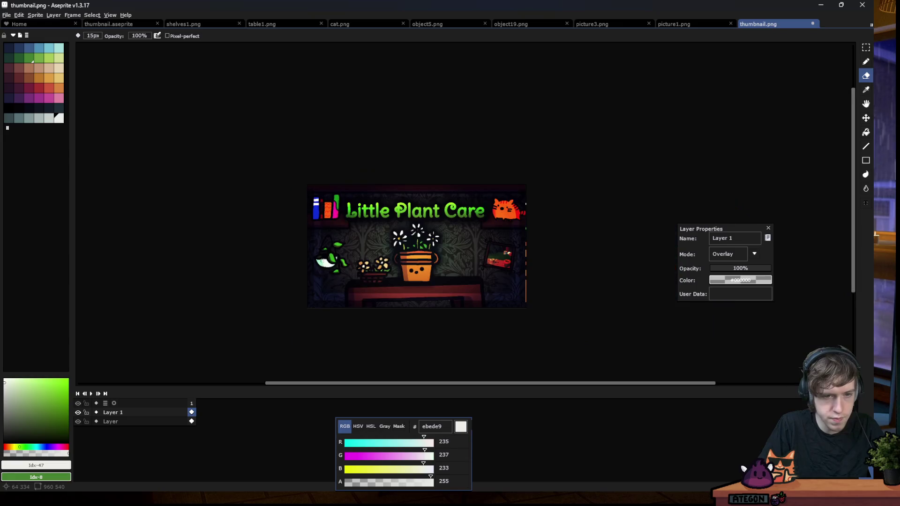
scroll(391, 290, "up", 3)
scroll(372, 305, "down", 4)
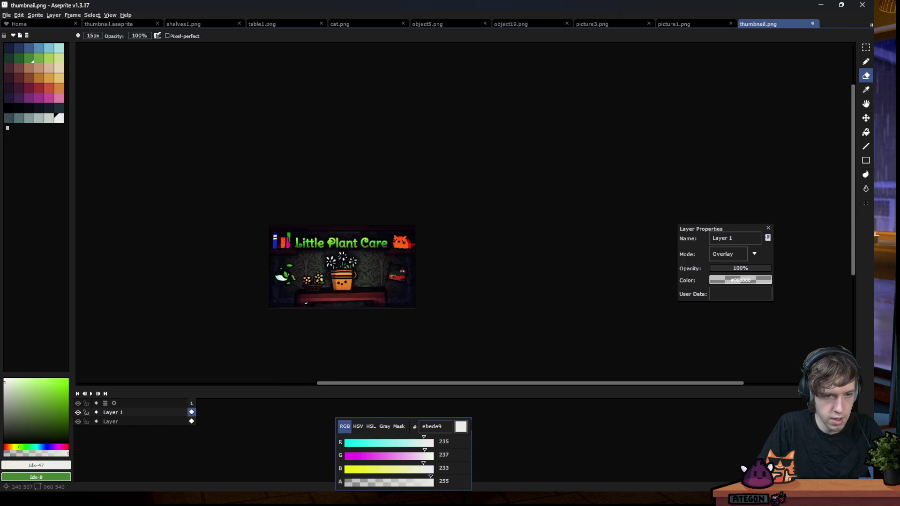
scroll(281, 319, "up", 5)
scroll(241, 328, "up", 1)
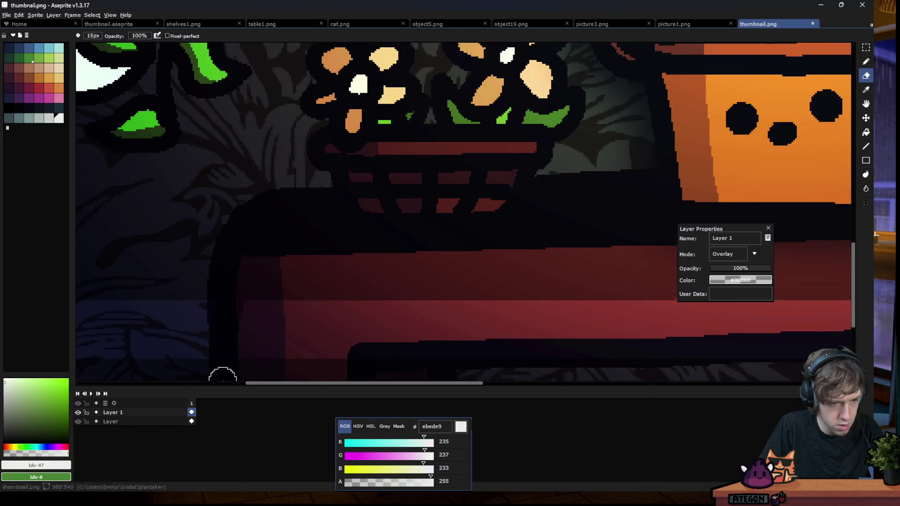
scroll(235, 328, "down", 1)
mouse_move(302, 293)
left_mouse_down()
mouse_move(266, 344)
mouse_move(343, 308)
left_mouse_up()
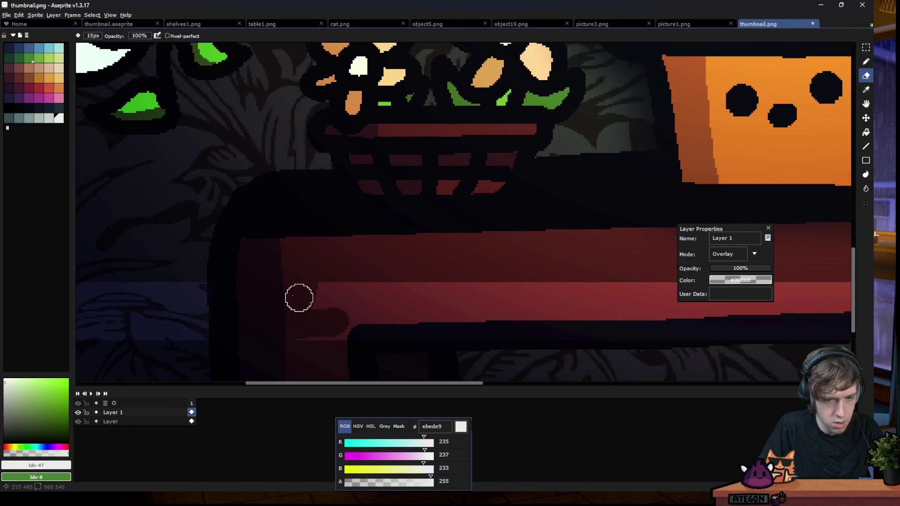
scroll(364, 298, "down", 4)
scroll(584, 305, "up", 3)
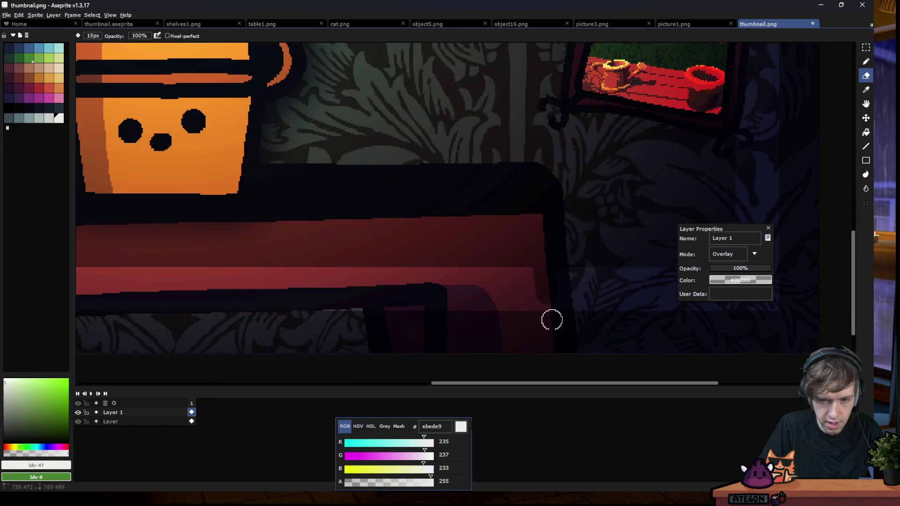
Make a rectangular selection across the table, then clear it
key("m")
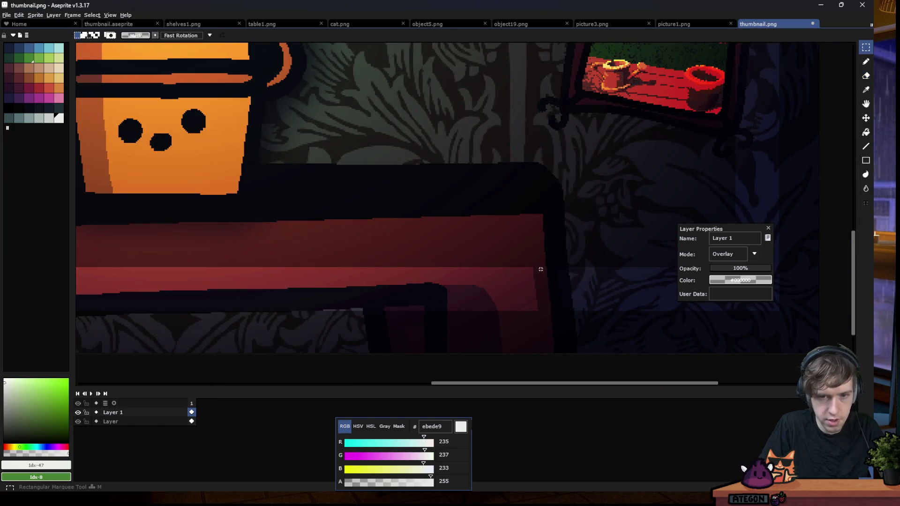
left_click_drag(539, 267, 136, 328)
left_click(347, 266)
scroll(348, 266, "down", 3)
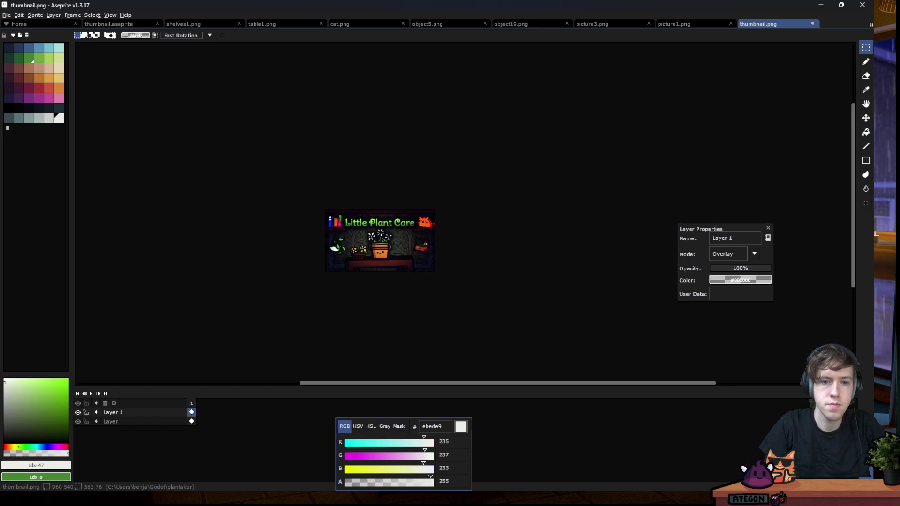
Save as thumbnail2.png with layers flattened, cancelling the sprite sheet export
left_click(7, 15)
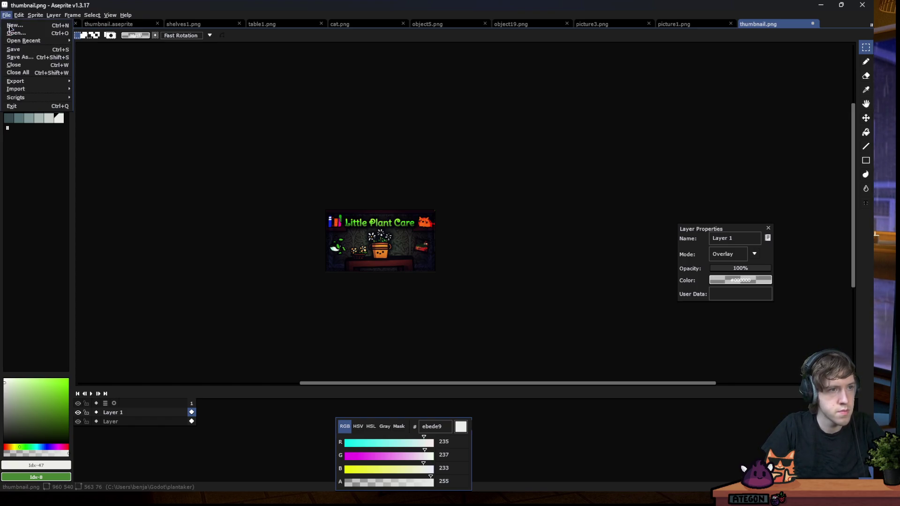
left_click(42, 58)
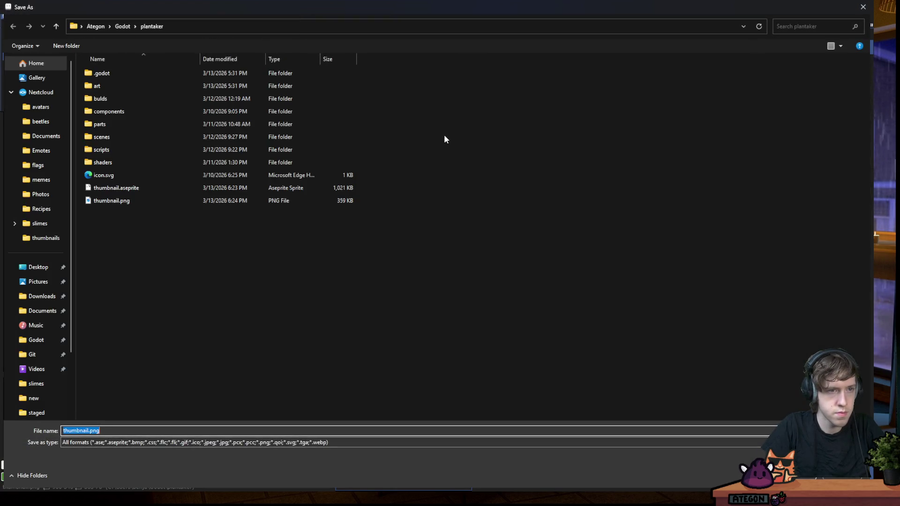
key("Return")
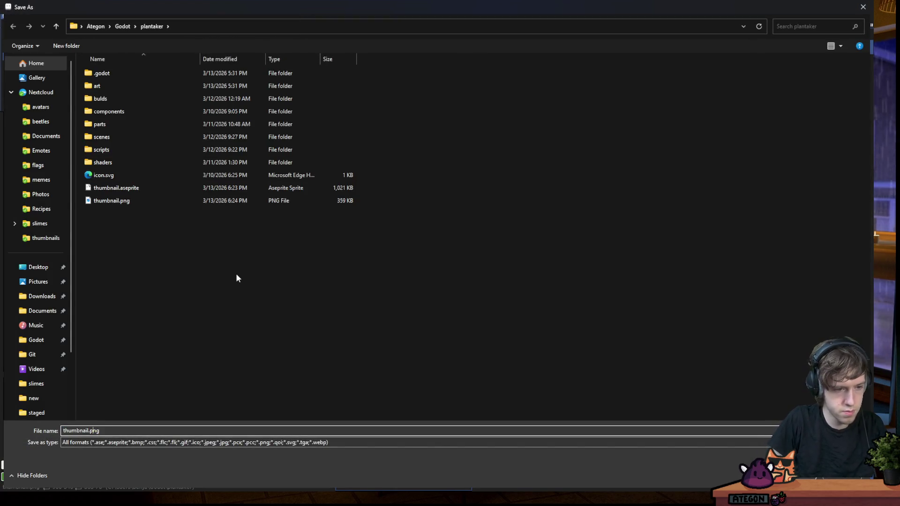
key("Return")
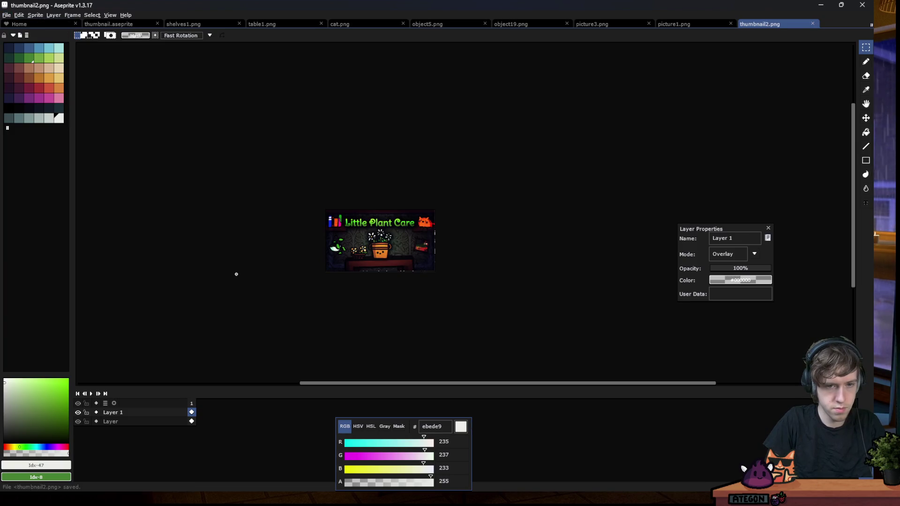
key("ctrl+e")
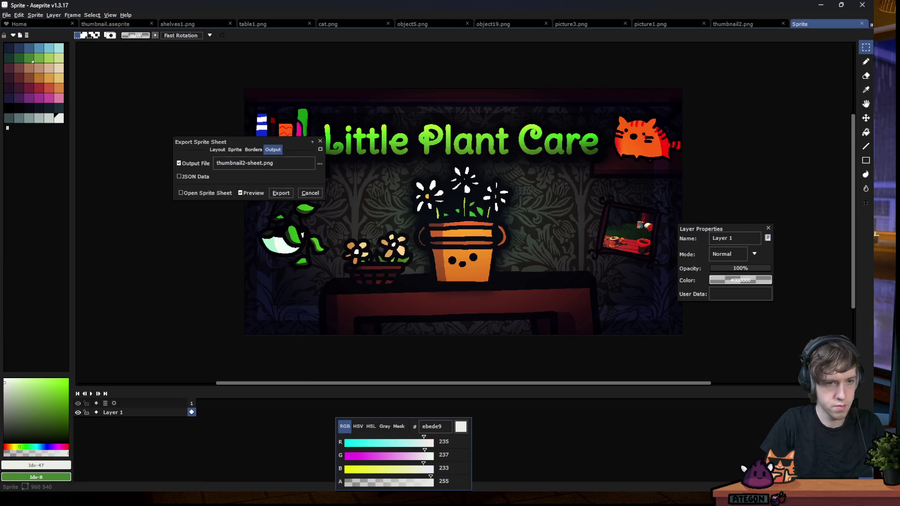
left_click(310, 193)
Save another copy as the layered thumbnail2.aseprite
left_click(6, 15)
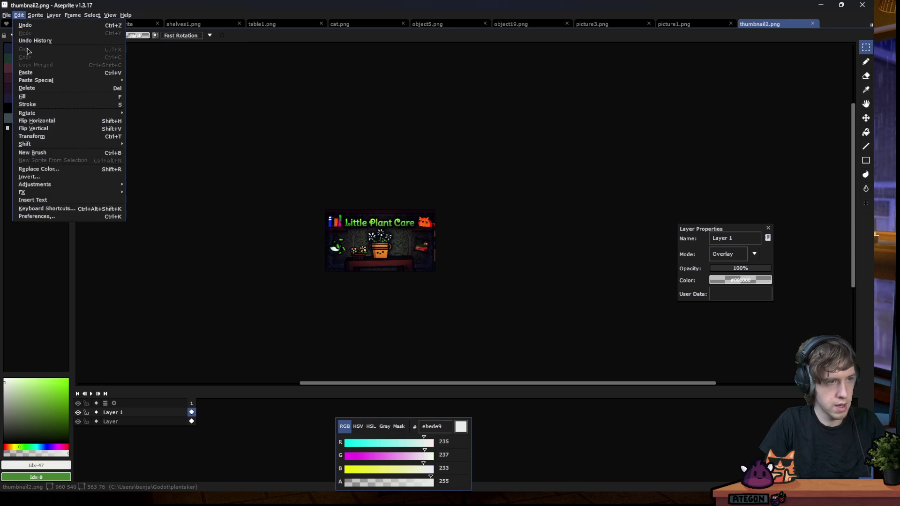
left_click(19, 57)
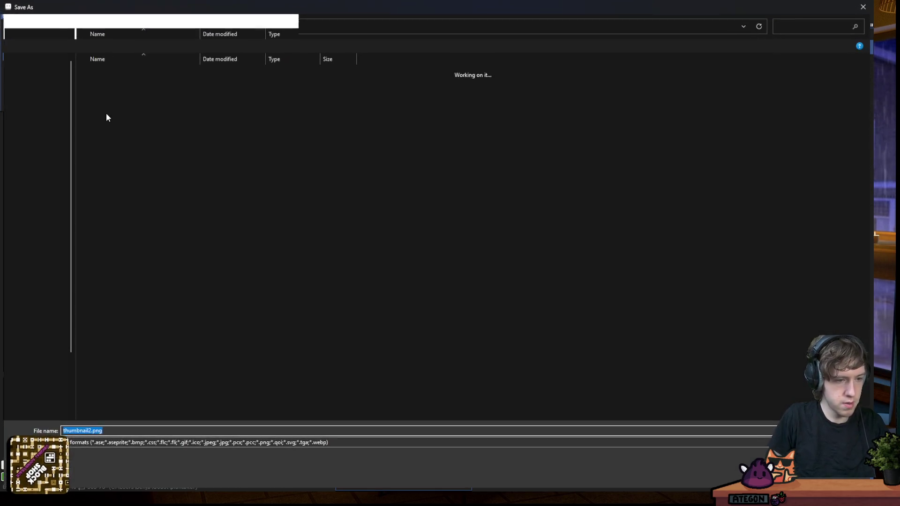
key("BackSpace")
key("BackSpace")
type("aseprite")
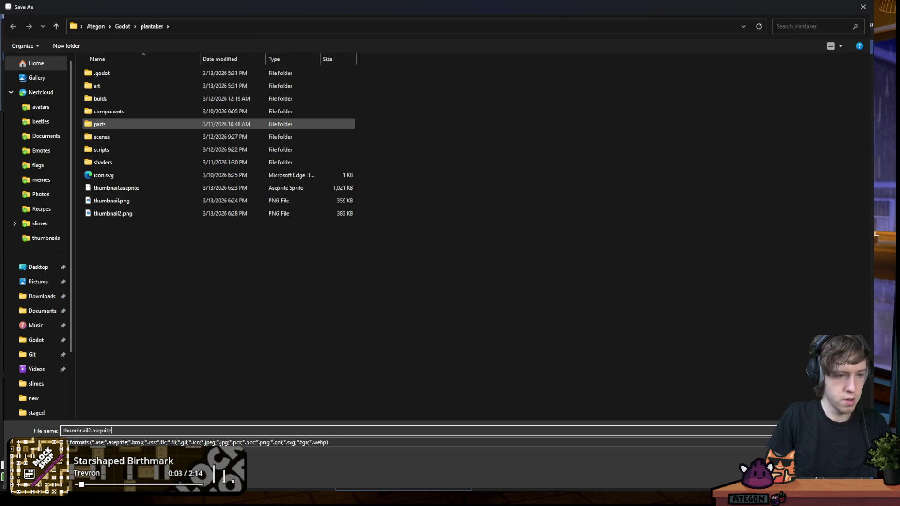
key("Return")
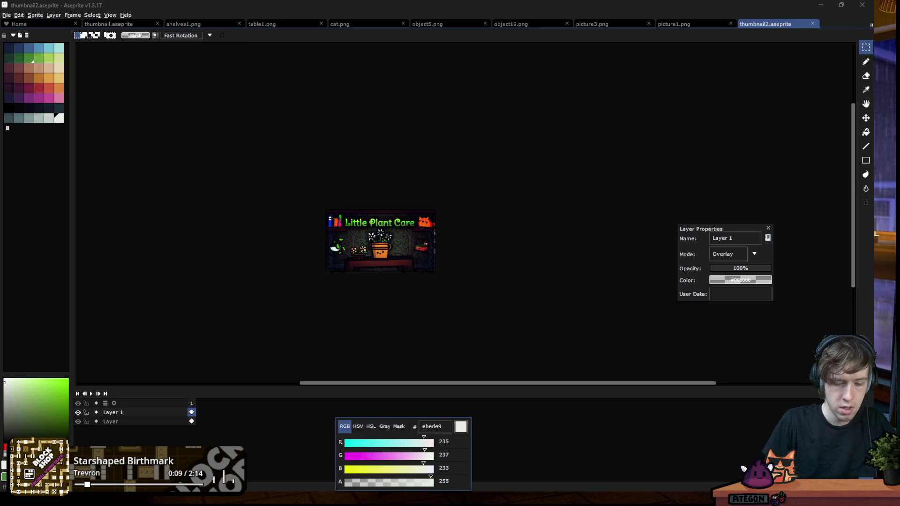
mouse_move(494, 496)
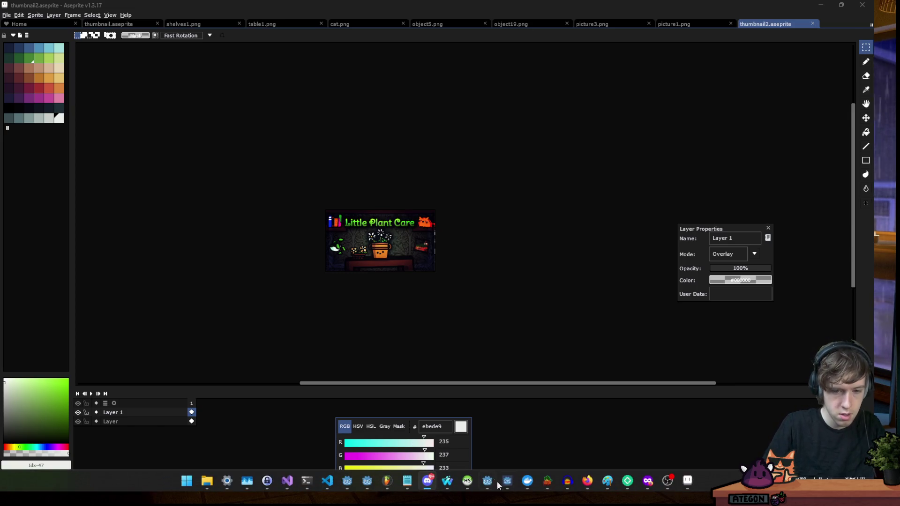
Switch from Aseprite to the Firefox window showing the itch.io profile
mouse_move(447, 481)
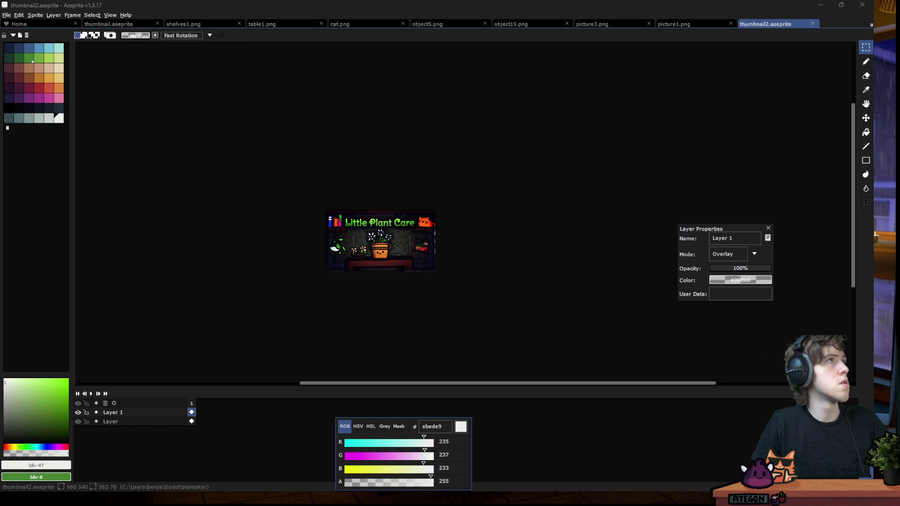
key("alt+Tab")
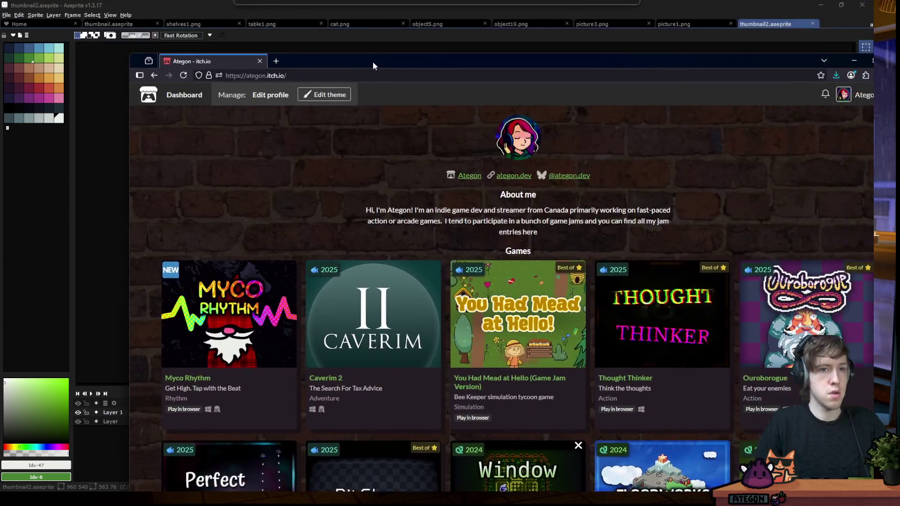
Inspect the Caverim 2 cover and paste the new thumbnail URL into its src
key("ctrl+shift+c")
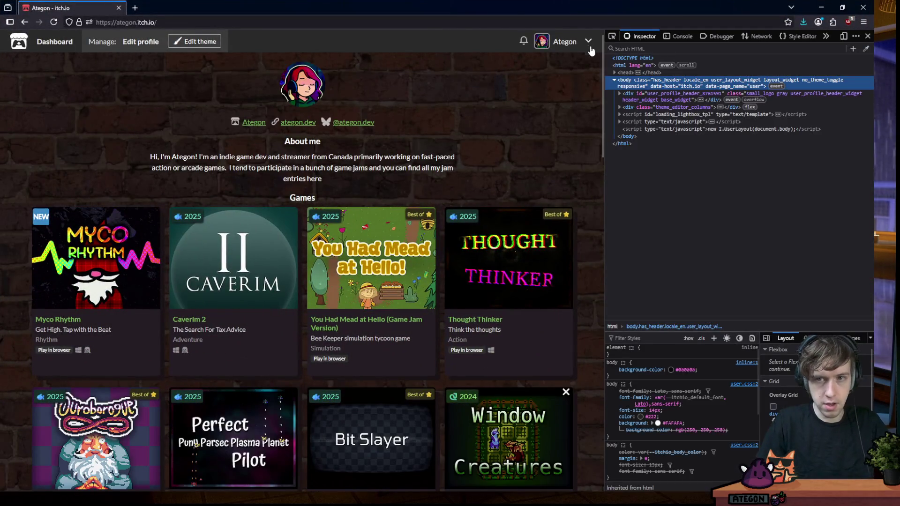
left_click(251, 280)
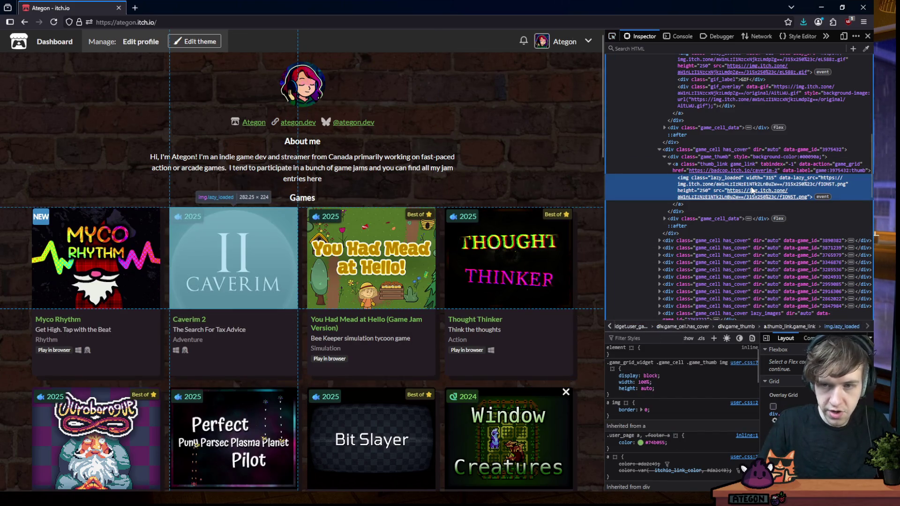
double_click(752, 191)
key("ctrl+v")
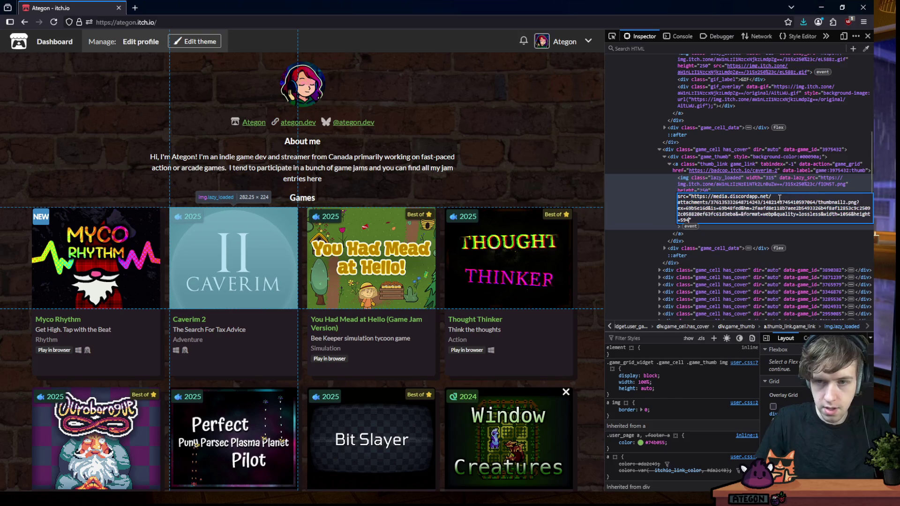
key("Return")
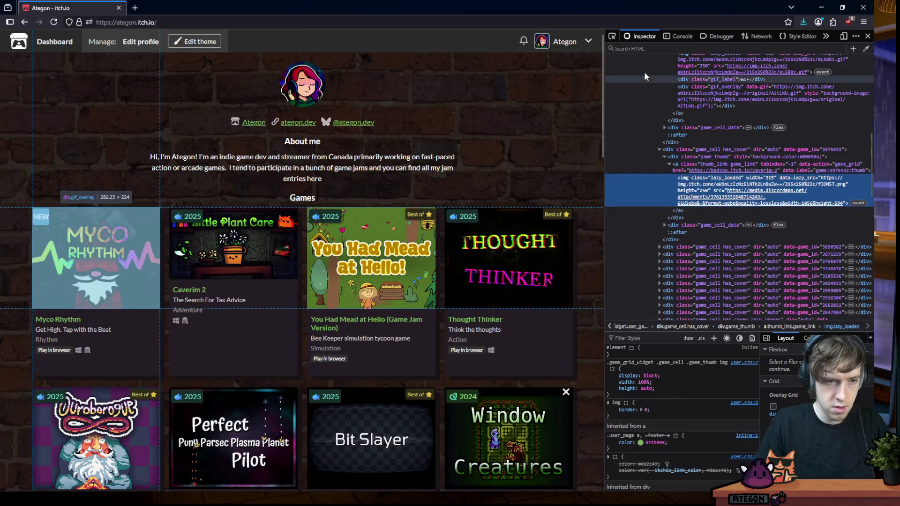
mouse_move(733, 213)
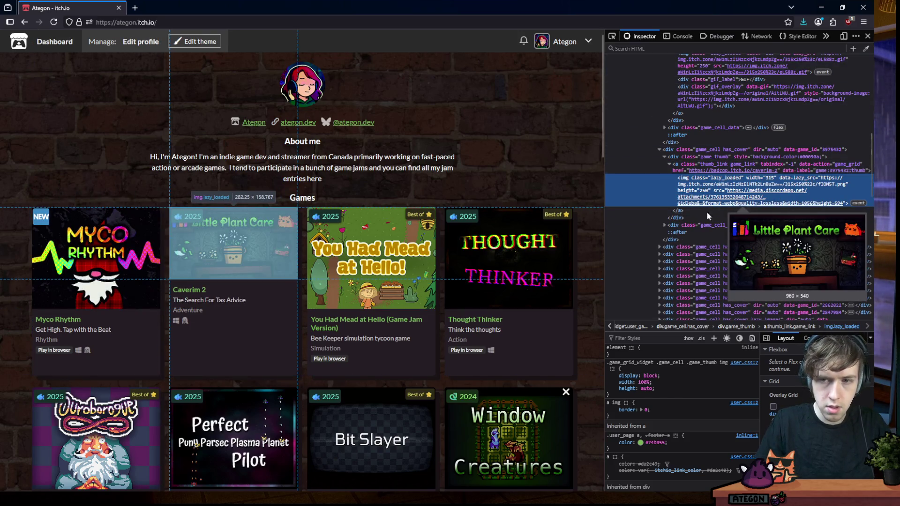
mouse_move(604, 159)
left_mouse_down()
mouse_move(714, 159)
mouse_move(681, 158)
left_mouse_up()
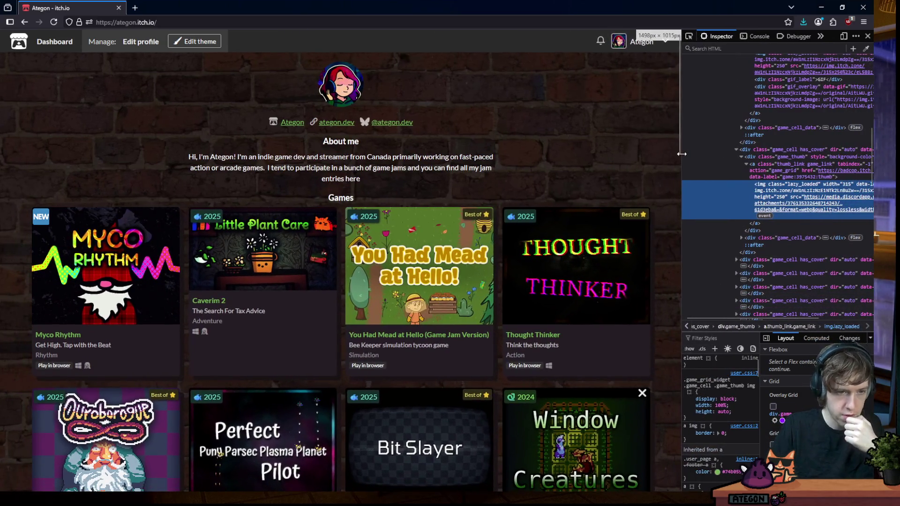
mouse_move(806, 210)
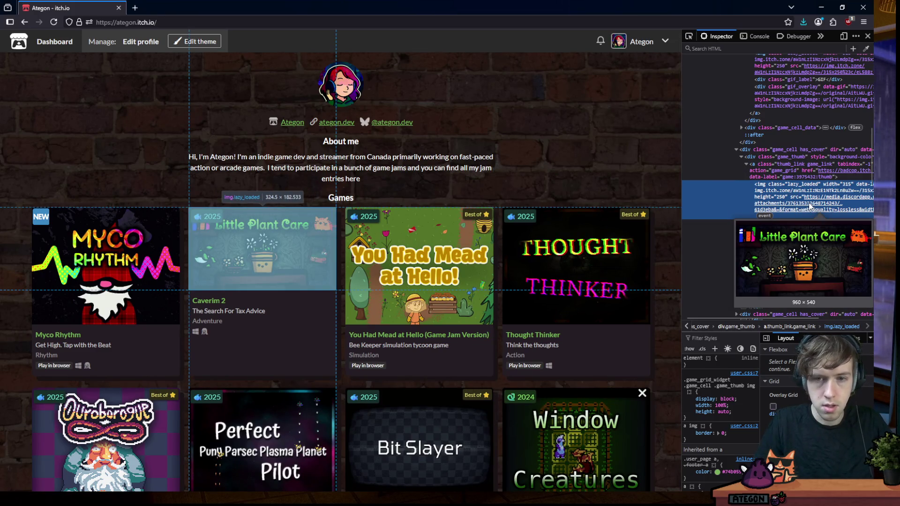
After reloading, re-paste the thumbnail URL sized width=315&height=, then close the developer tools
key("ctrl+r")
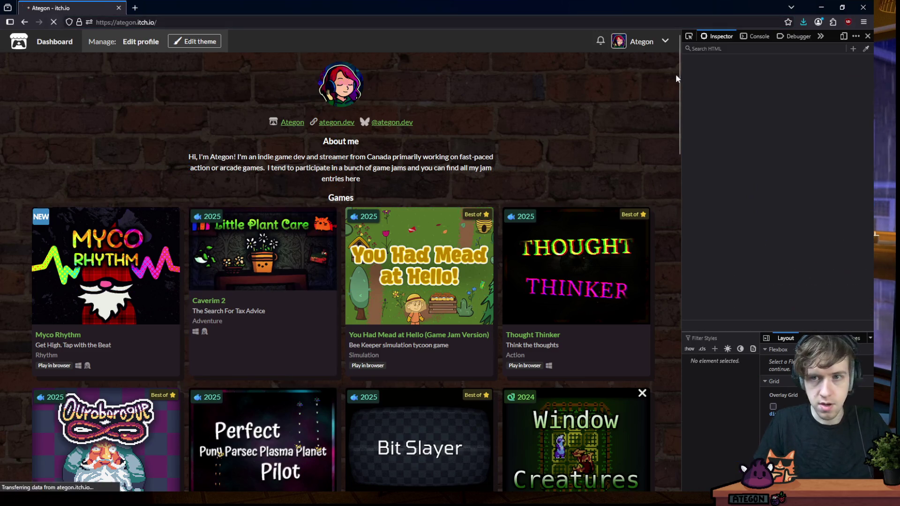
mouse_move(816, 298)
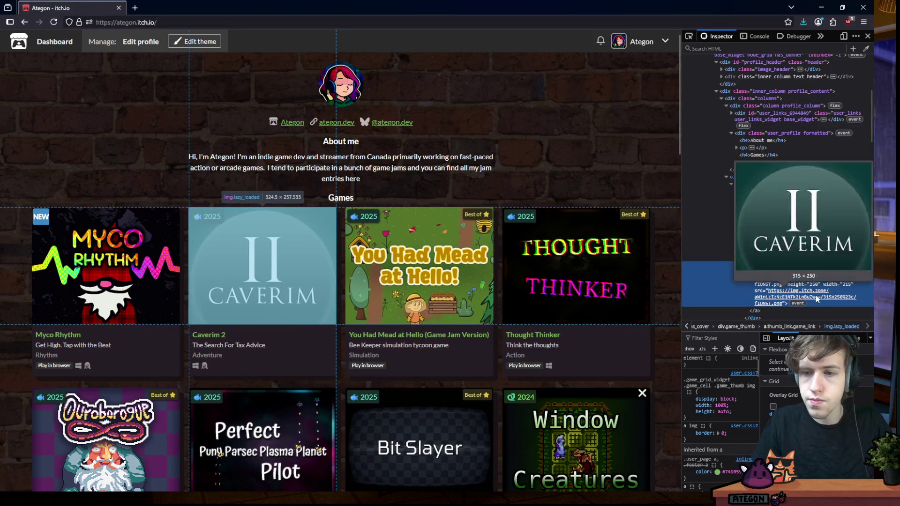
double_click(816, 293)
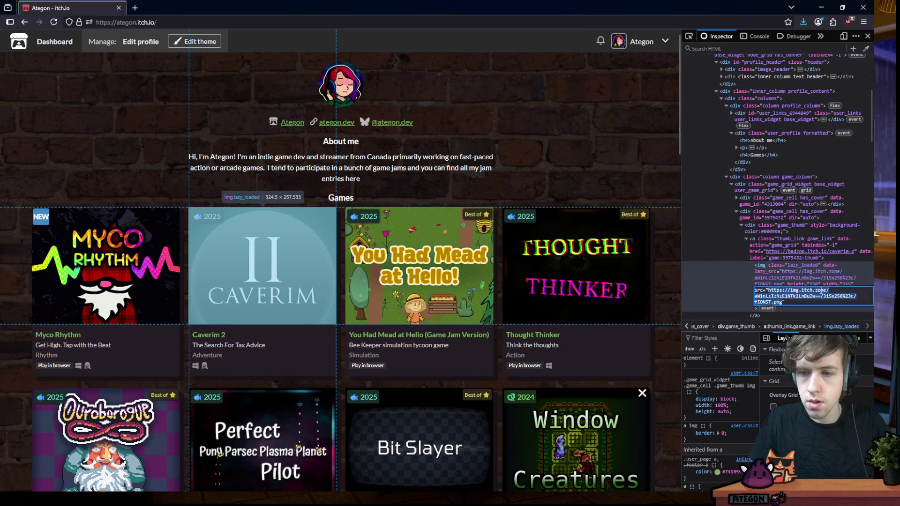
key("ctrl+v")
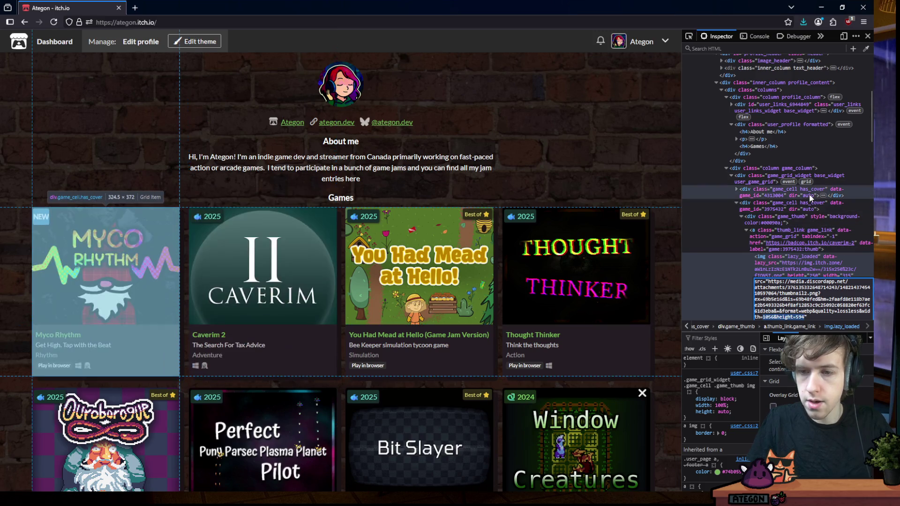
key("BackSpace")
key("BackSpace")
key("BackSpace")
type("315")
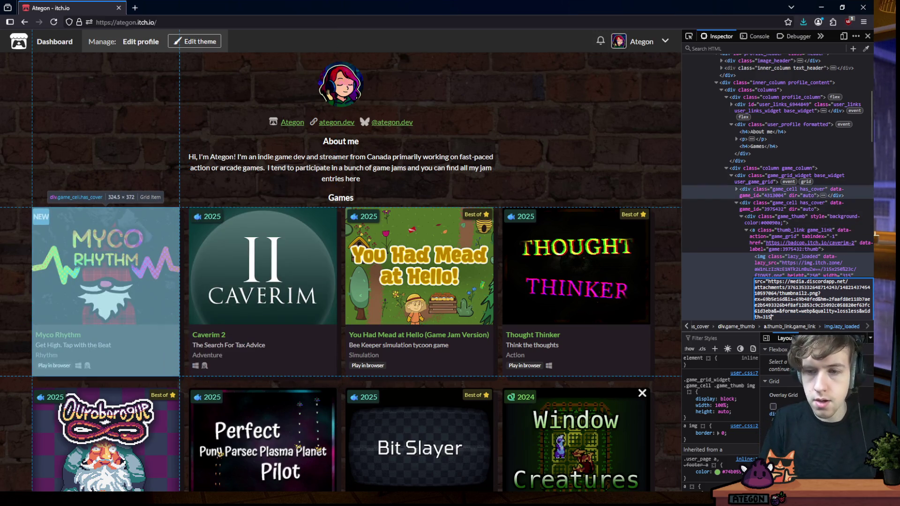
type("&height=250\"")
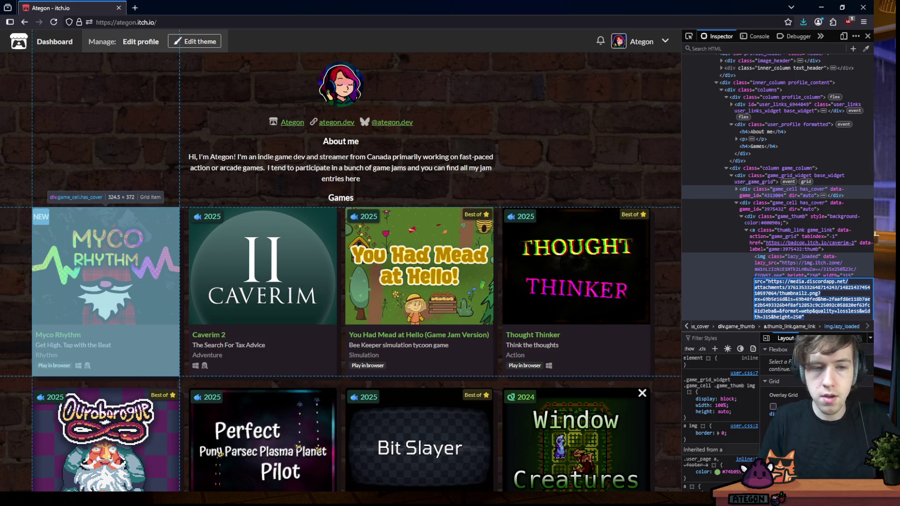
key("Return")
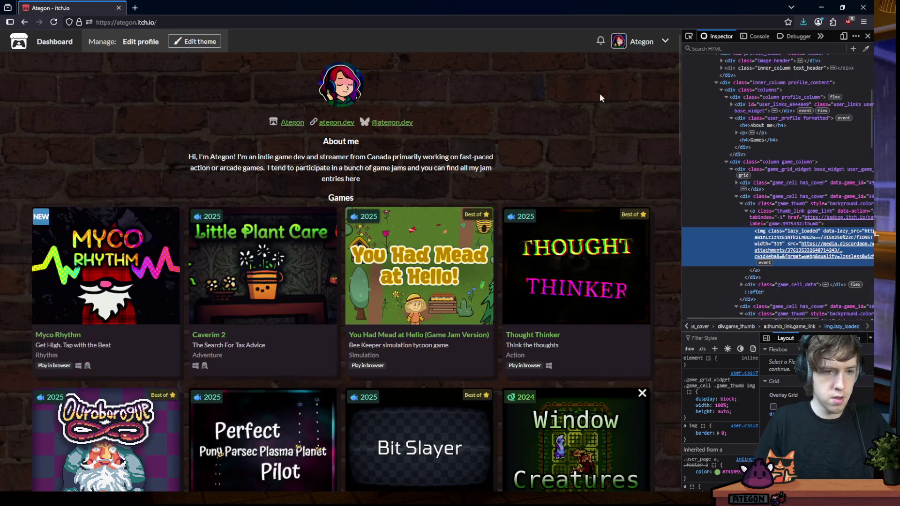
left_click(867, 36)
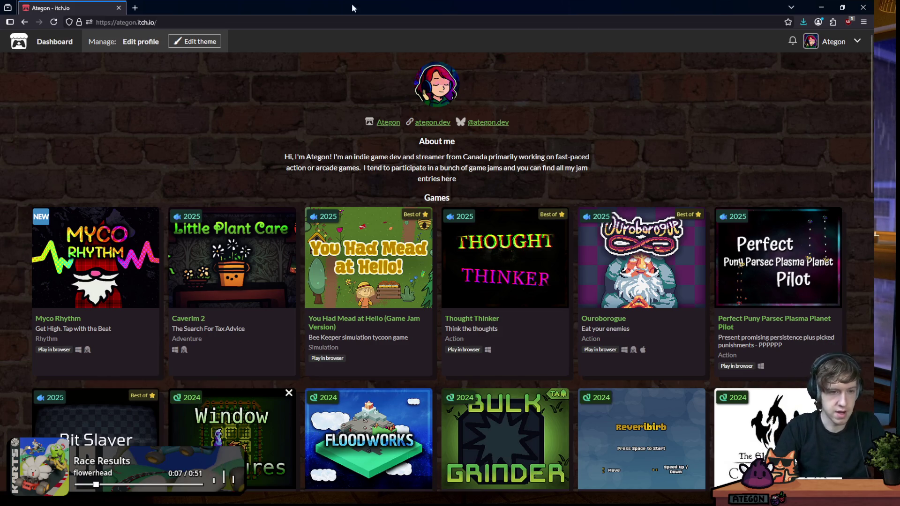
Return to Aseprite from the taskbar
mouse_move(554, 498)
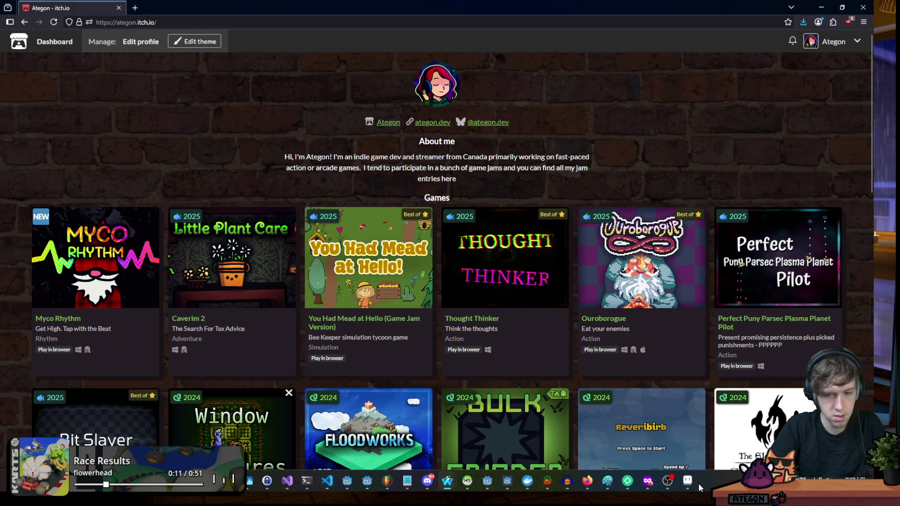
left_click(688, 482)
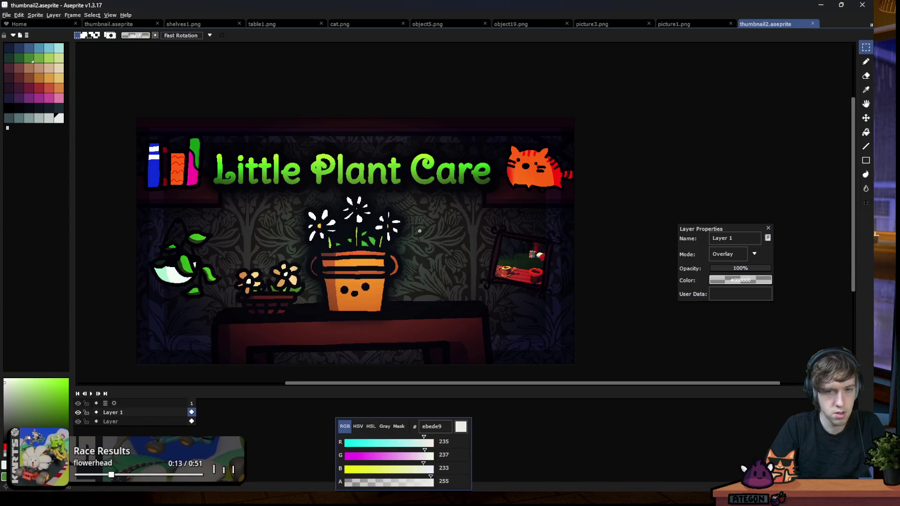
left_click(875, 234)
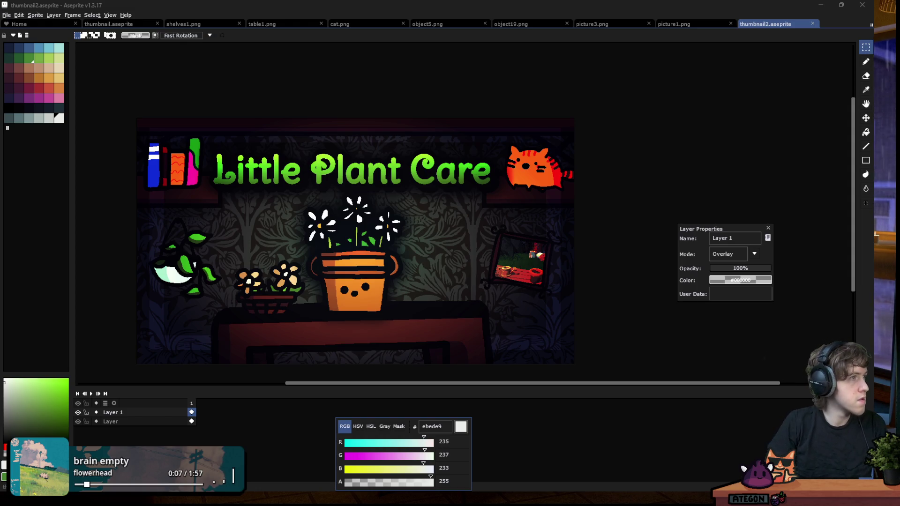
left_click(346, 12)
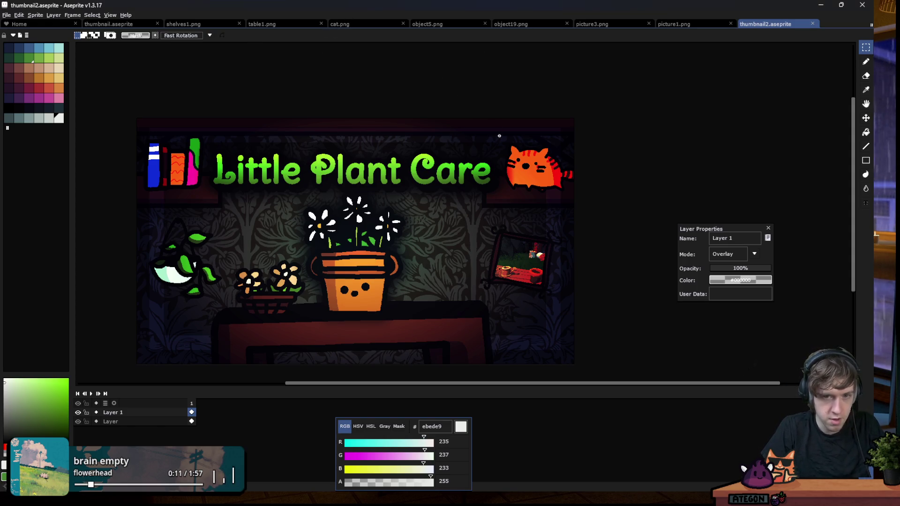
scroll(496, 140, "down", 3)
scroll(476, 145, "up", 3)
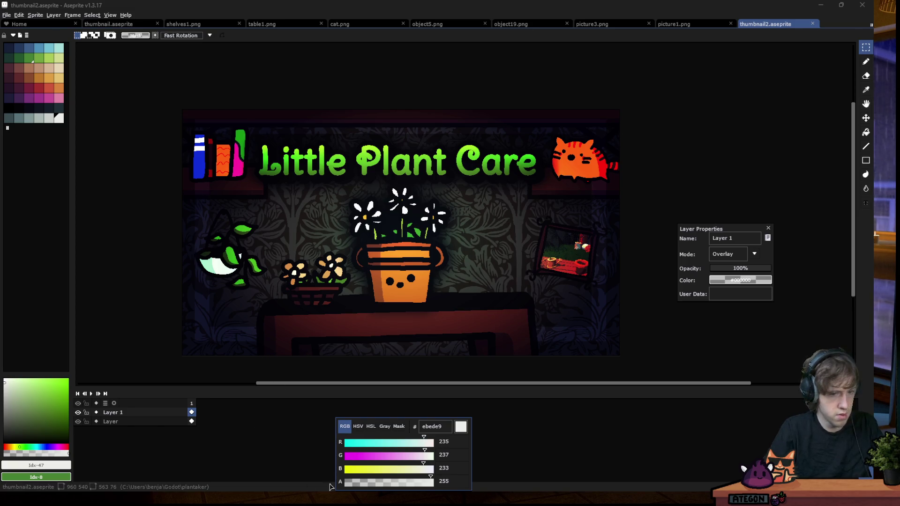
mouse_move(447, 481)
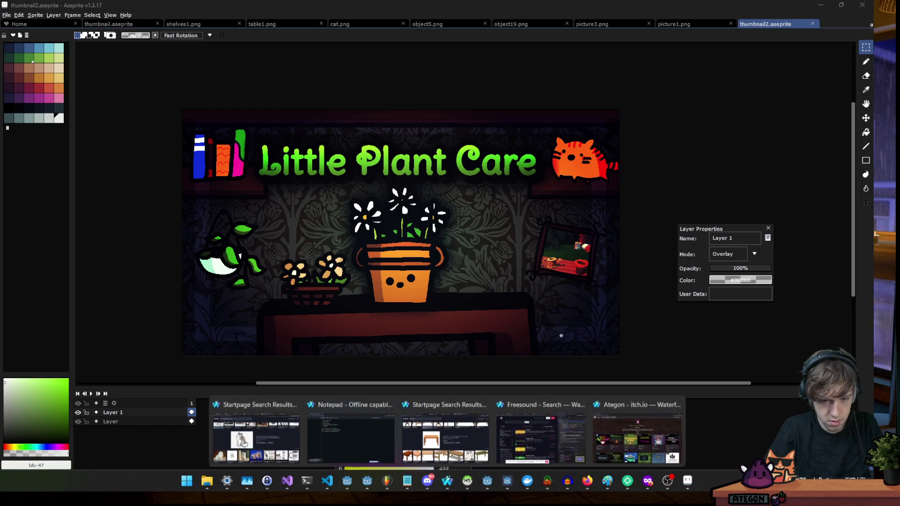
left_click(638, 440)
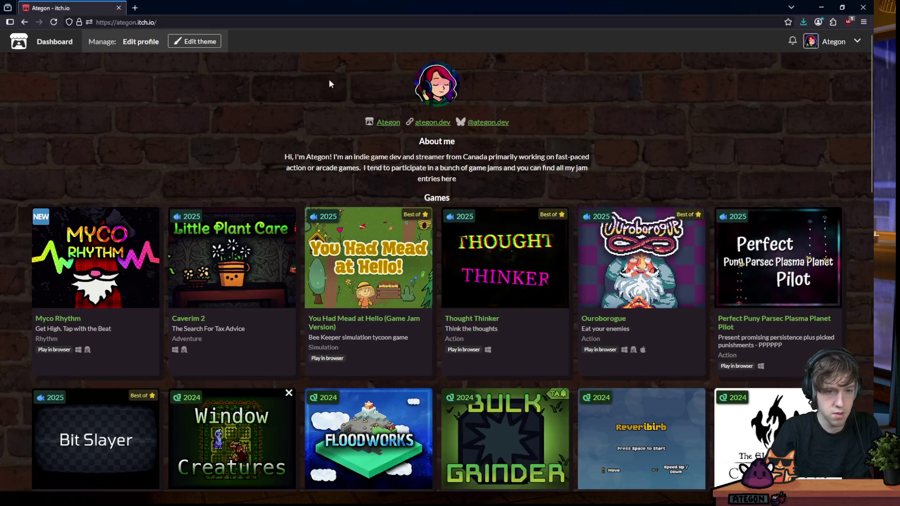
Go to the Creator Dashboard and start a new project
left_click(858, 46)
left_click(818, 129)
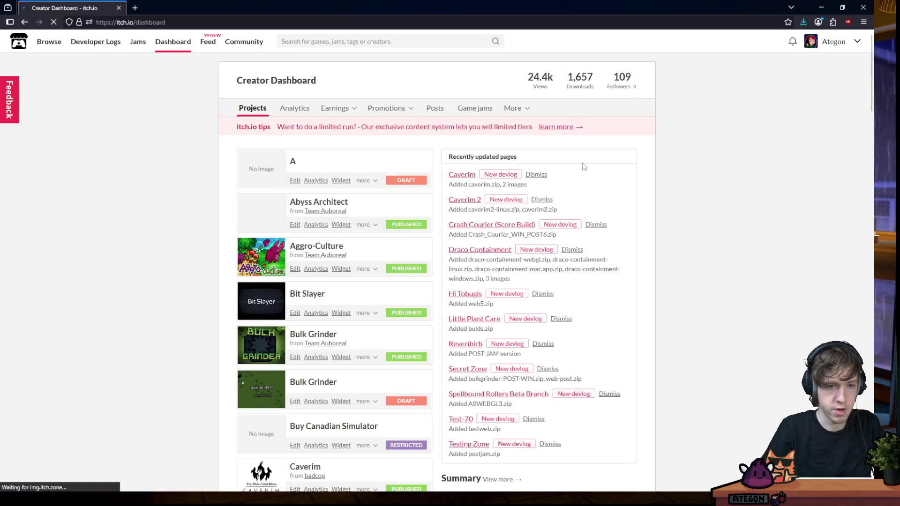
scroll(338, 281, "down", 10)
scroll(337, 281, "down", 10)
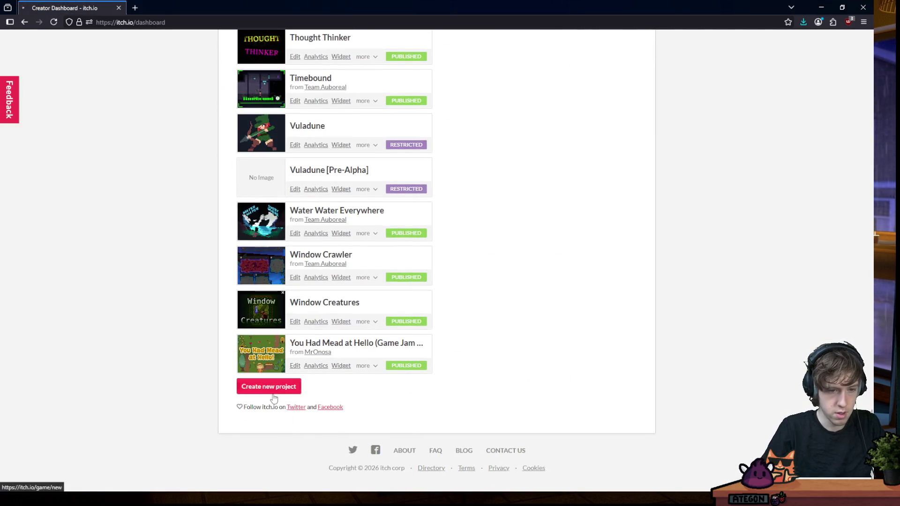
left_click(274, 396)
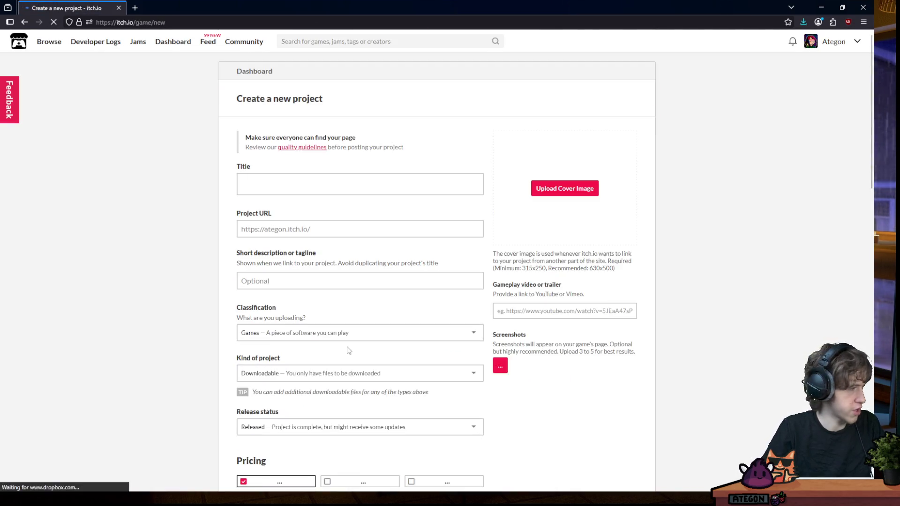
Turn on Dark Reader's dark theme for itch.io
left_click(842, 7)
left_click(865, 75)
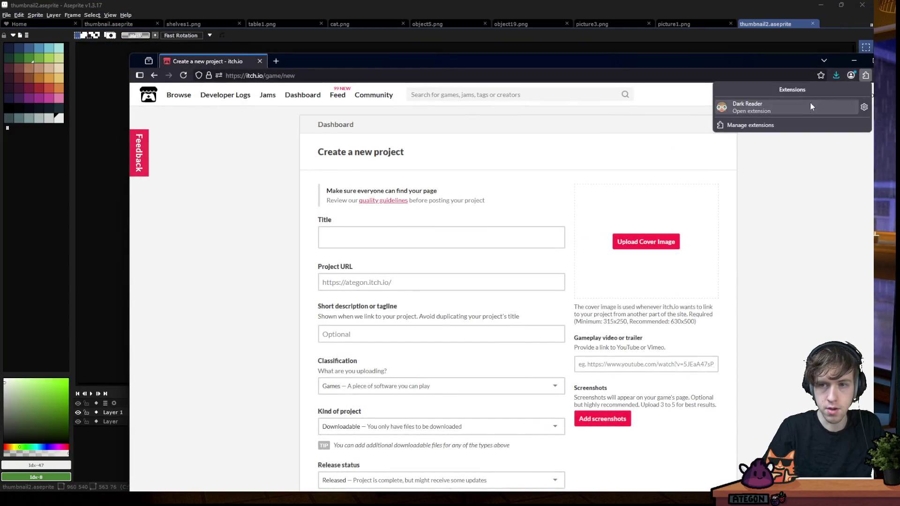
left_click(813, 106)
left_click(827, 111)
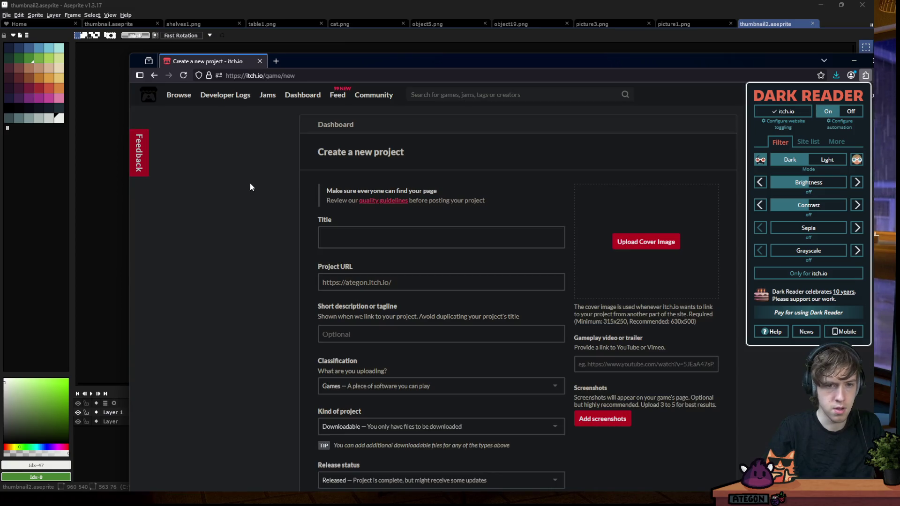
double_click(313, 61)
Enter title 'Little Plant Care' and tagline 'A cozy plant game probably'
left_click(283, 185)
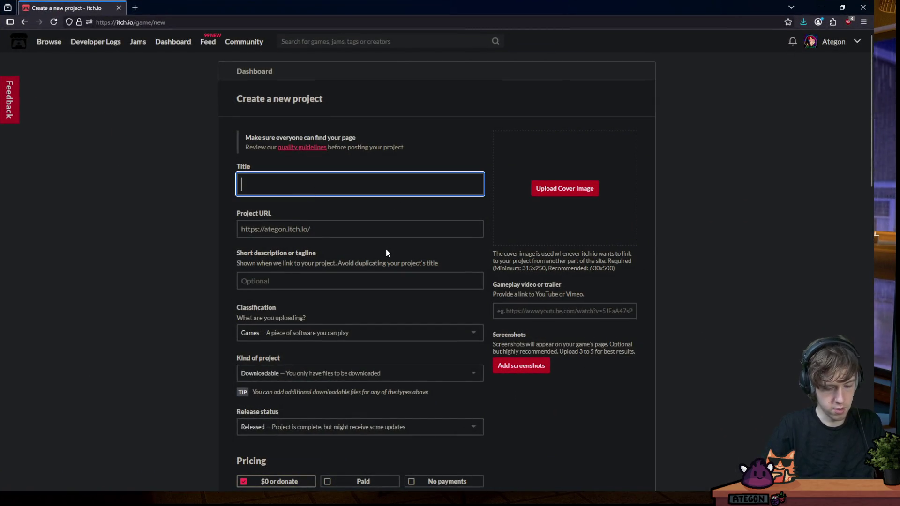
type("Little Plant")
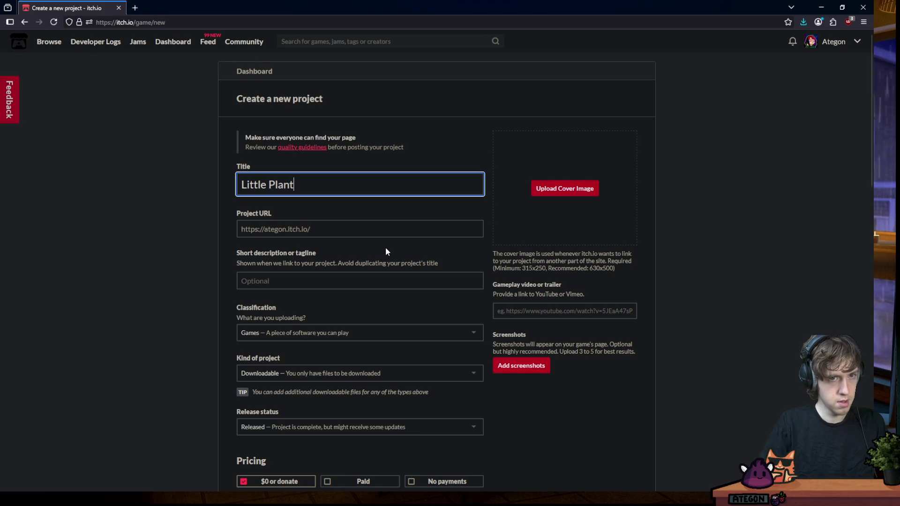
left_click_drag(326, 14, 306, 78)
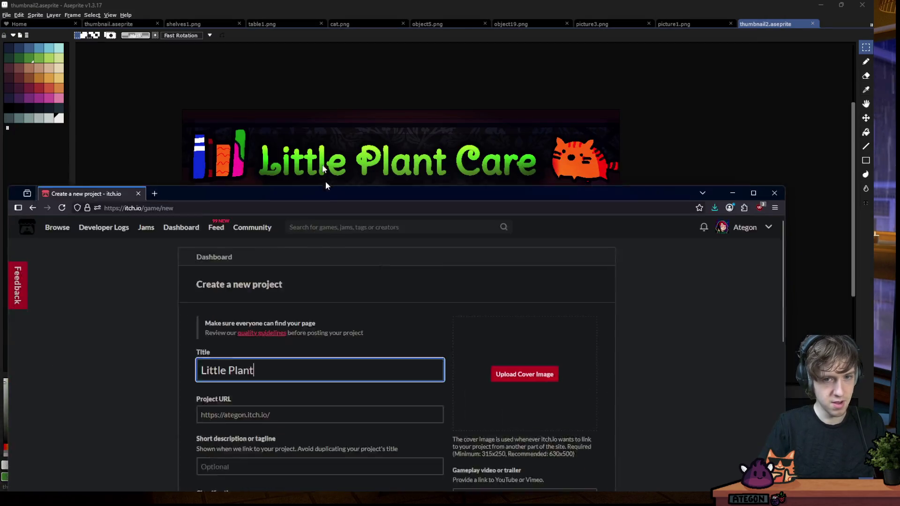
type("Care")
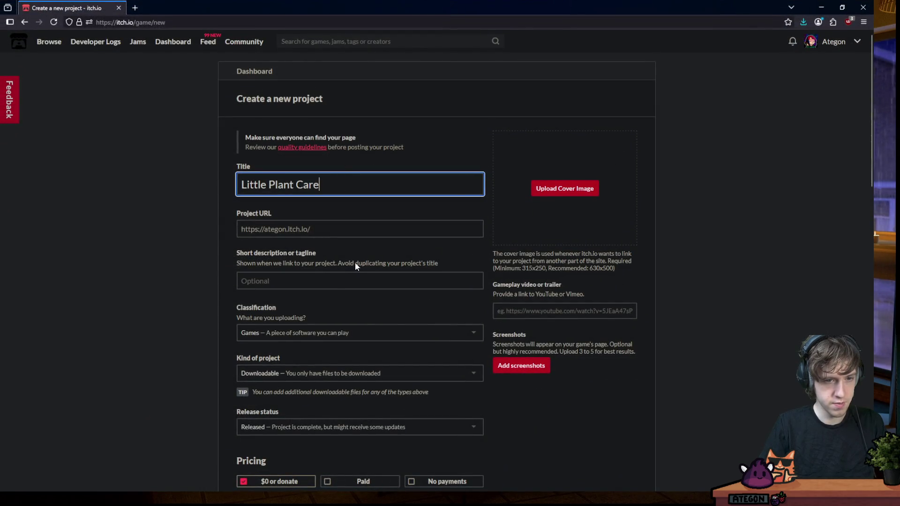
left_click(338, 279)
type("A")
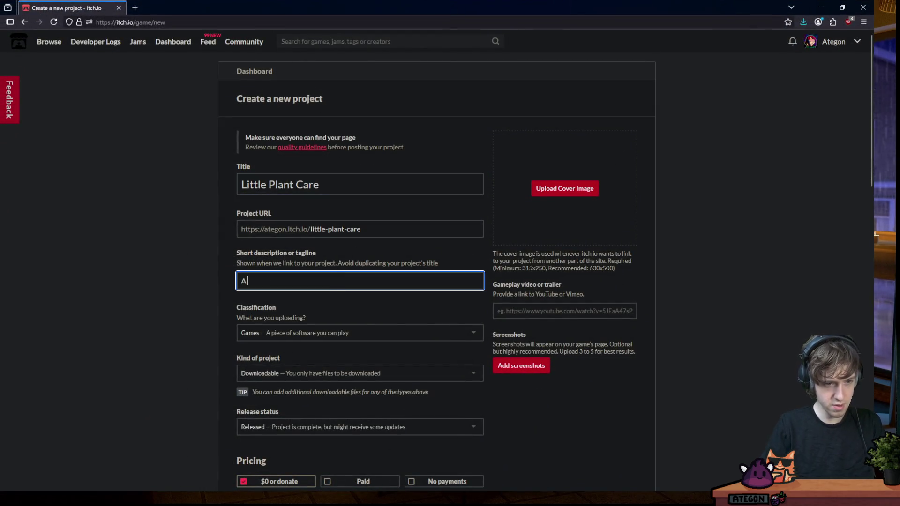
type(" cozy plan")
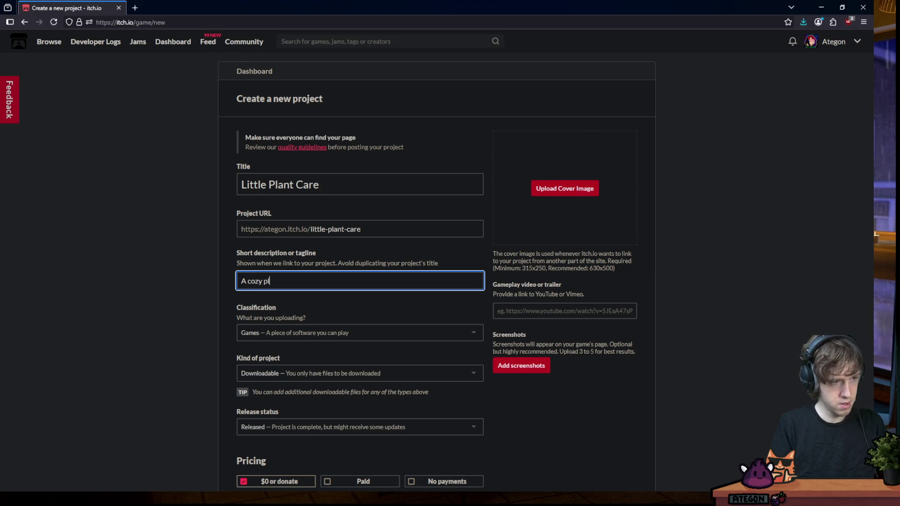
type("t game ")
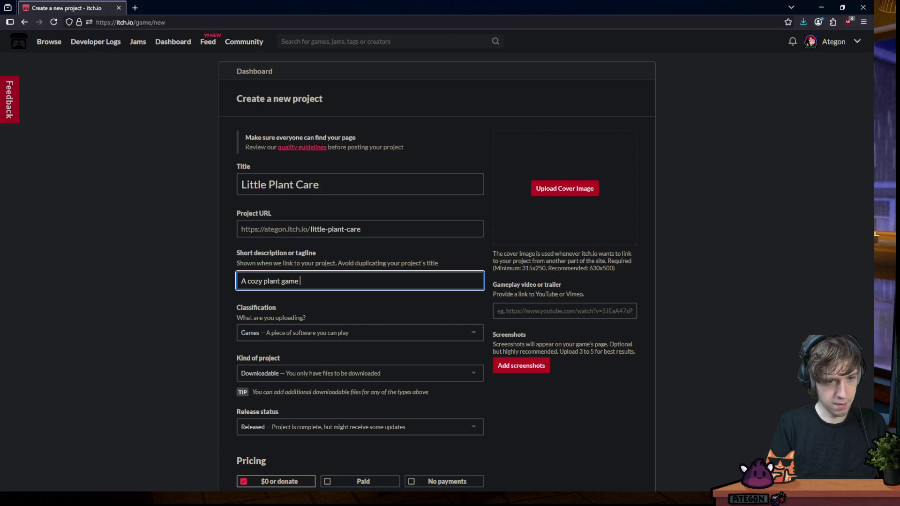
type("probably")
Keep the kind as Downloadable, then go back and leave the unsaved form
scroll(387, 315, "down", 5)
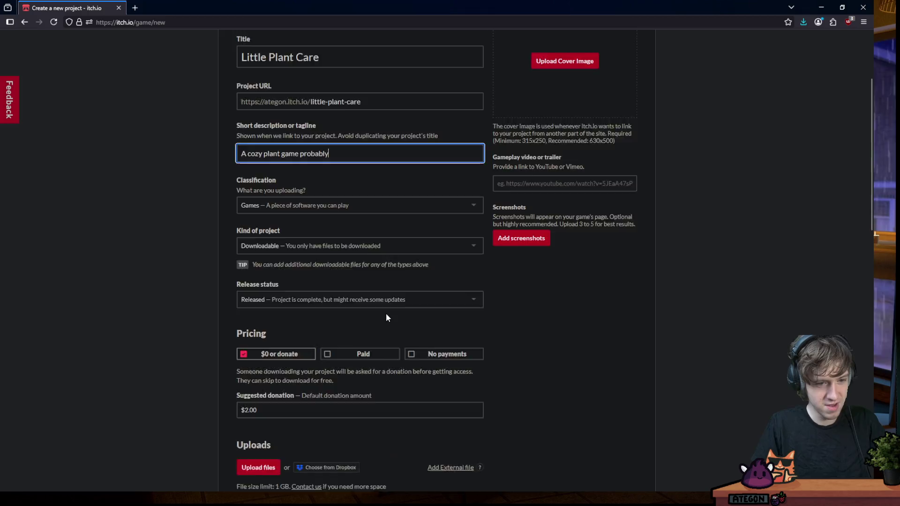
left_click(261, 140)
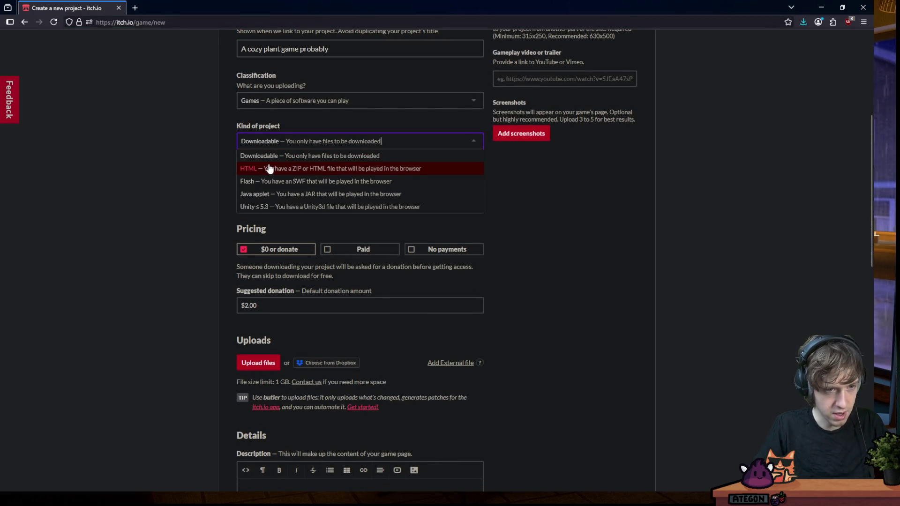
left_click(250, 122)
scroll(250, 122, "up", 5)
left_click(25, 22)
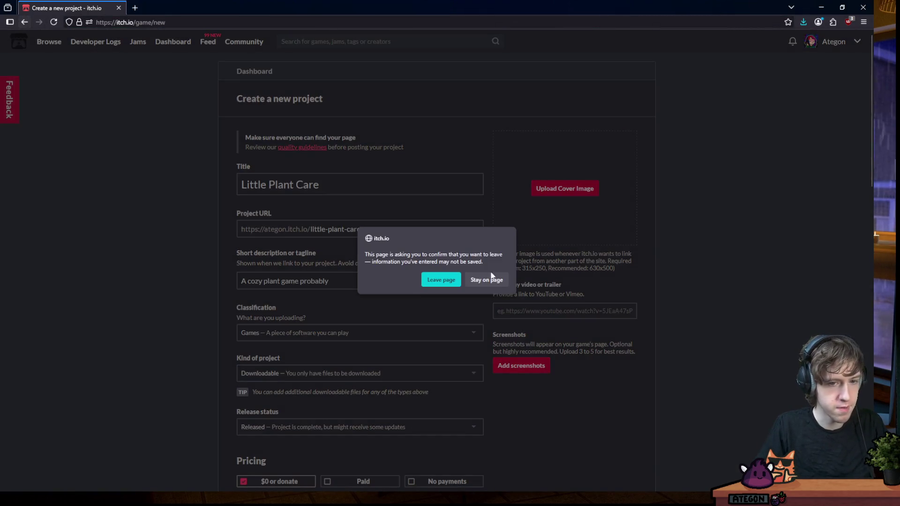
left_click(453, 279)
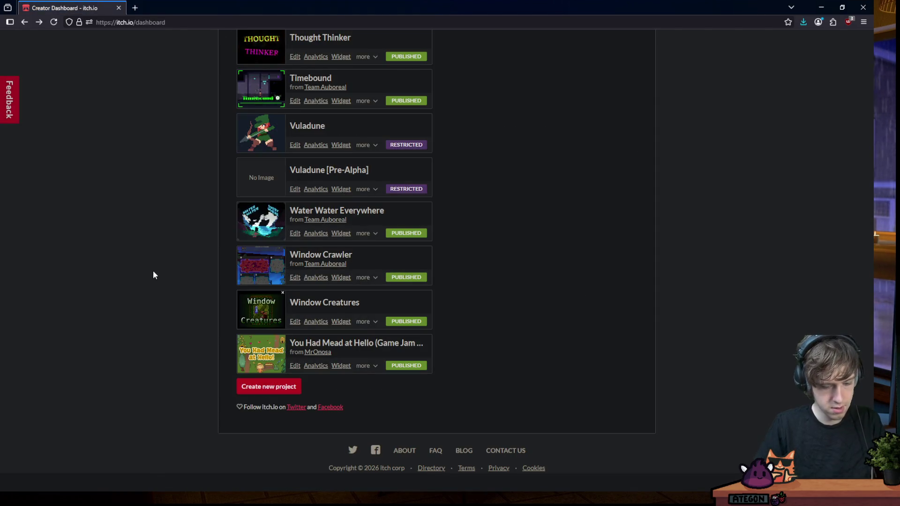
Find the Little Plant Care game on the dashboard and open its edit page
key("ctrl+f")
type("little Pla")
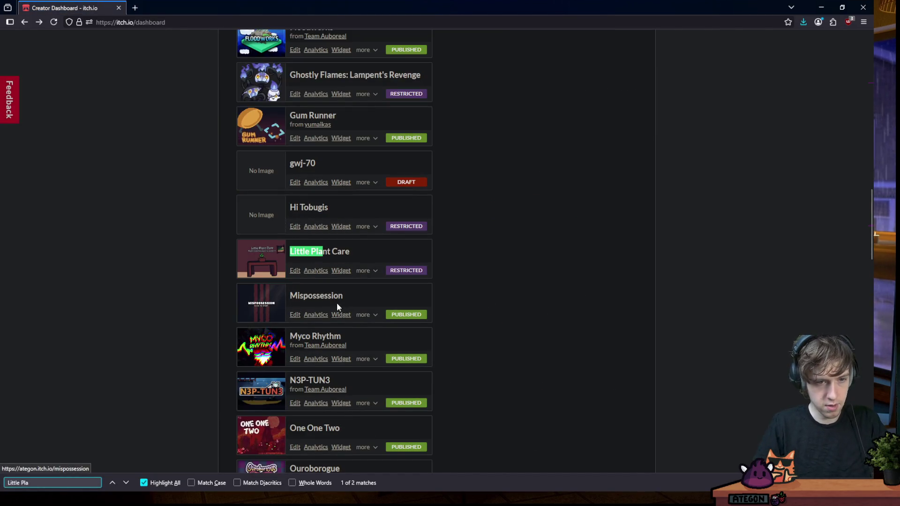
left_click(301, 256)
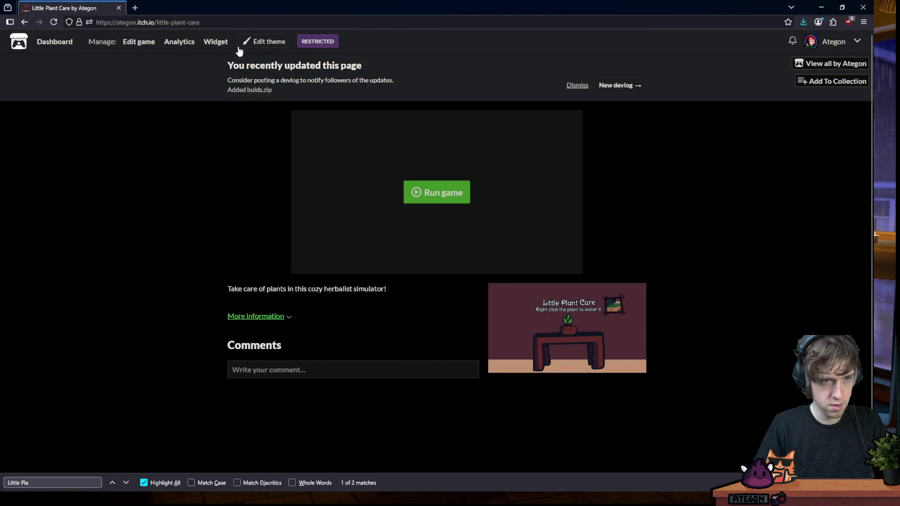
left_click(126, 40)
Enter 'A cozy plant game probably' as the short description
left_click(260, 222)
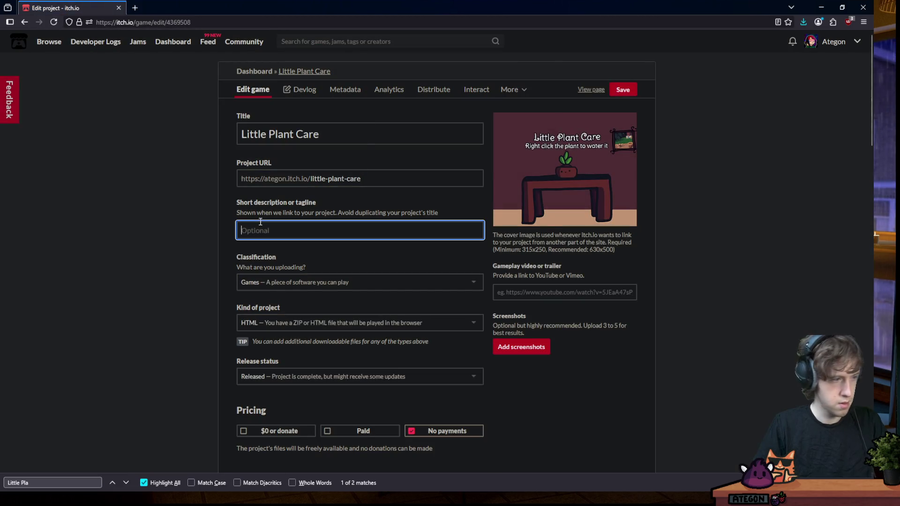
type("A cozy ")
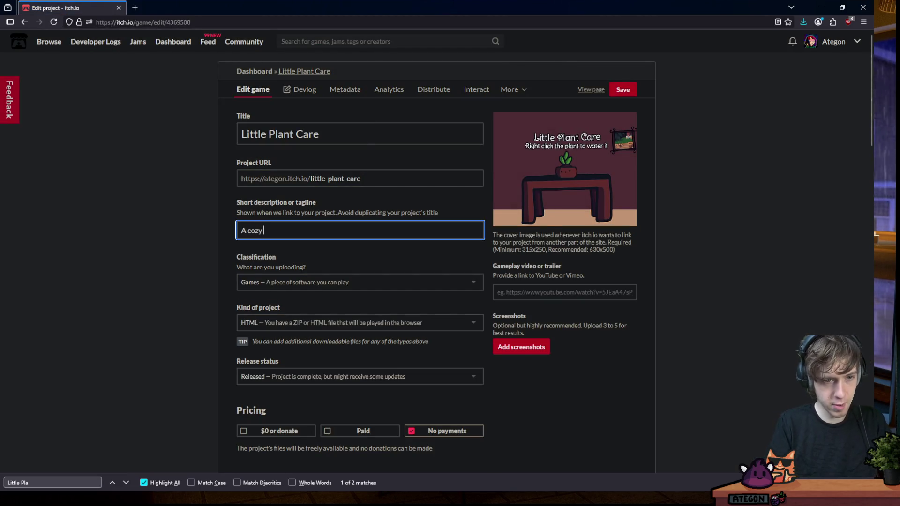
type("plant game probably")
left_click(211, 342)
scroll(215, 291, "down", 2)
scroll(484, 256, "up", 2)
Replace the cover image with the new thumbnail from the Pictures folder
mouse_move(581, 136)
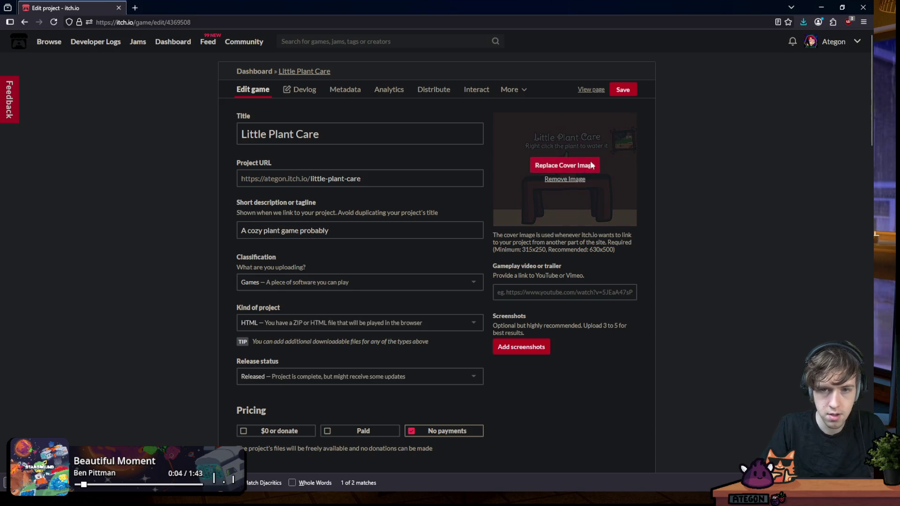
left_click(564, 164)
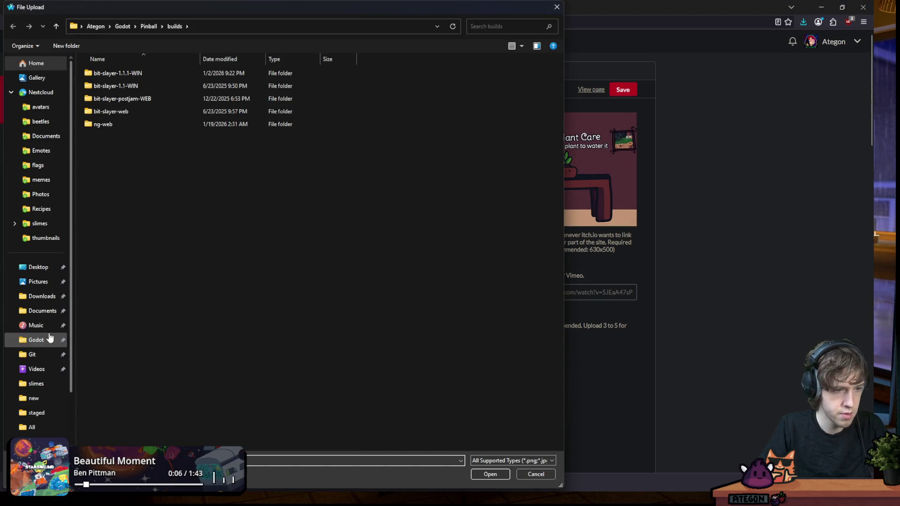
left_click(37, 284)
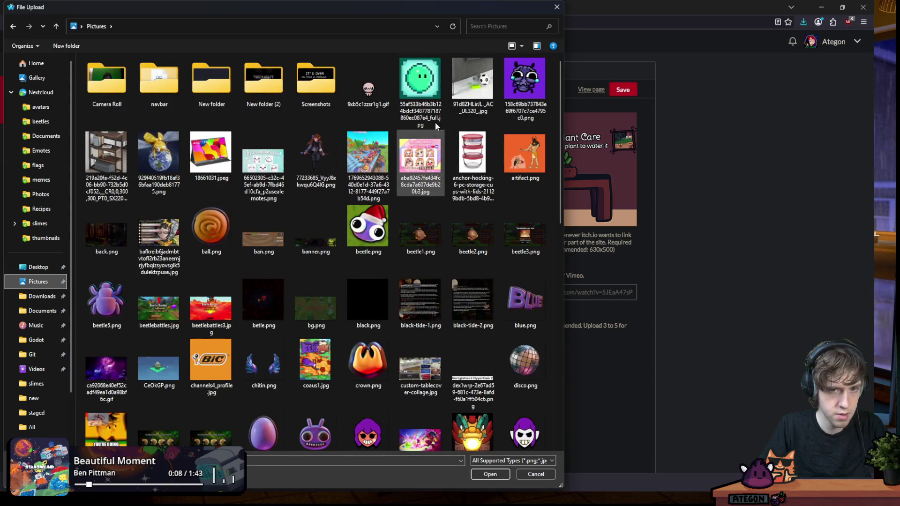
left_click_drag(486, 10, 458, 0)
type("Little Pla")
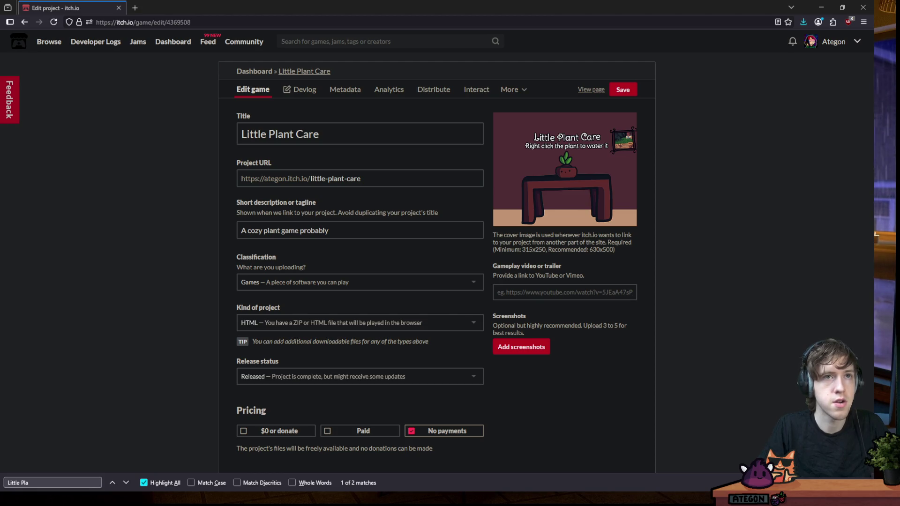
key("Return")
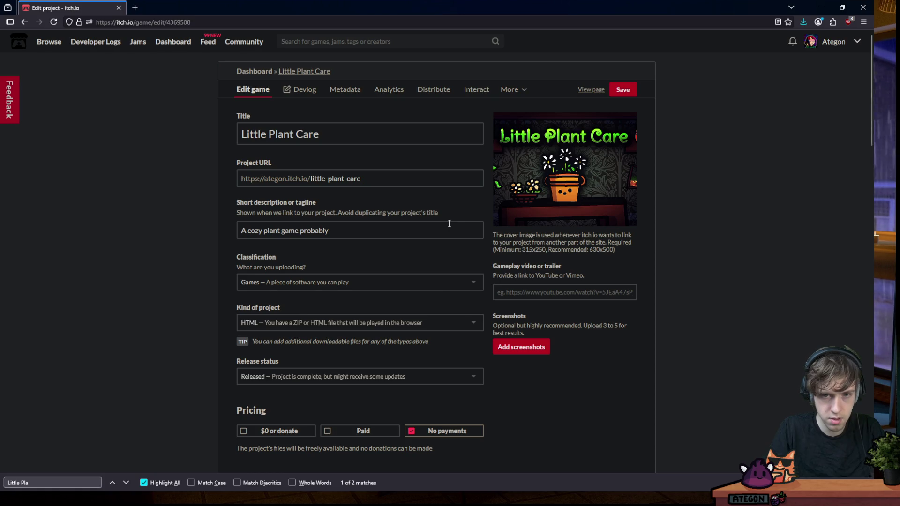
Save the project changes, declining Firefox's password prompt
scroll(331, 203, "down", 6)
scroll(382, 201, "down", 4)
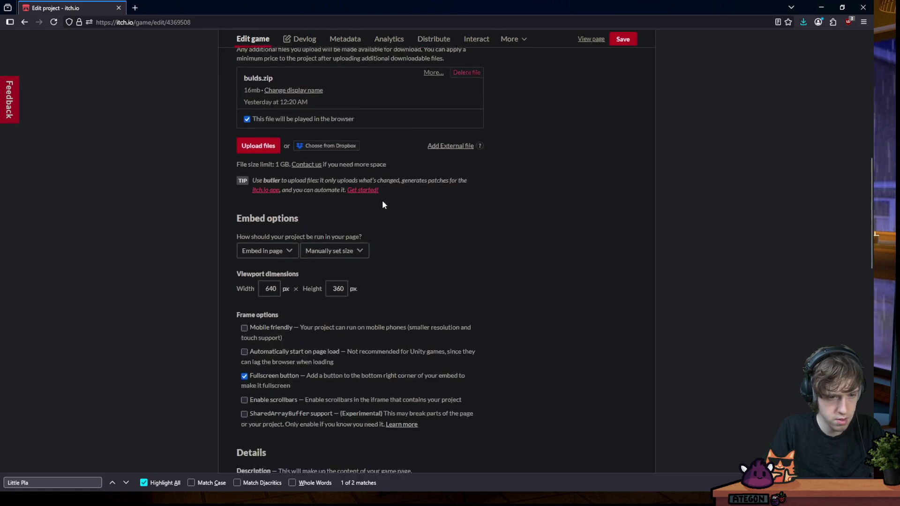
scroll(399, 240, "down", 1)
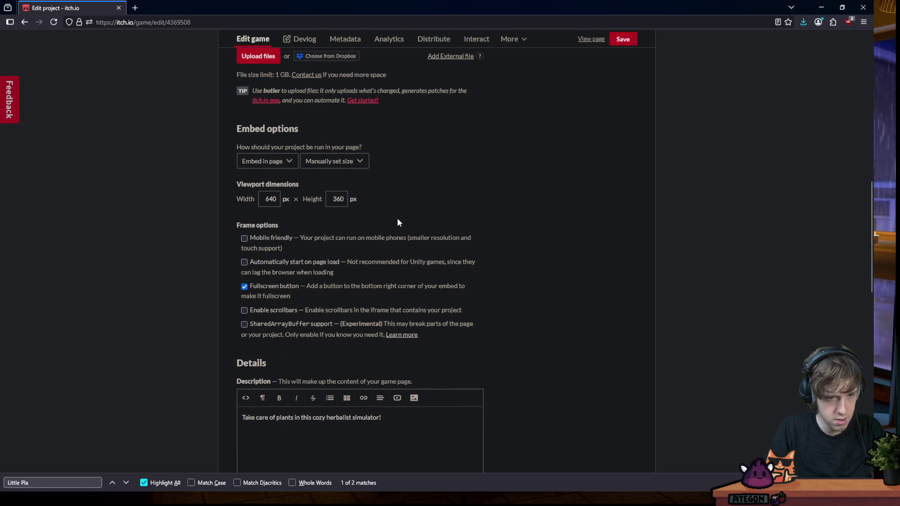
left_click(623, 39)
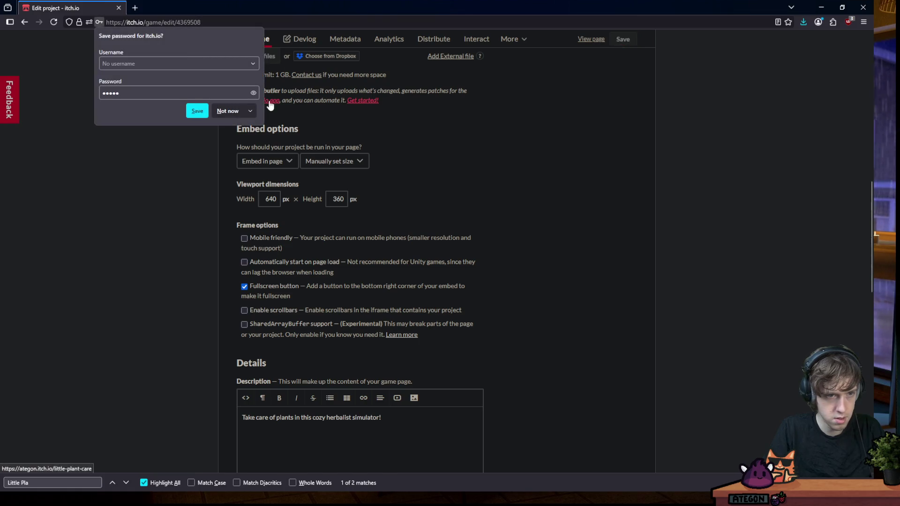
left_click(232, 112)
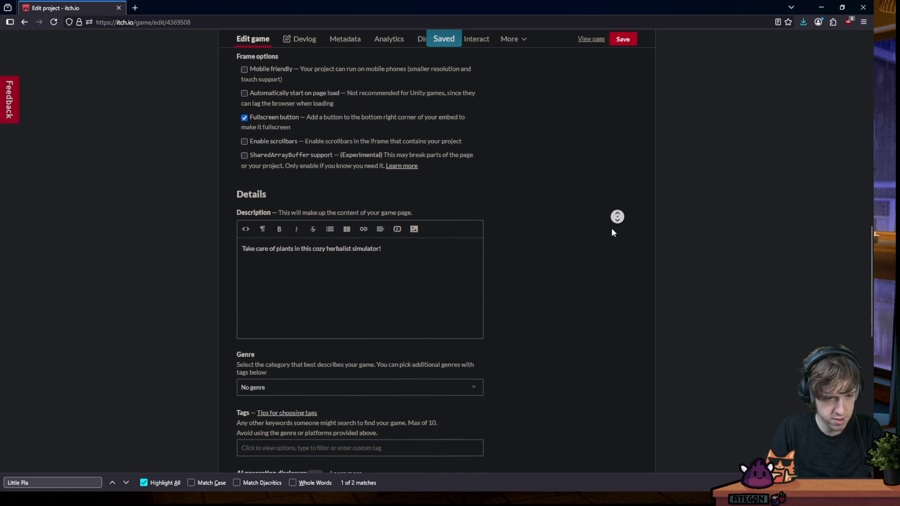
Leave the genre as No genre and open the public game page
left_click(309, 366)
left_click(639, 325)
scroll(561, 306, "down", 4)
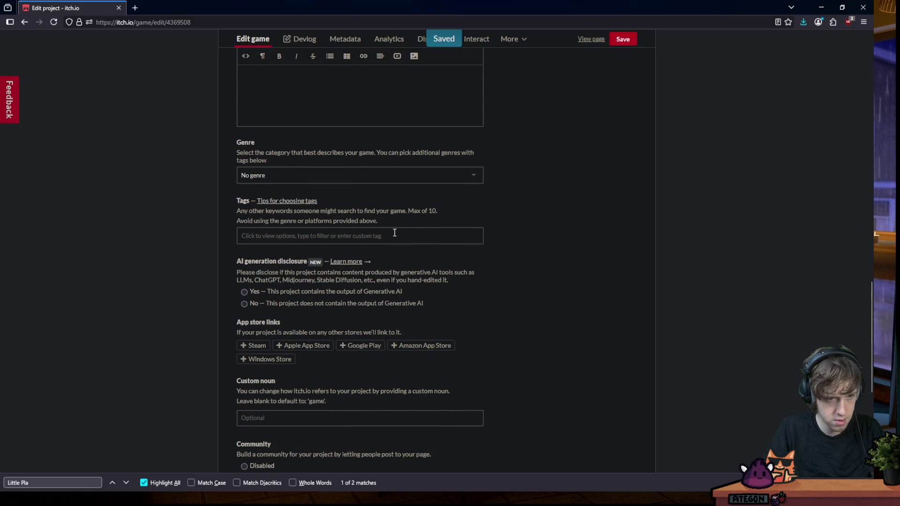
scroll(424, 238, "down", 3)
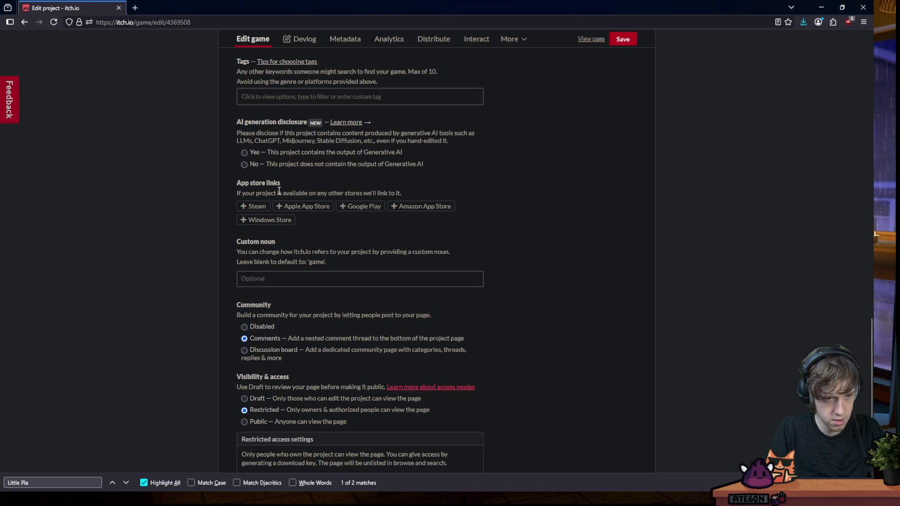
scroll(279, 188, "down", 2)
scroll(280, 185, "down", 1)
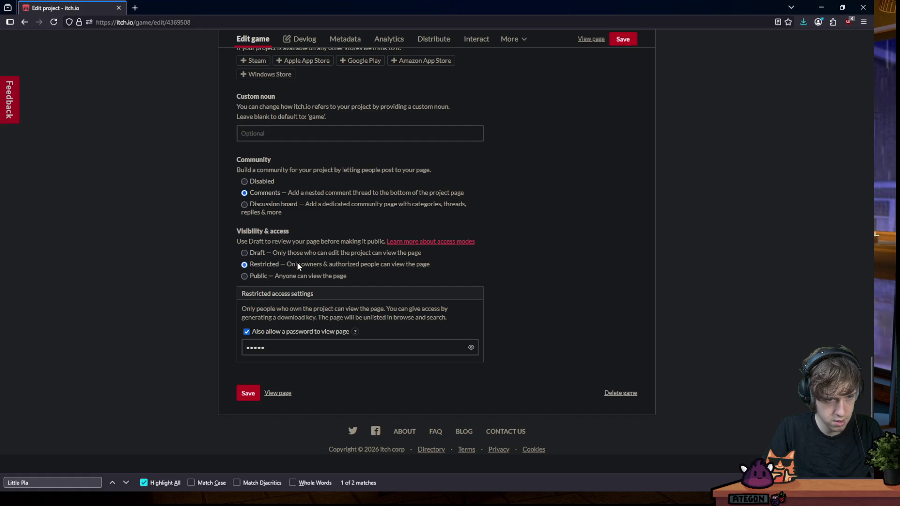
scroll(684, 115, "up", 1)
scroll(609, 70, "up", 15)
left_click(588, 40)
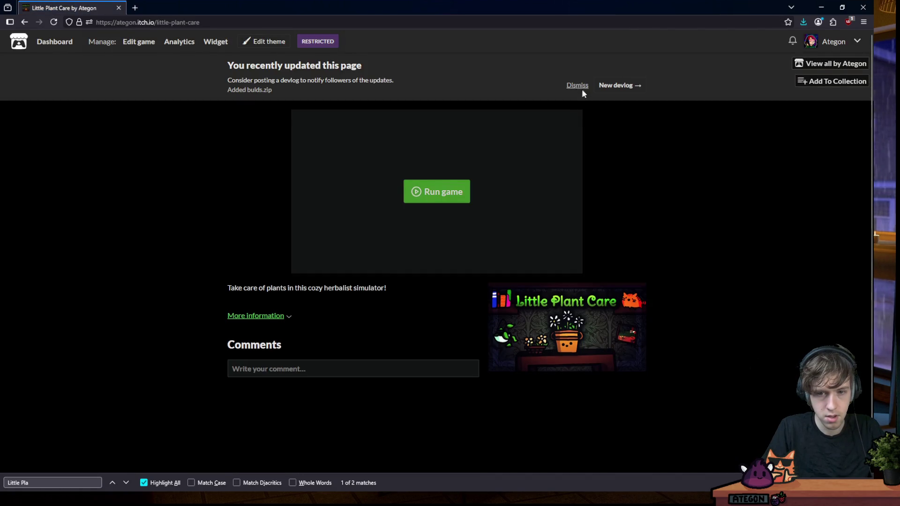
Dismiss the recently-updated notice and minimize the browser to reveal Aseprite
left_click(577, 86)
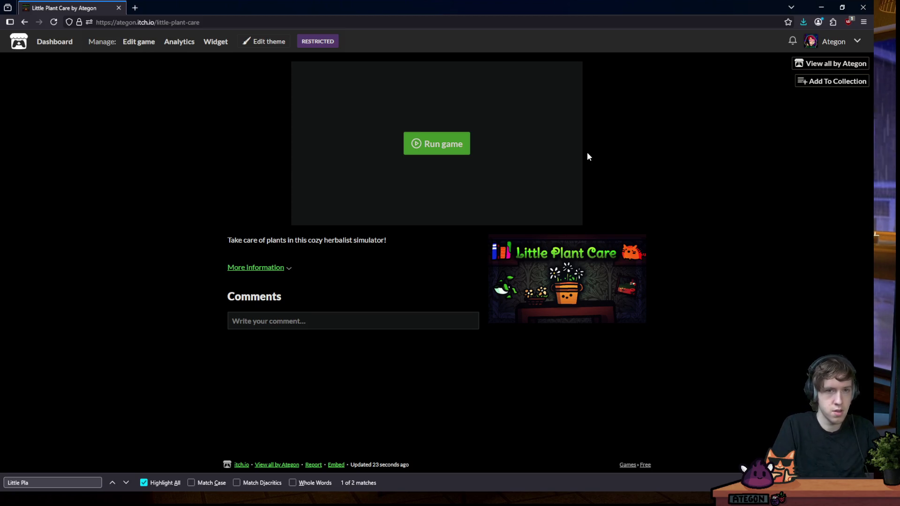
key("super+Down")
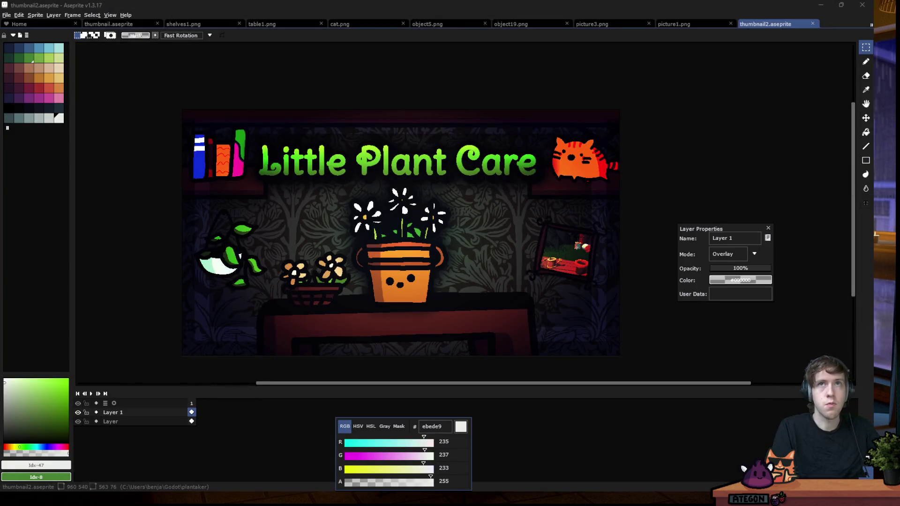
mouse_move(692, 489)
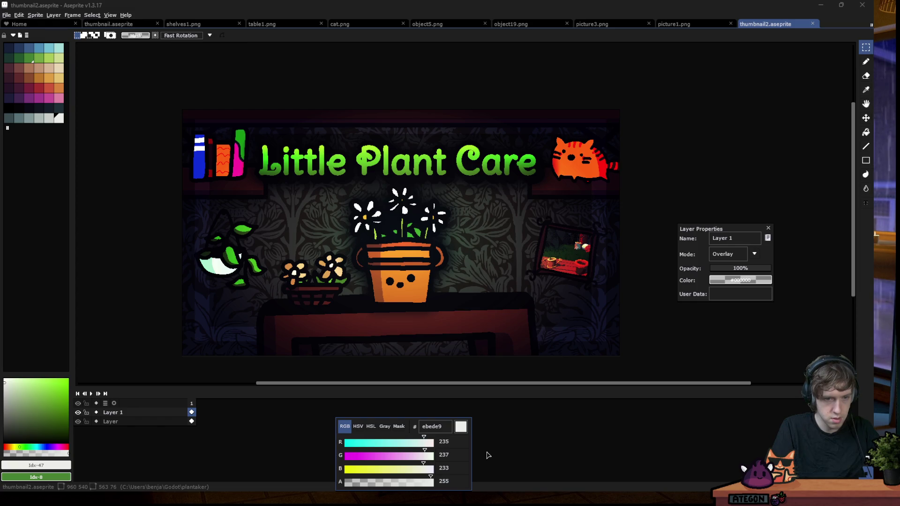
mouse_move(445, 483)
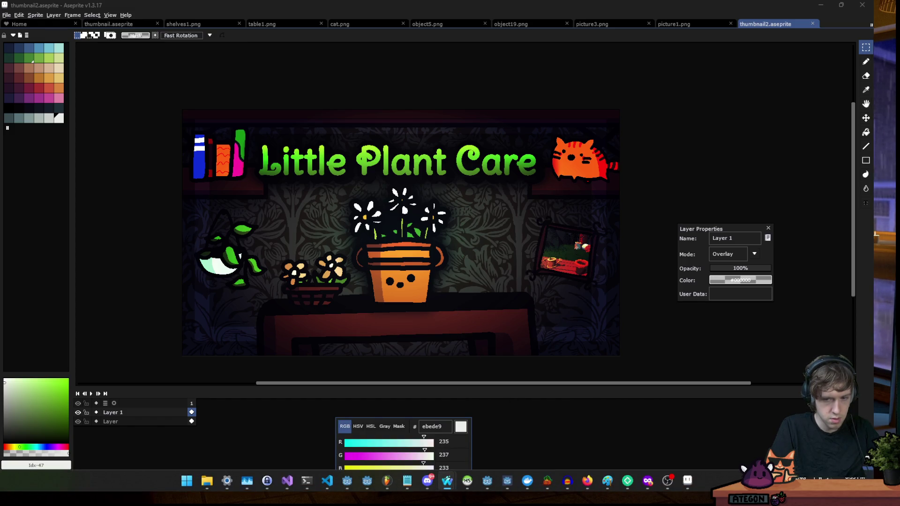
left_click(740, 480)
Assign Ctrl+Shift+Alt+Insert as ShareX's GIF screen recording hotkey
right_click(755, 417)
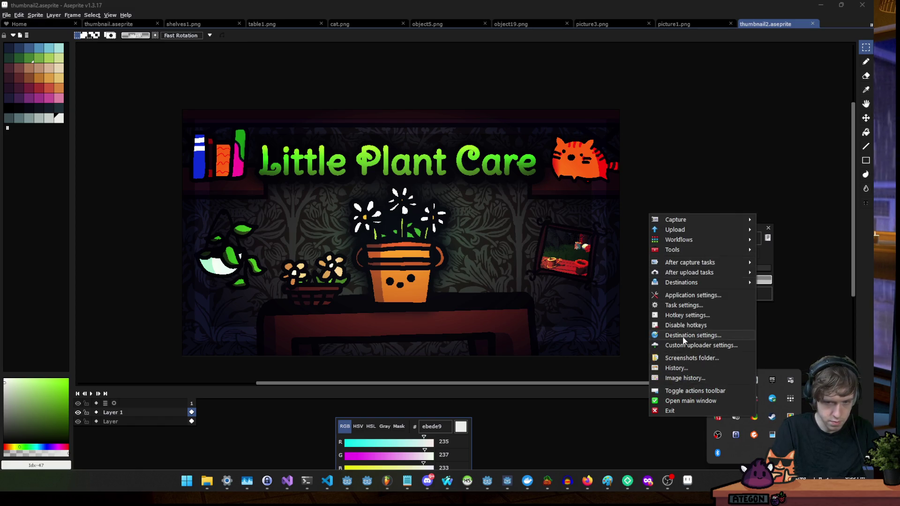
left_click(687, 315)
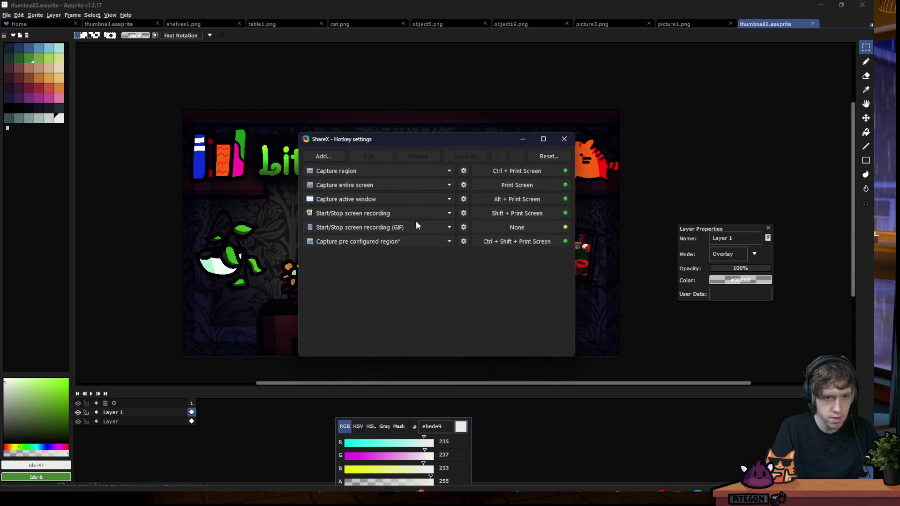
left_click(500, 227)
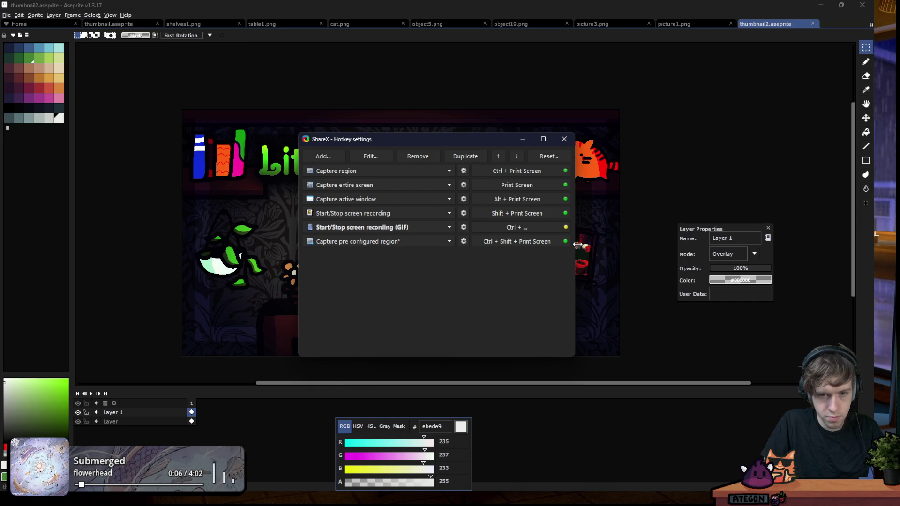
key("shift")
key("alt")
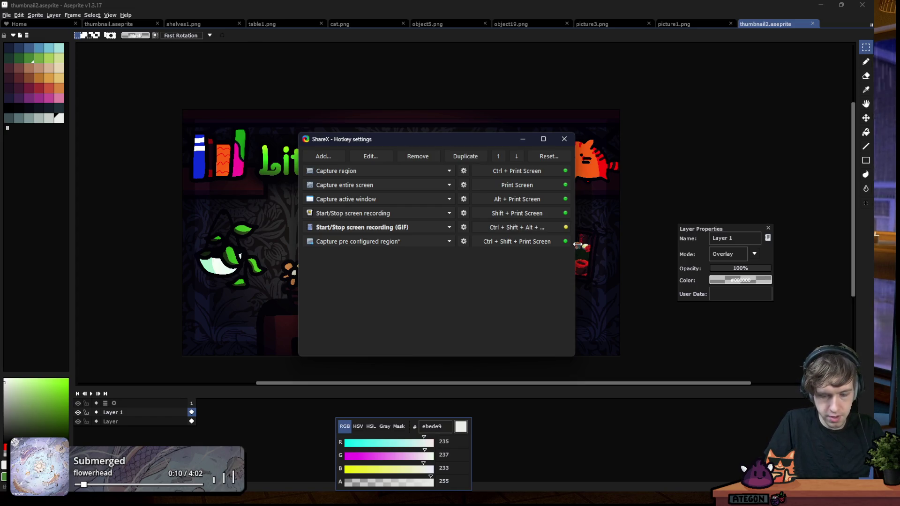
key("ctrl+shift+alt+Insert")
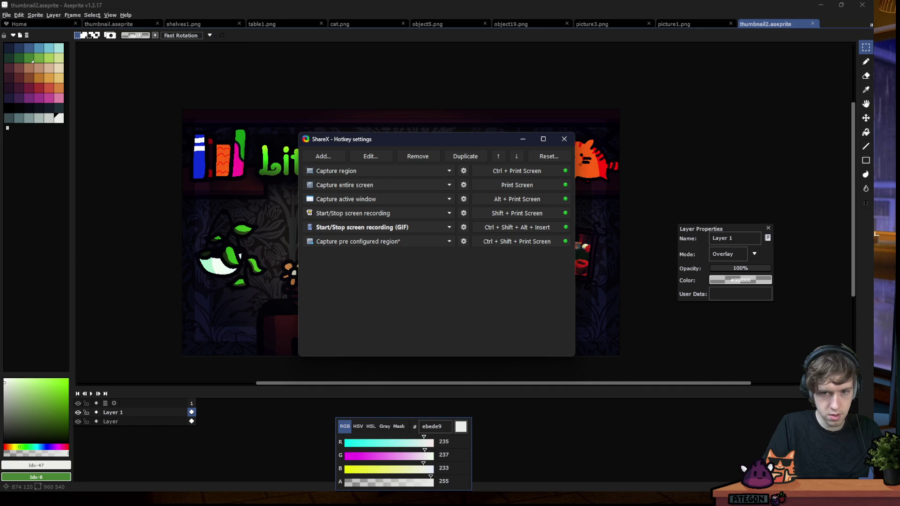
Test the new GIF hotkey, close the hotkey settings and maximize the Gamedle browser window
key("ctrl+shift+alt+Insert")
key("Escape")
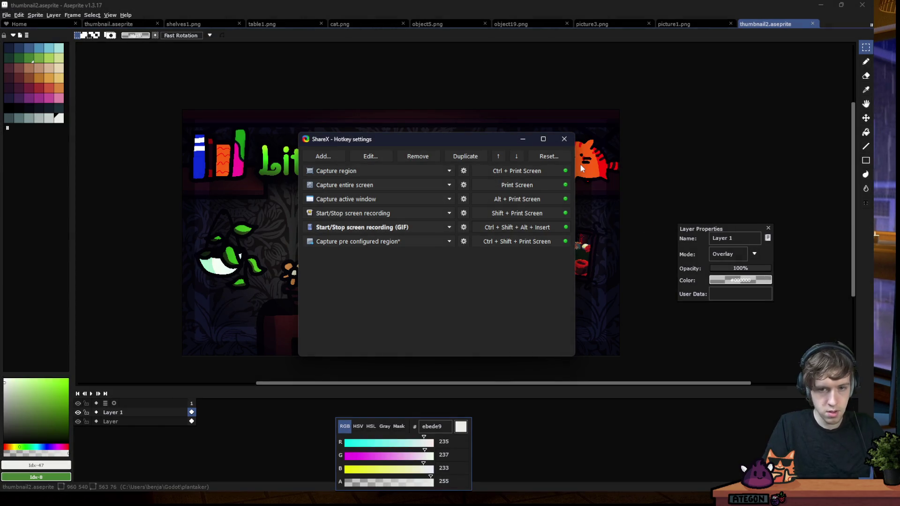
left_click(573, 137)
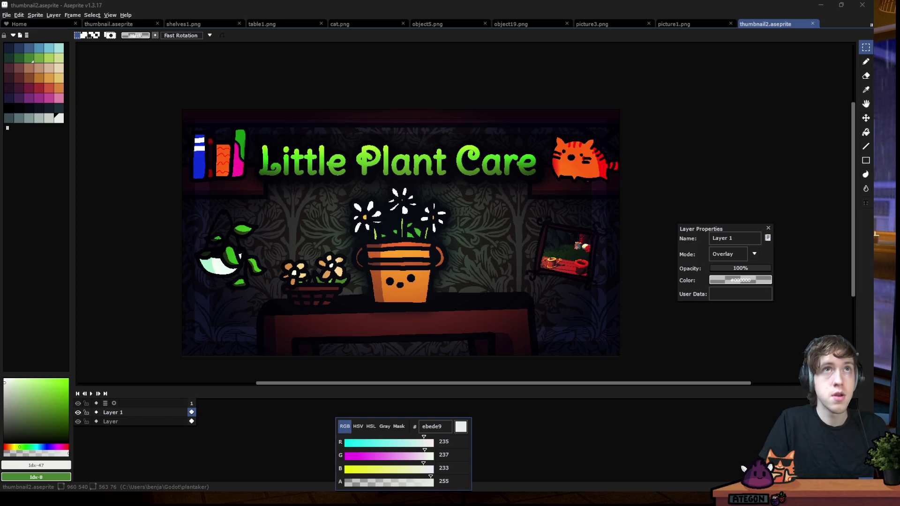
mouse_move(0, 169)
left_mouse_down()
mouse_move(254, 173)
mouse_move(352, 113)
left_mouse_up()
double_click(352, 113)
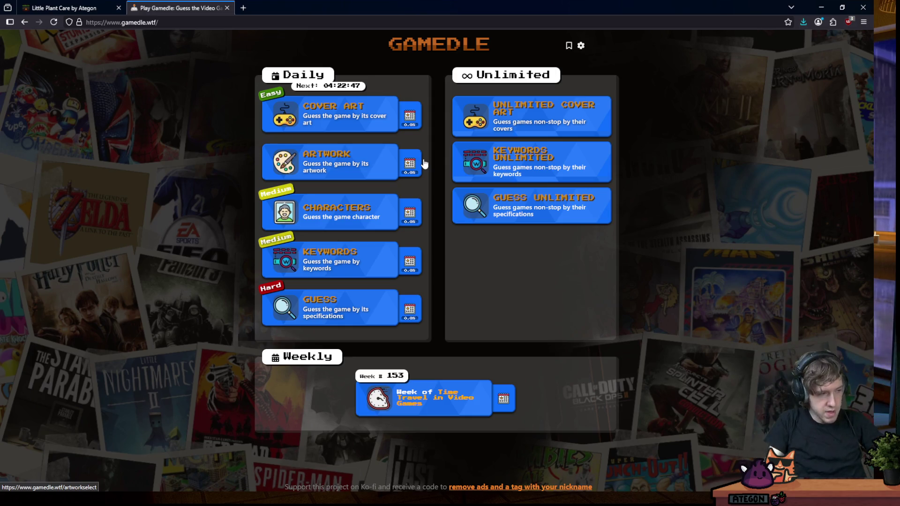
Open Gamedle's Guess Unlimited mode, move to the next round and scroll the guesses table
left_click(536, 207)
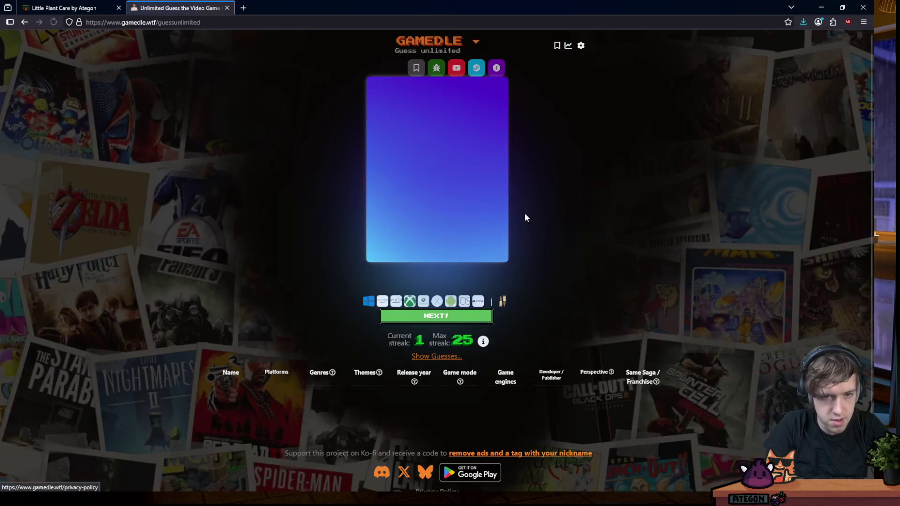
left_click(446, 318)
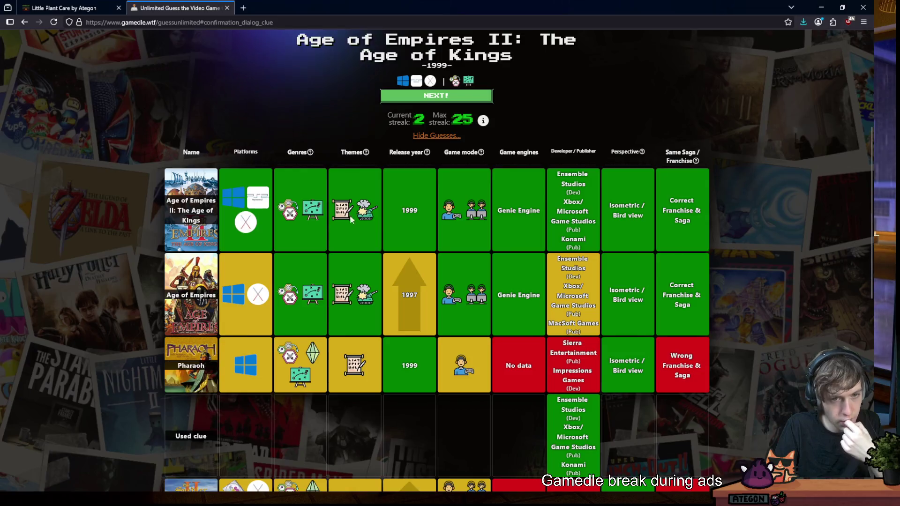
scroll(388, 255, "down", 3)
scroll(387, 255, "down", 3)
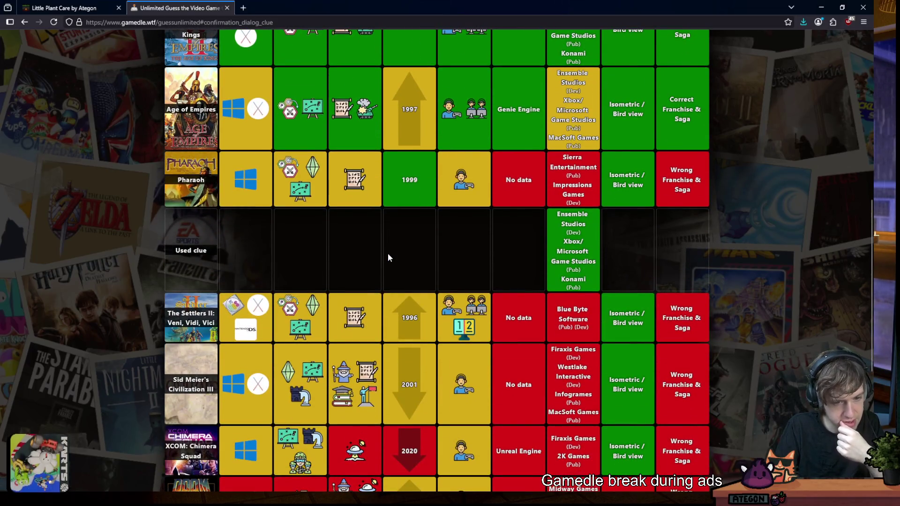
scroll(387, 254, "down", 5)
scroll(389, 253, "up", 5)
scroll(389, 254, "up", 3)
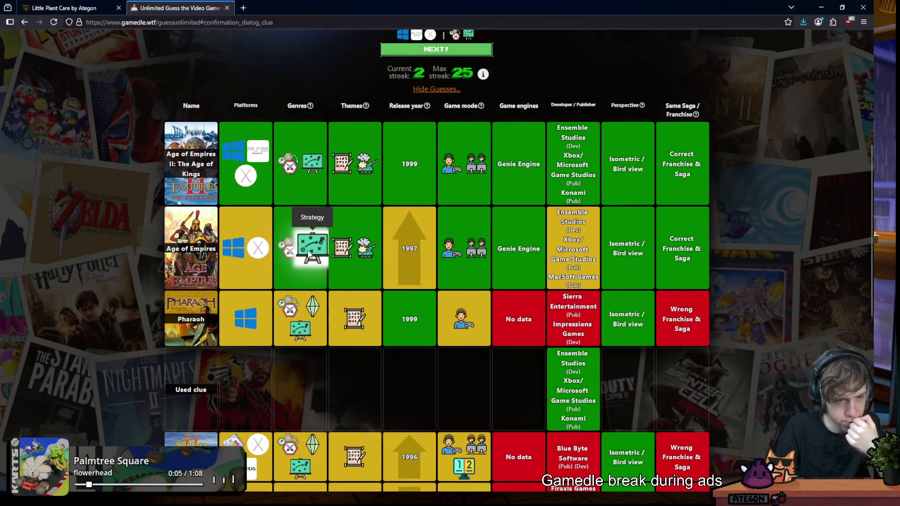
Review the Age of Empires II guesses table back to the answer, then go to the Little Plant Care page
scroll(309, 253, "down", 1)
scroll(328, 277, "down", 3)
scroll(322, 313, "down", 1)
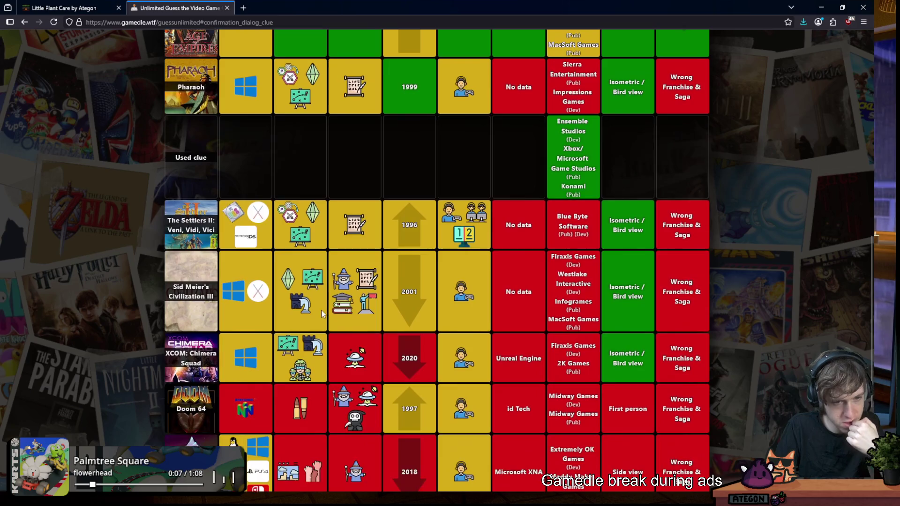
scroll(331, 263, "up", 2)
scroll(300, 221, "up", 1)
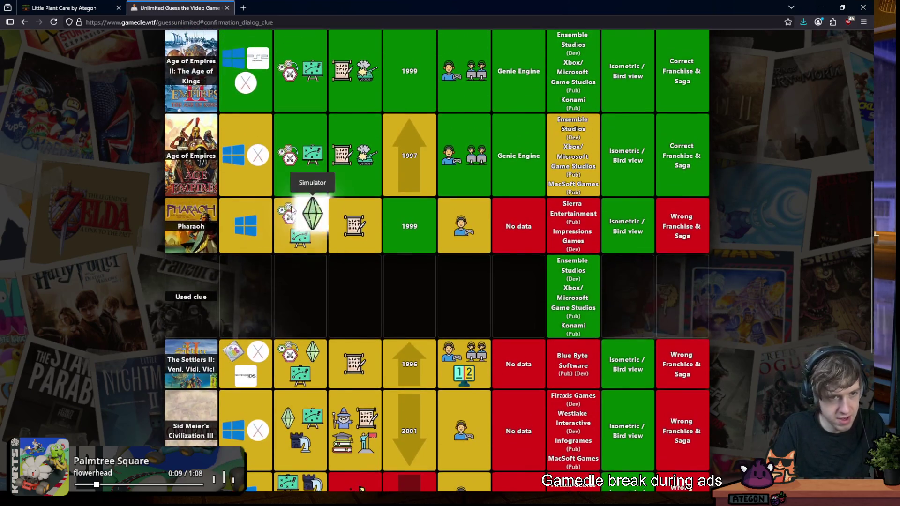
scroll(349, 286, "down", 2)
scroll(338, 286, "down", 2)
scroll(330, 286, "down", 2)
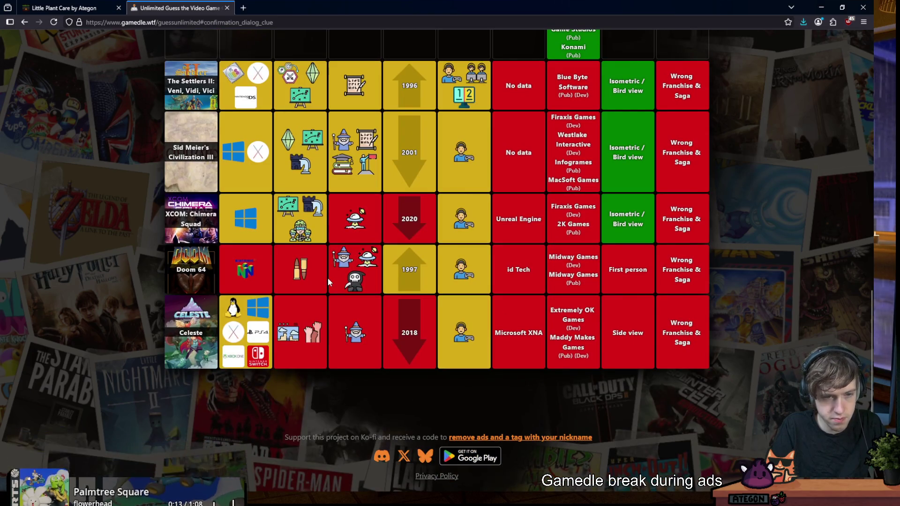
scroll(327, 278, "up", 10)
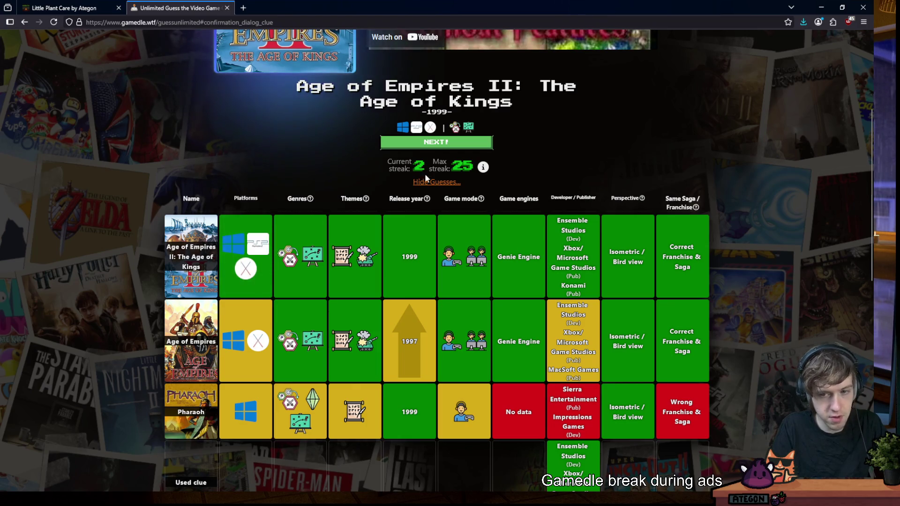
scroll(516, 188, "up", 2)
scroll(322, 259, "down", 4)
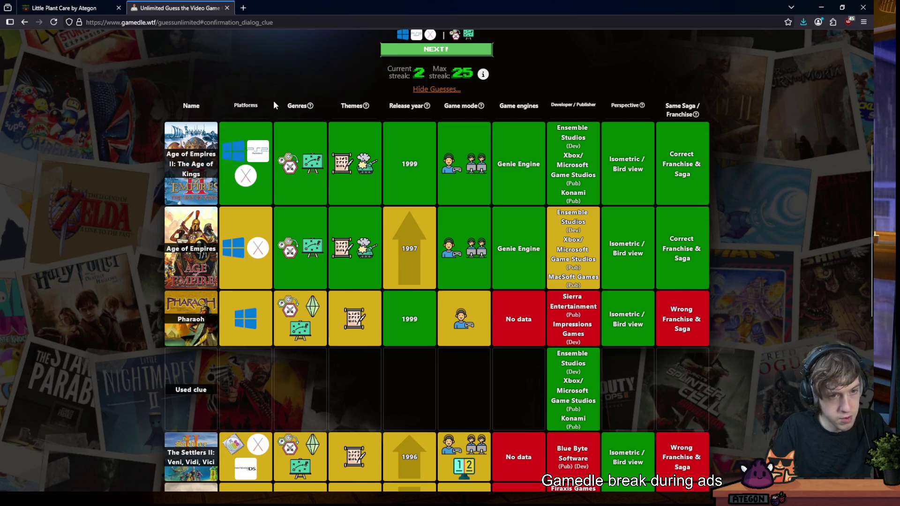
scroll(271, 141, "down", 5)
scroll(269, 152, "up", 4)
scroll(269, 152, "up", 7)
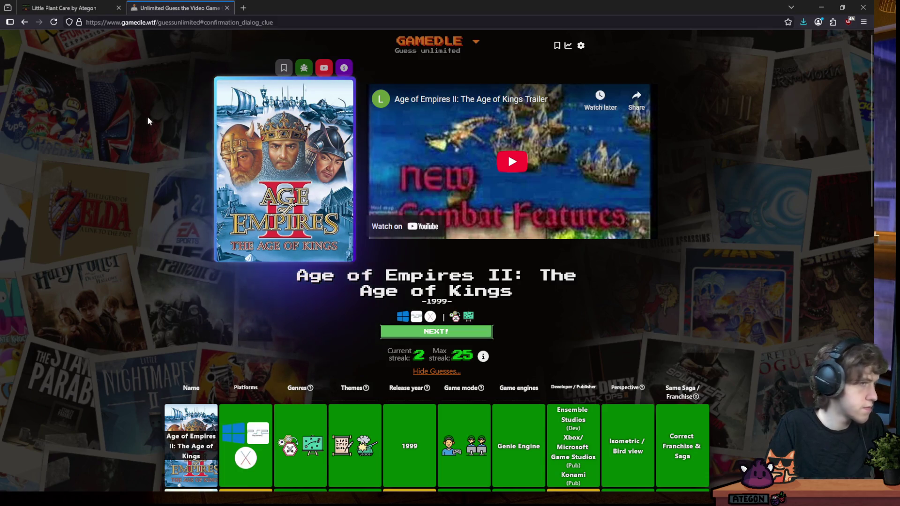
left_click(75, 8)
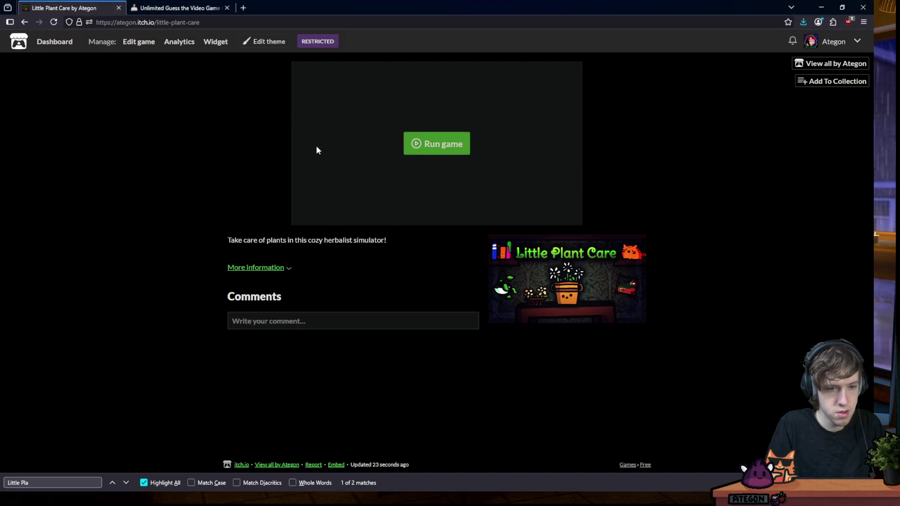
Restore the browser window and drag Aseprite aside to bring the Godot editor forward
double_click(266, 6)
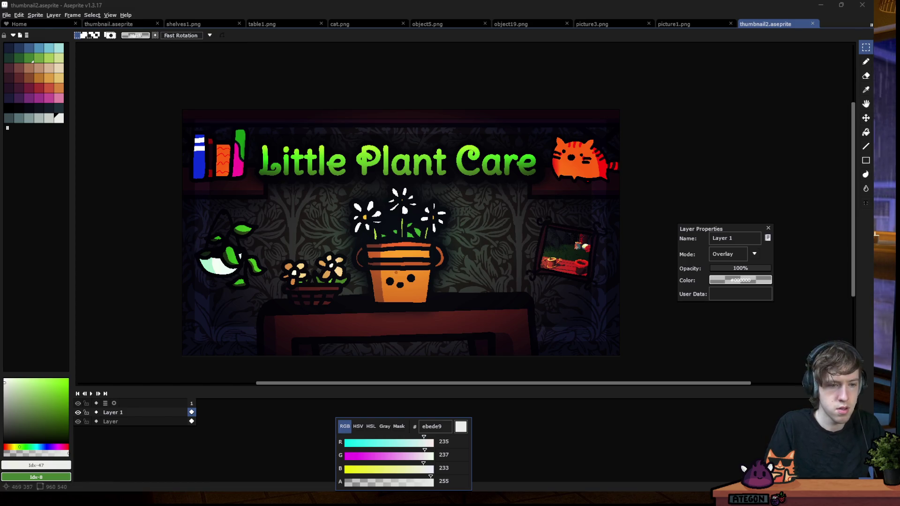
left_click_drag(527, 9, 534, 196)
key("alt+Tab")
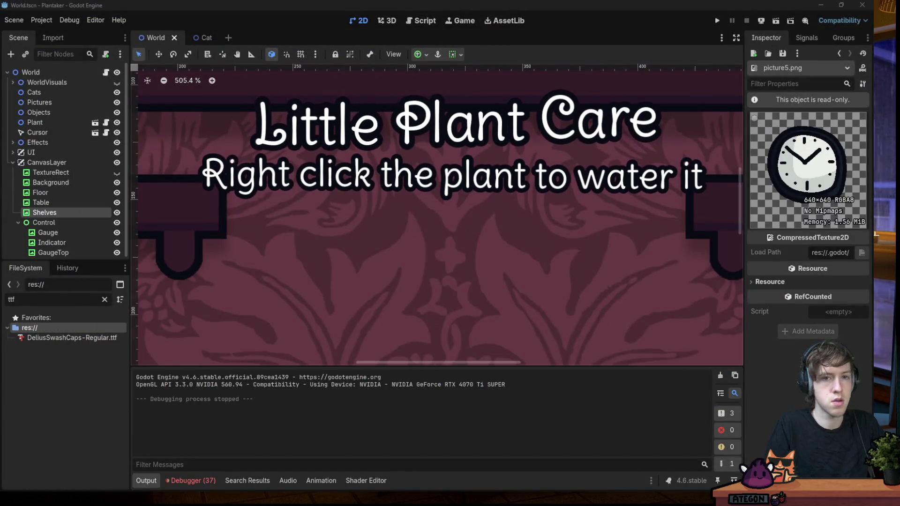
Run the project, then hide the UI node holding the World scene's title text
left_click(716, 20)
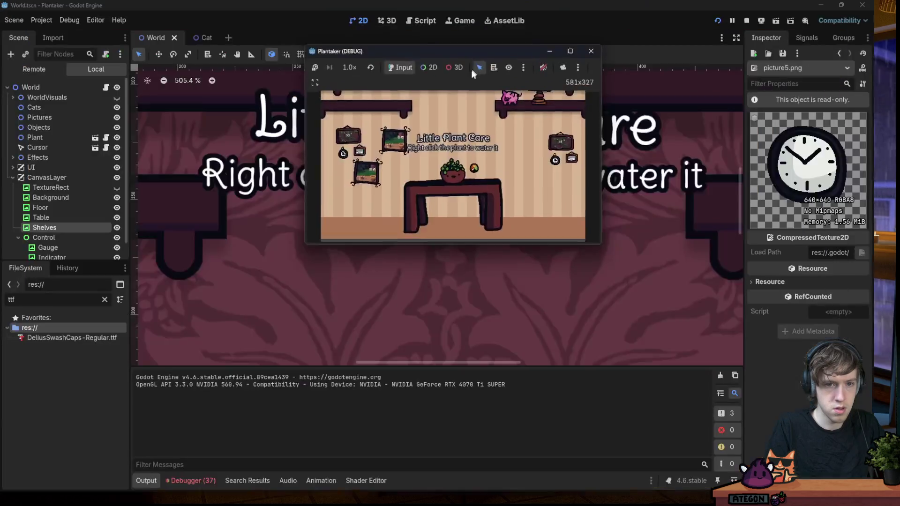
left_click_drag(472, 72, 430, 143)
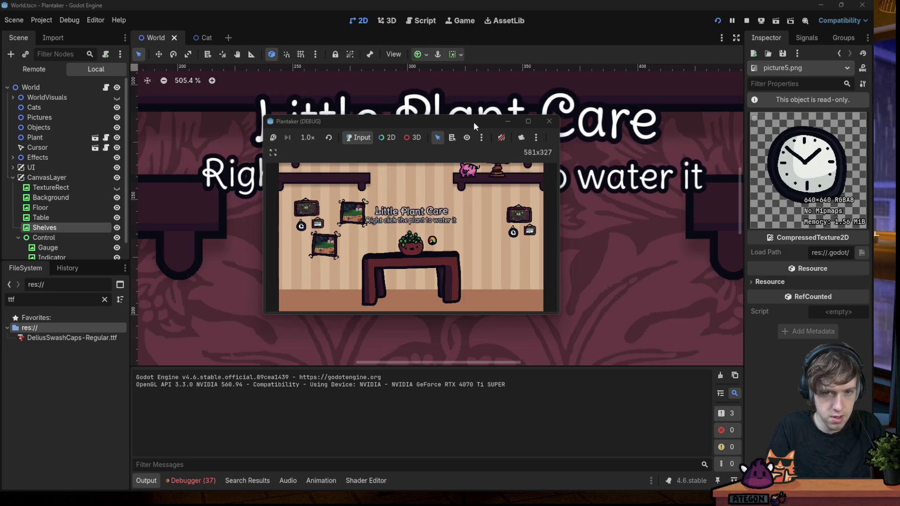
left_click(507, 121)
left_click(116, 167)
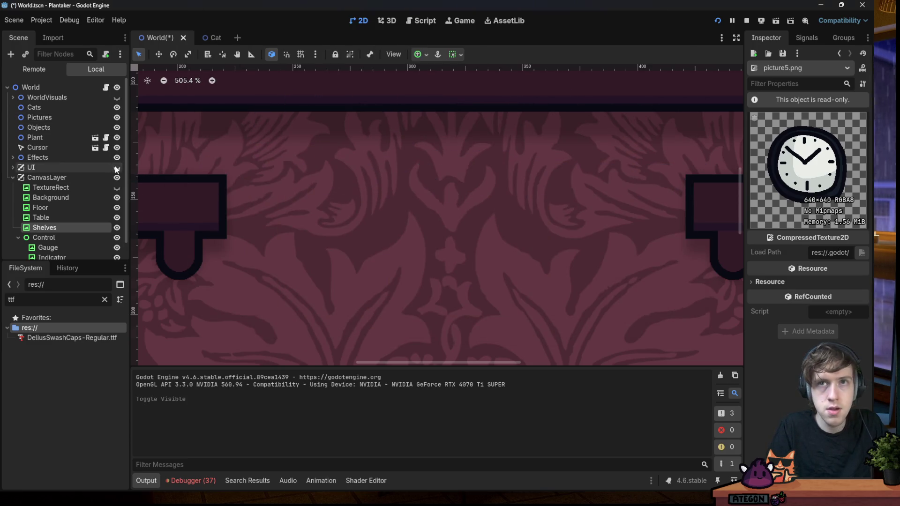
key("alt+Tab")
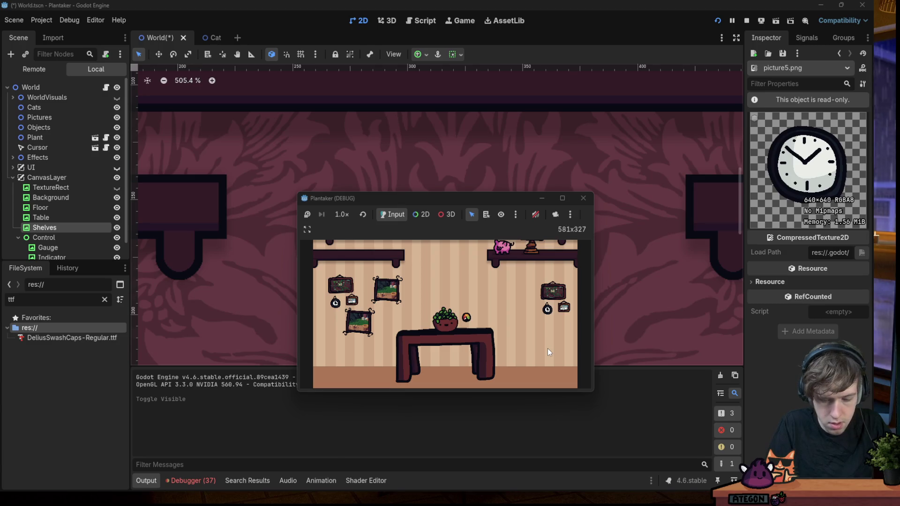
Save the scene, rerun the game without the title, stop it and open Aseprite's File menu
left_click(583, 198)
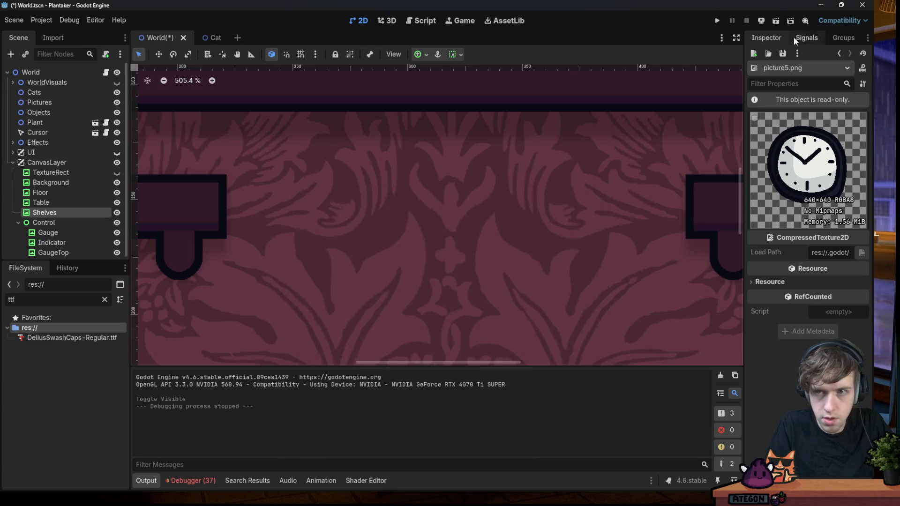
left_click(716, 21)
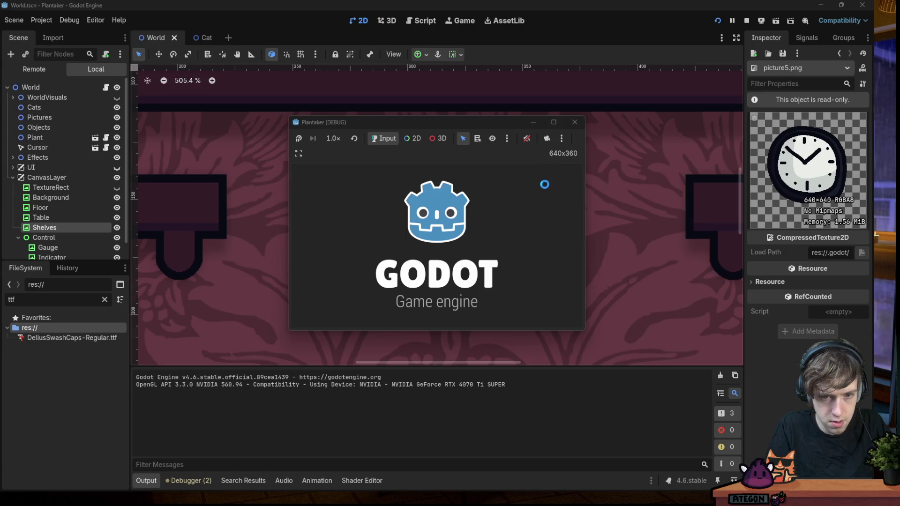
left_click(717, 21)
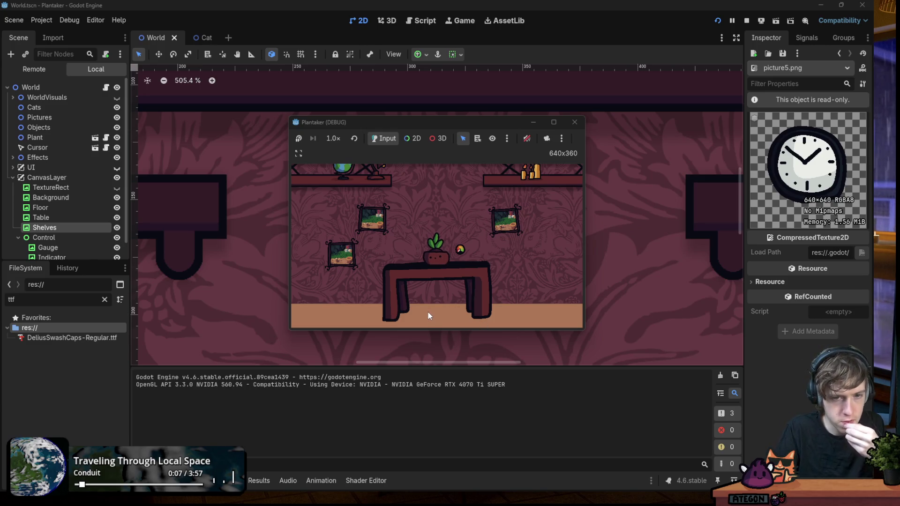
left_click(574, 122)
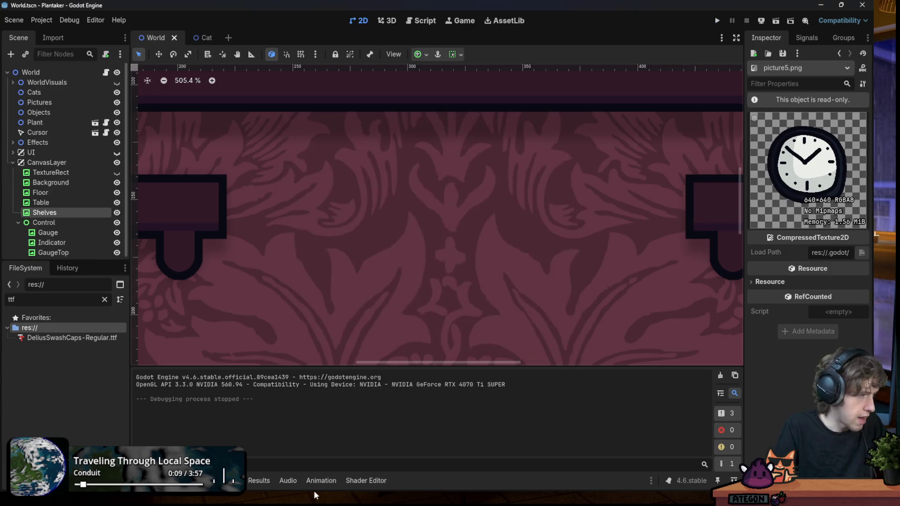
mouse_move(360, 493)
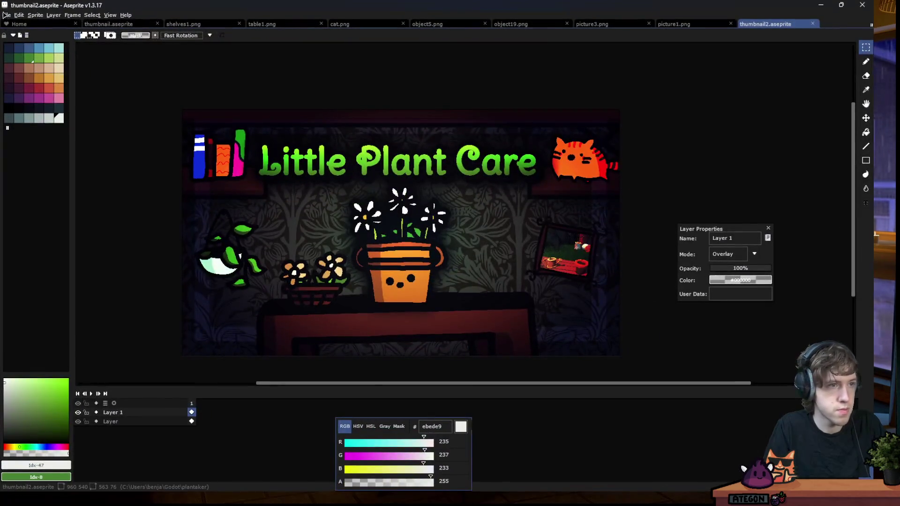
left_click(7, 15)
Open floor1.png and floor2.png from the art folder, with floor2 shown
key("Return")
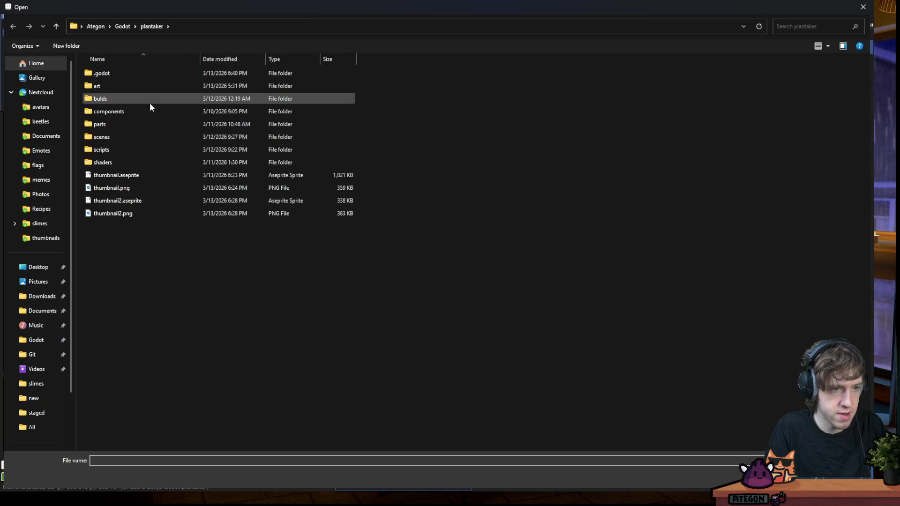
double_click(108, 88)
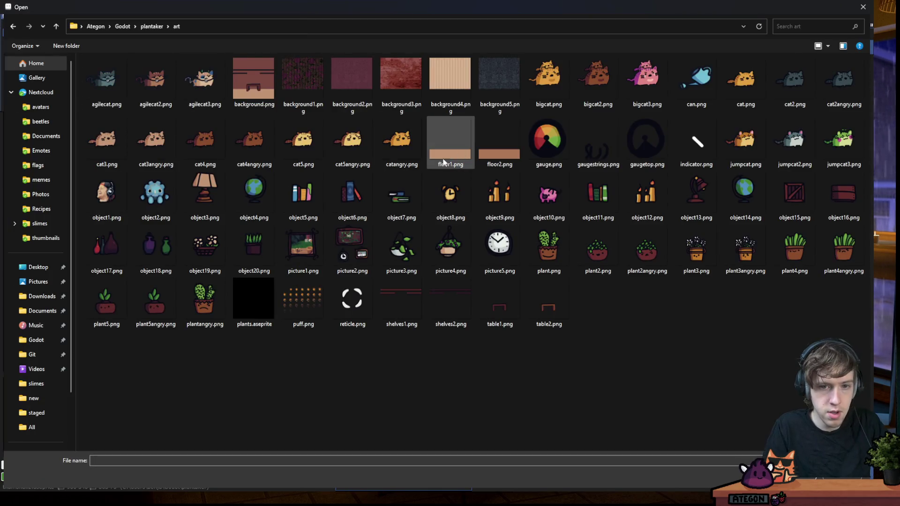
left_click(443, 155)
left_click(499, 145, "ctrl")
key("Return")
scroll(386, 159, "down", 5)
scroll(388, 225, "up", 2)
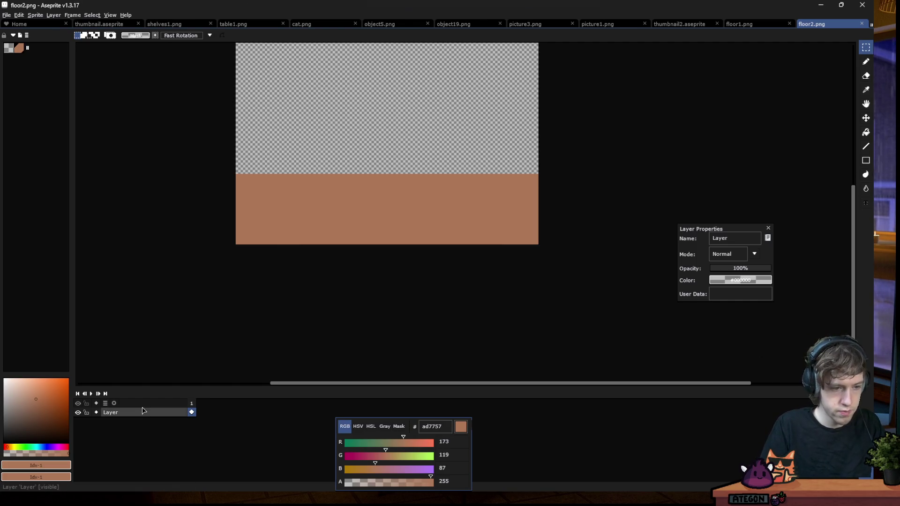
key("shift+b")
Paste the herringbone wood photo onto a new layer and squash it into the floor band
key("shift+n")
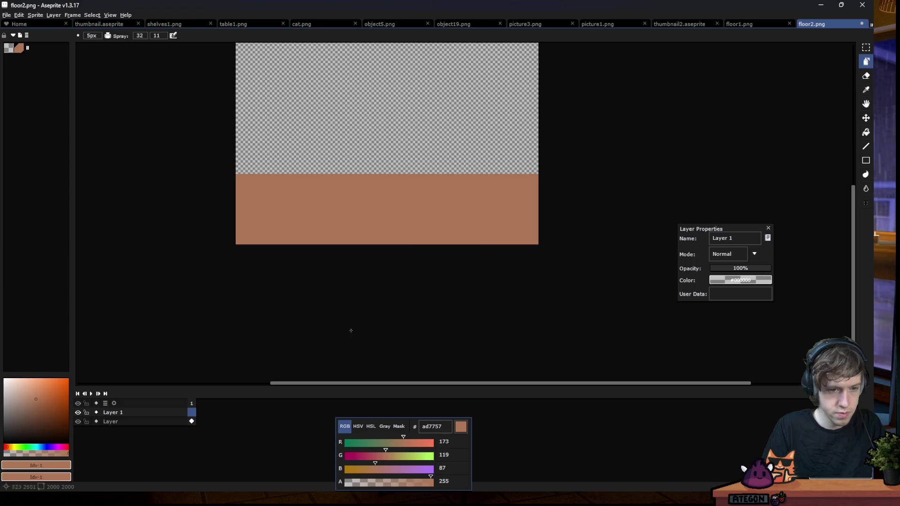
key("ctrl+v")
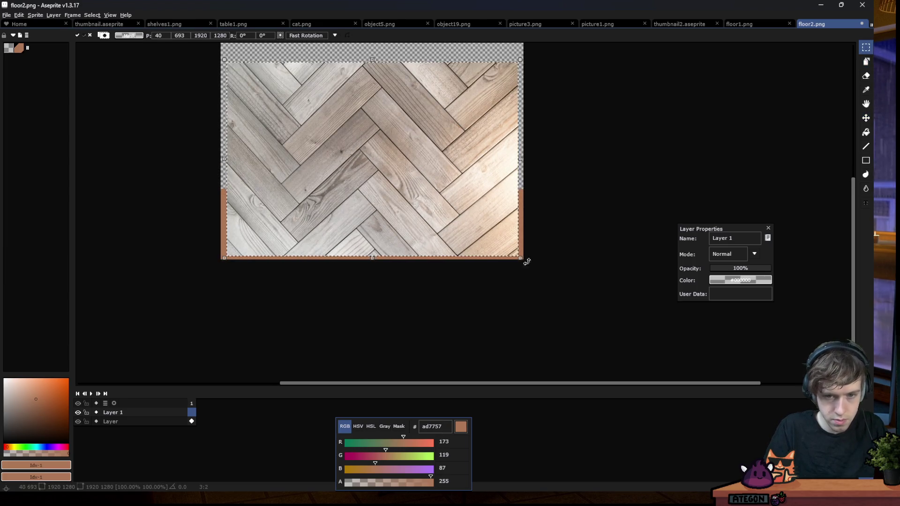
left_click_drag(537, 278, 548, 293)
left_click_drag(475, 202, 468, 201)
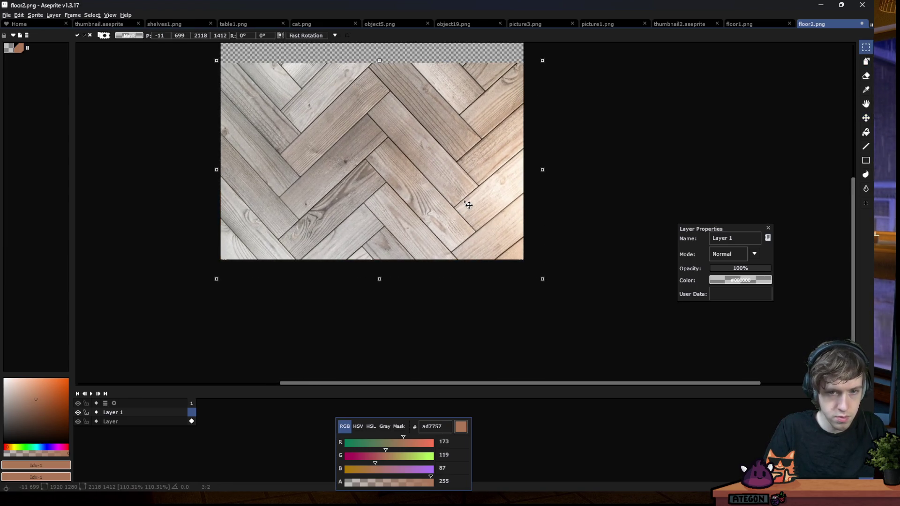
mouse_move(401, 62)
left_mouse_down()
mouse_move(400, 179)
mouse_move(402, 166)
left_mouse_up()
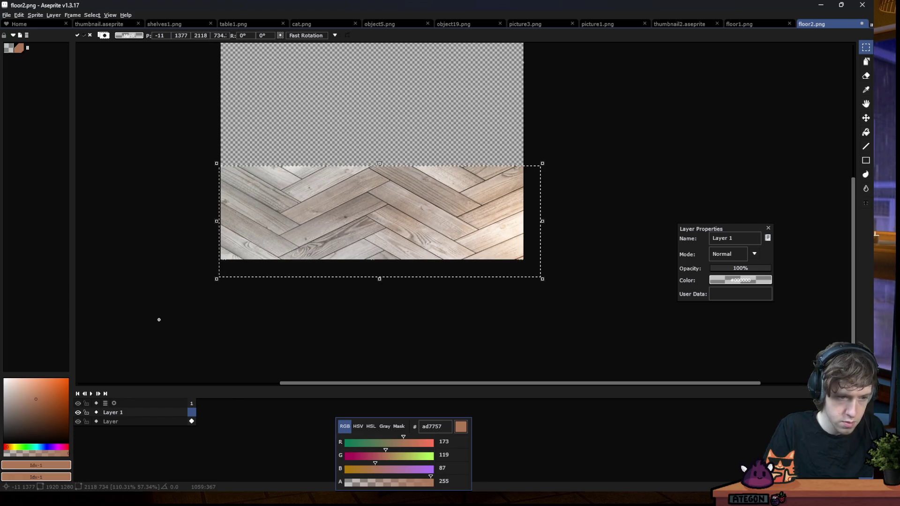
key("Return")
left_click(78, 413)
left_click(78, 412)
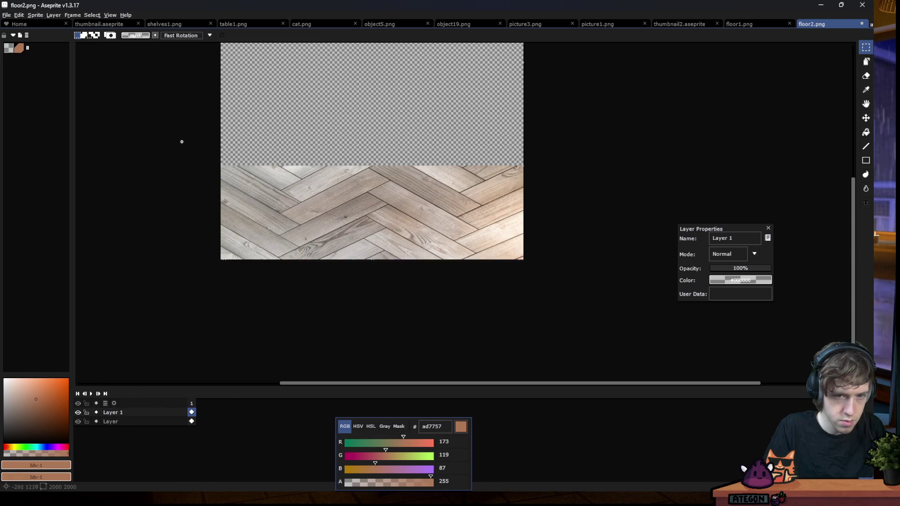
scroll(198, 168, "up", 1)
scroll(198, 168, "up", 1)
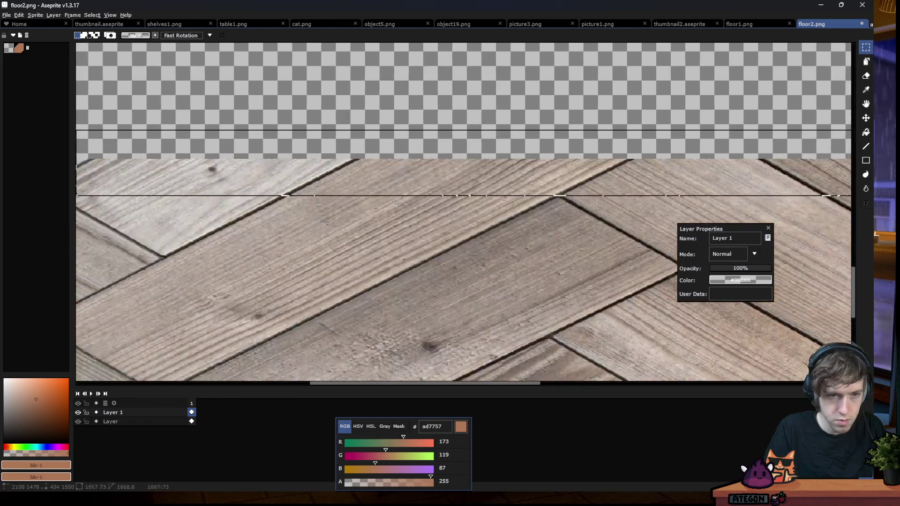
scroll(198, 168, "up", 1)
scroll(849, 194, "up", 1)
scroll(849, 194, "up", 1)
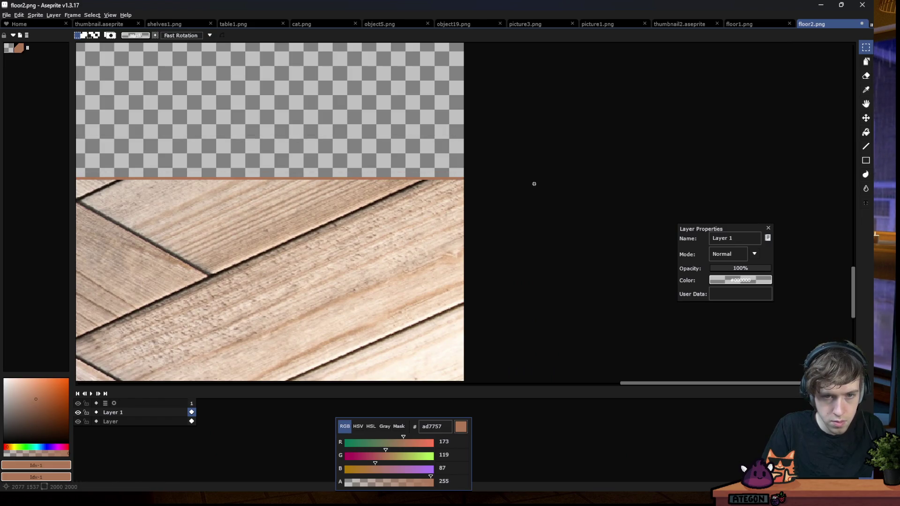
scroll(532, 181, "left", 5)
scroll(90, 177, "left", 2)
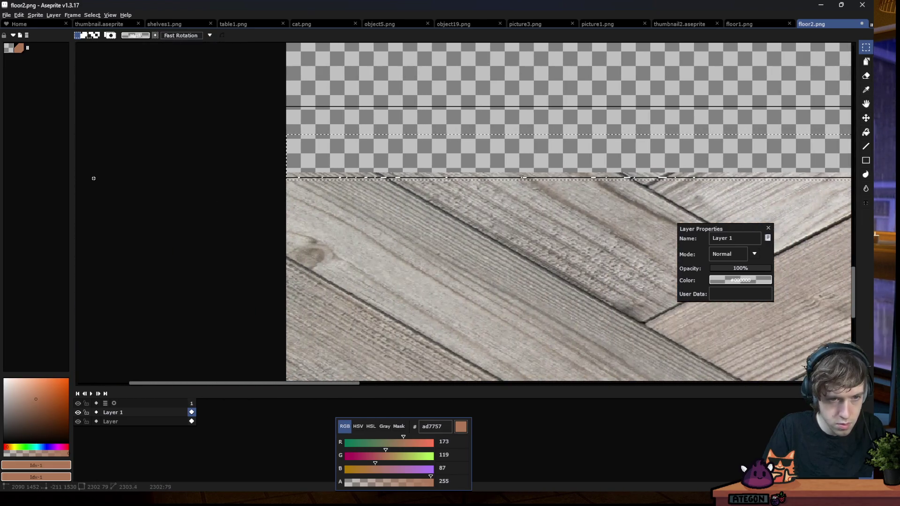
scroll(328, 140, "right", 2)
scroll(515, 159, "right", 5)
scroll(702, 173, "right", 3)
left_click(749, 175)
Set the wood layer to Overlay blend mode at about 45% opacity
scroll(408, 191, "up", 3)
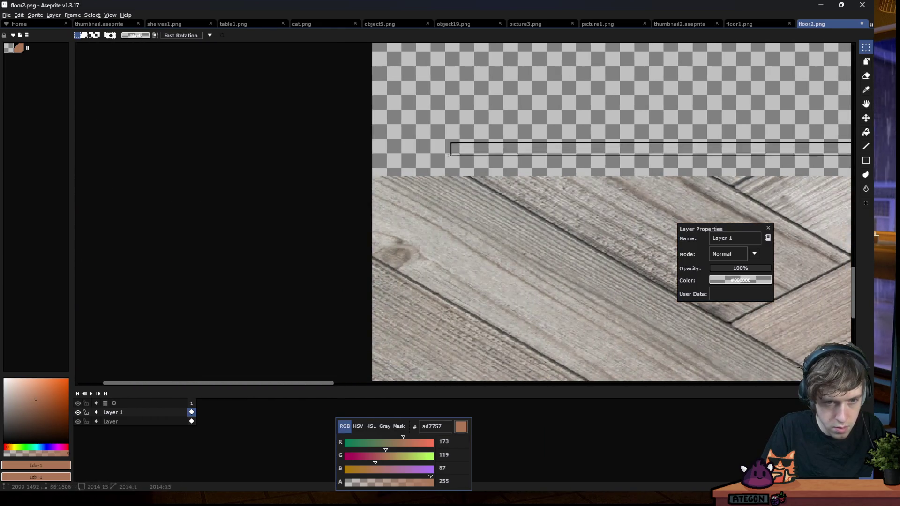
scroll(345, 72, "up", 4)
scroll(333, 125, "down", 2)
scroll(386, 132, "up", 2)
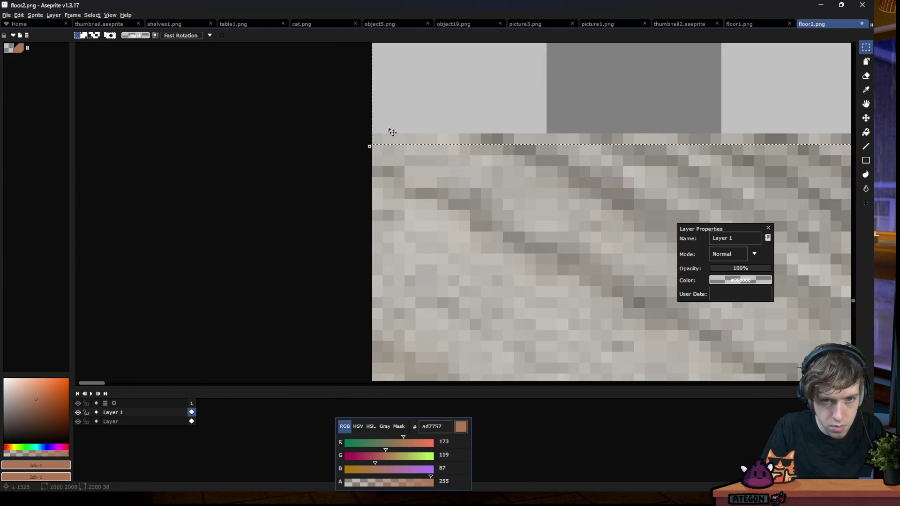
scroll(428, 110, "right", 5)
scroll(463, 213, "right", 10)
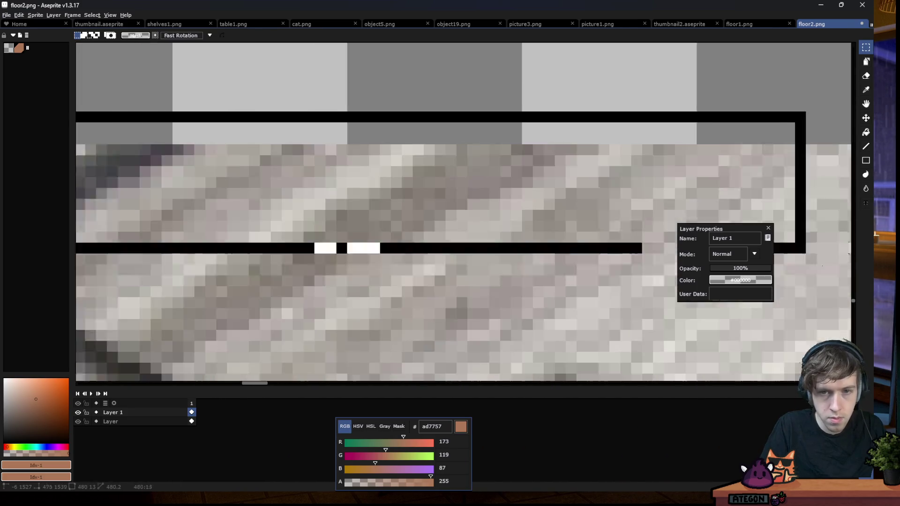
scroll(825, 202, "right", 5)
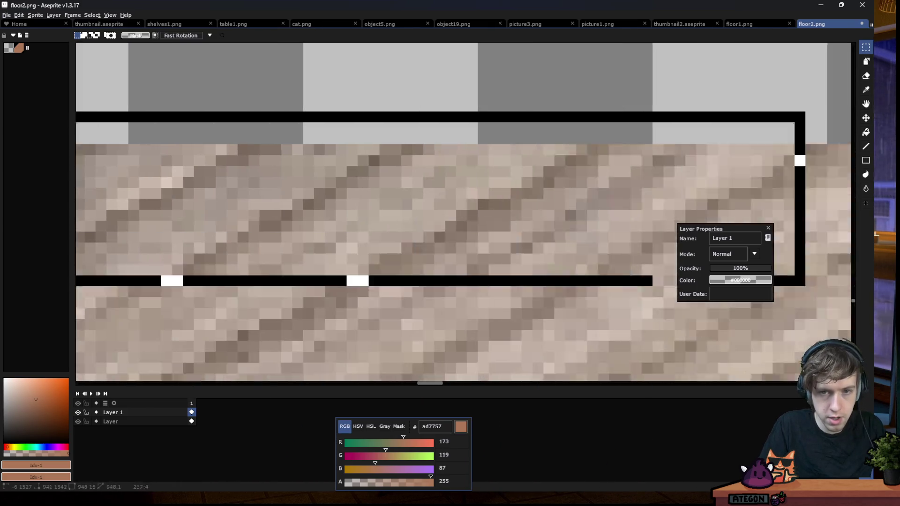
scroll(813, 190, "right", 5)
scroll(813, 190, "right", 5)
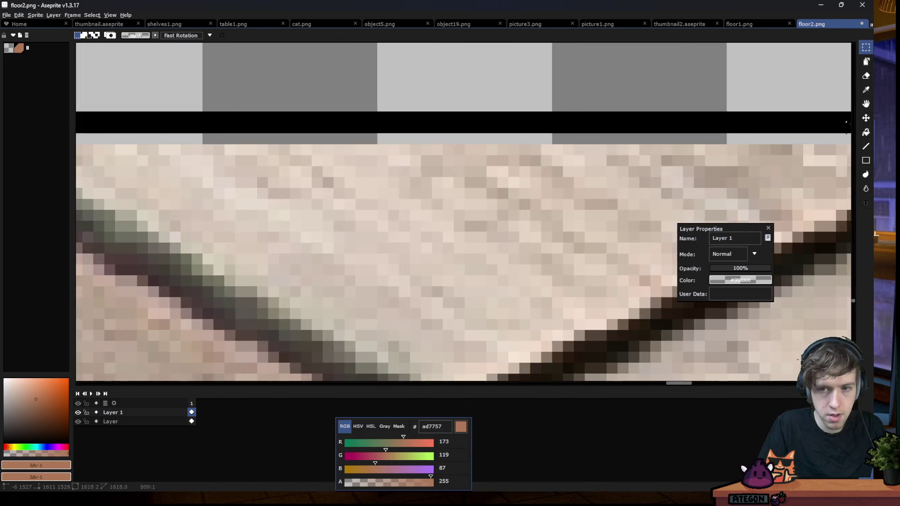
scroll(791, 243, "right", 5)
scroll(702, 197, "right", 5)
scroll(620, 140, "down", 3)
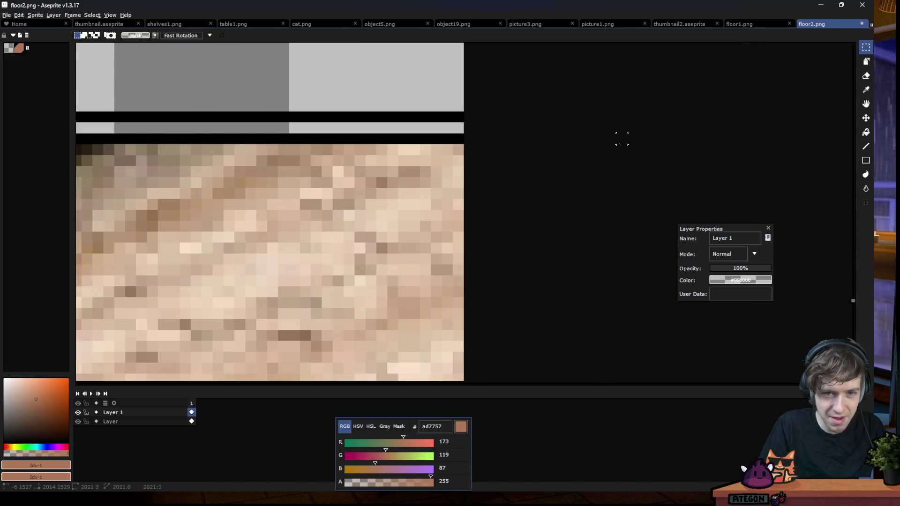
scroll(620, 141, "down", 3)
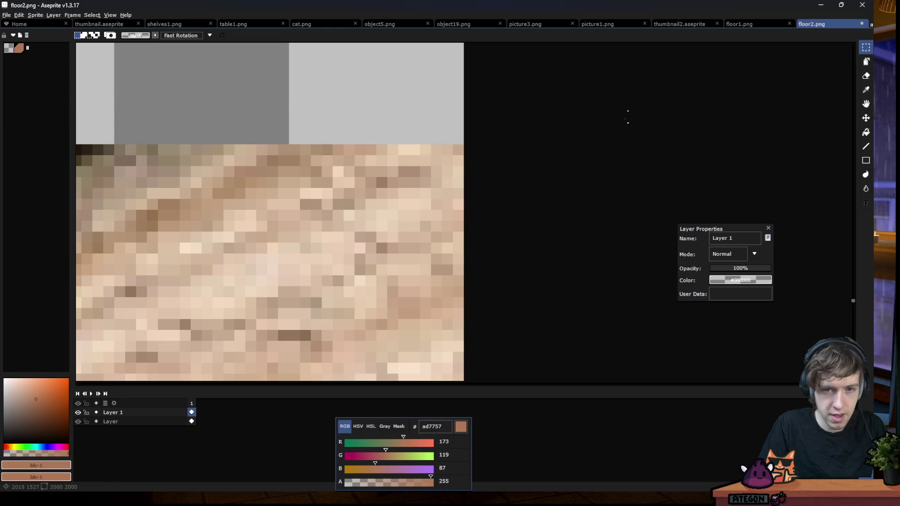
scroll(171, 178, "down", 5)
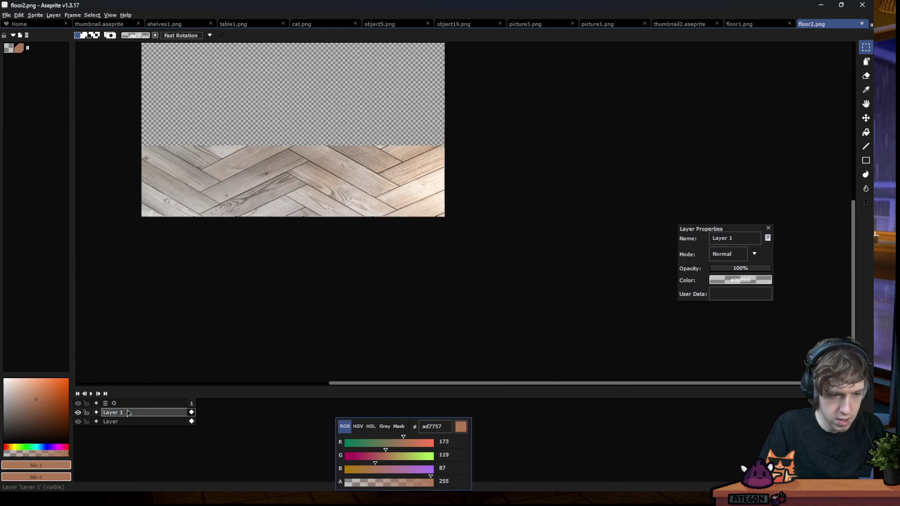
left_click(727, 254)
left_click(722, 329)
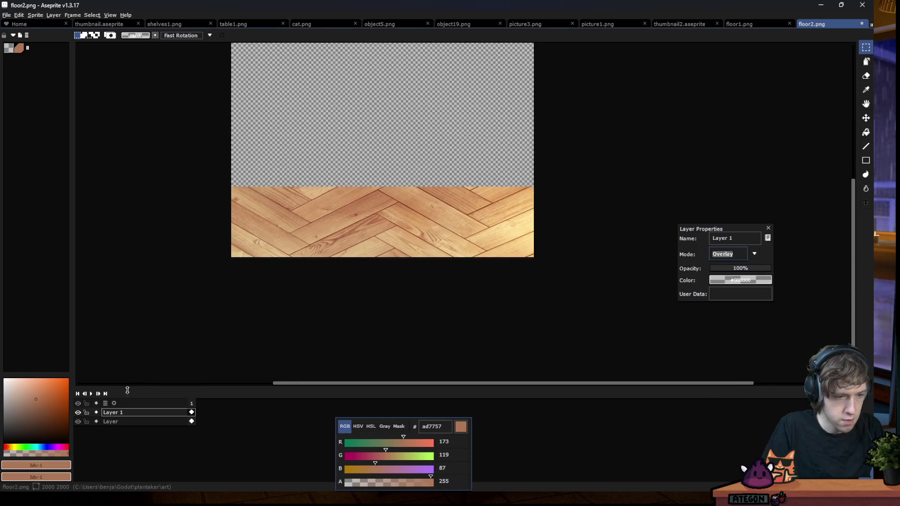
left_click(78, 421)
left_click(78, 421)
left_click(77, 412)
left_click(78, 413)
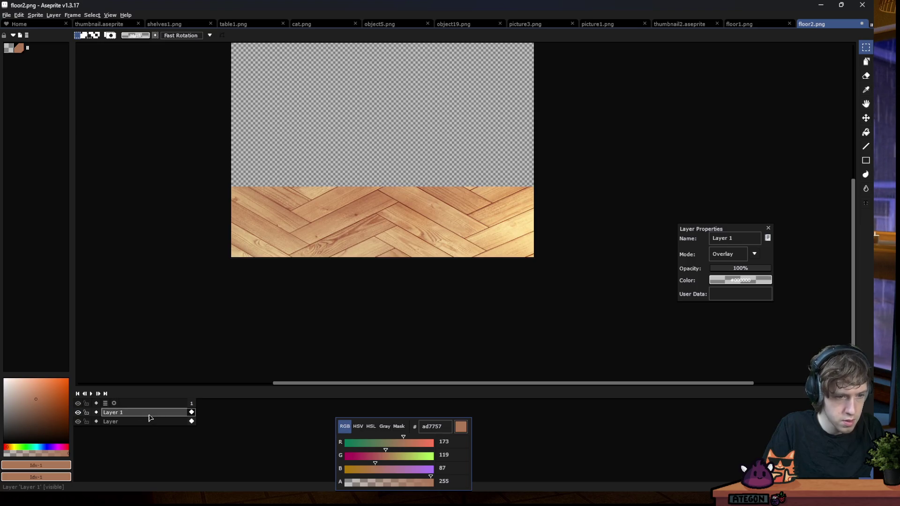
left_click(726, 270)
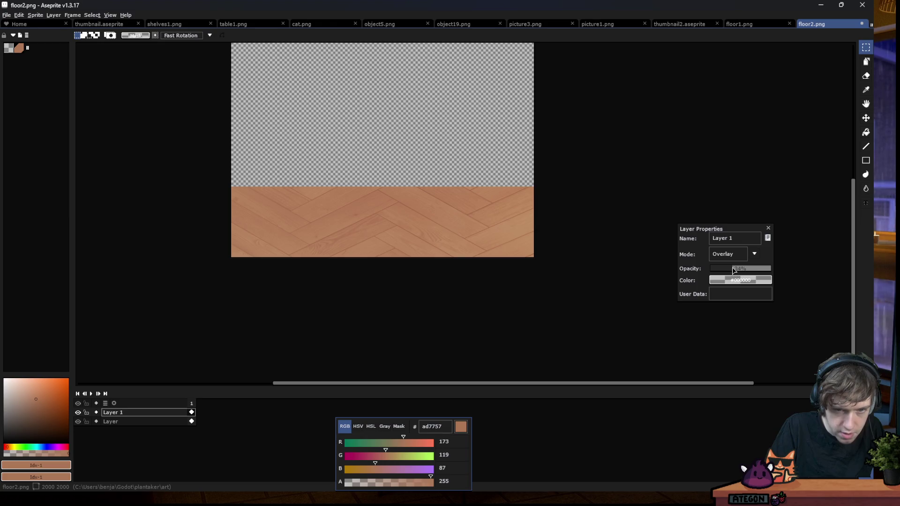
left_click_drag(734, 270, 738, 270)
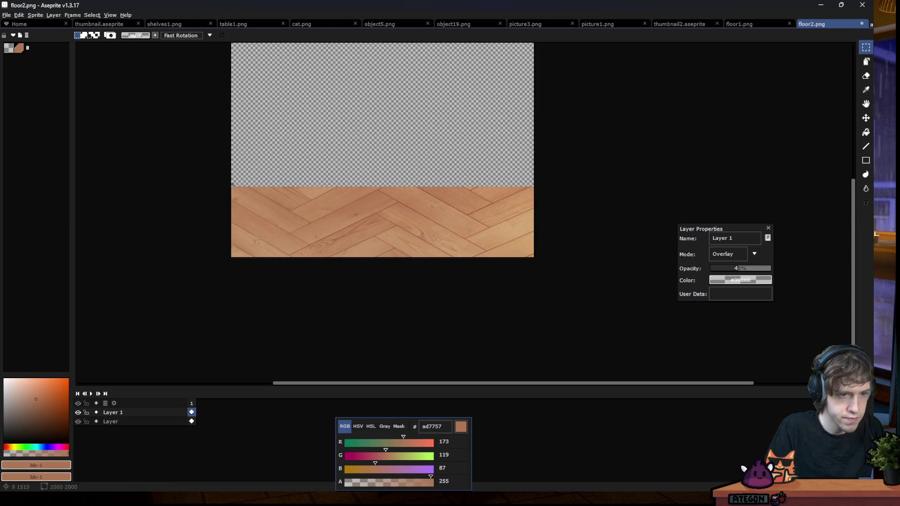
Save floor2.png, accepting the warning that layers will be flattened
scroll(232, 188, "up", 4)
scroll(232, 201, "up", 1)
scroll(232, 200, "up", 1)
scroll(235, 206, "up", 1)
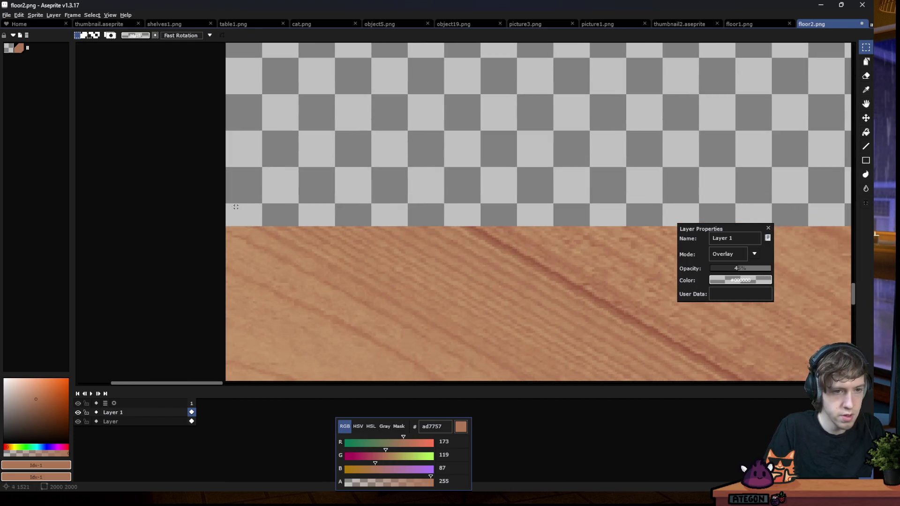
left_click(767, 229)
key("ctrl+s")
key("Return")
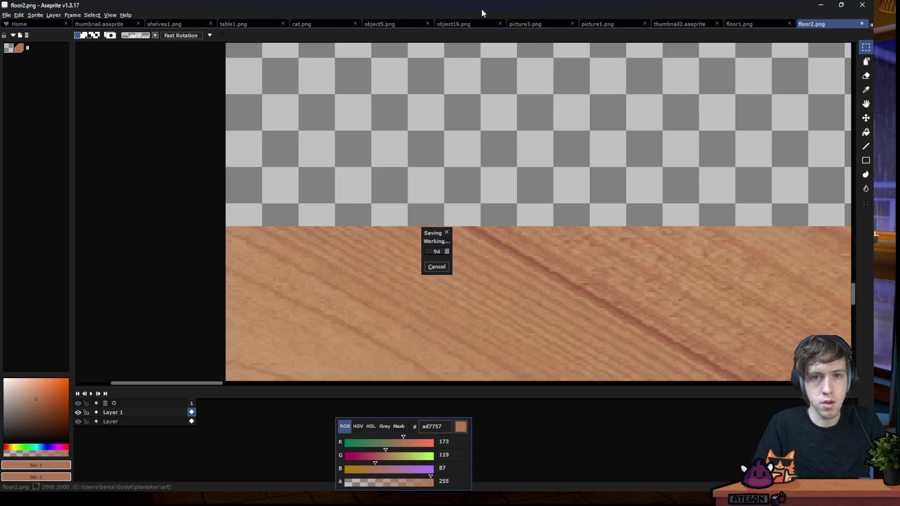
Run the Godot game a few times to view the new wood floor, then stop it and return to Aseprite
key("alt+Tab")
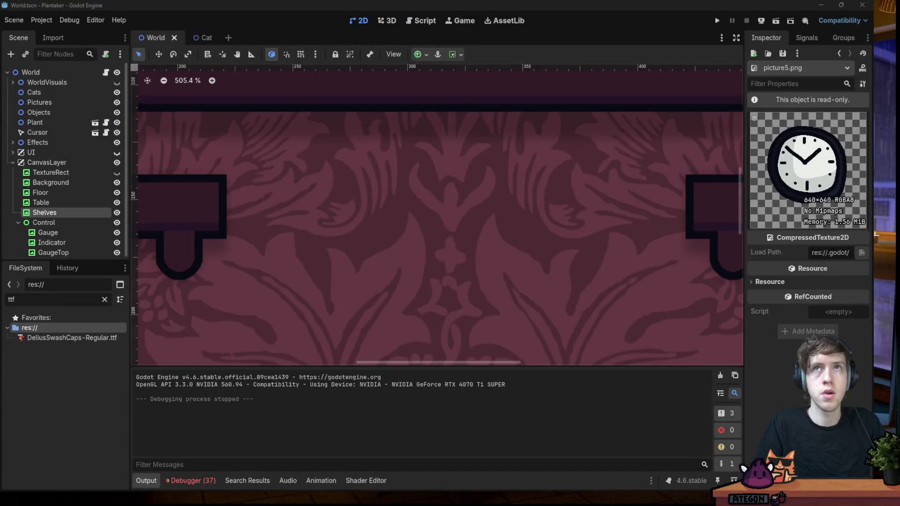
left_click(721, 22)
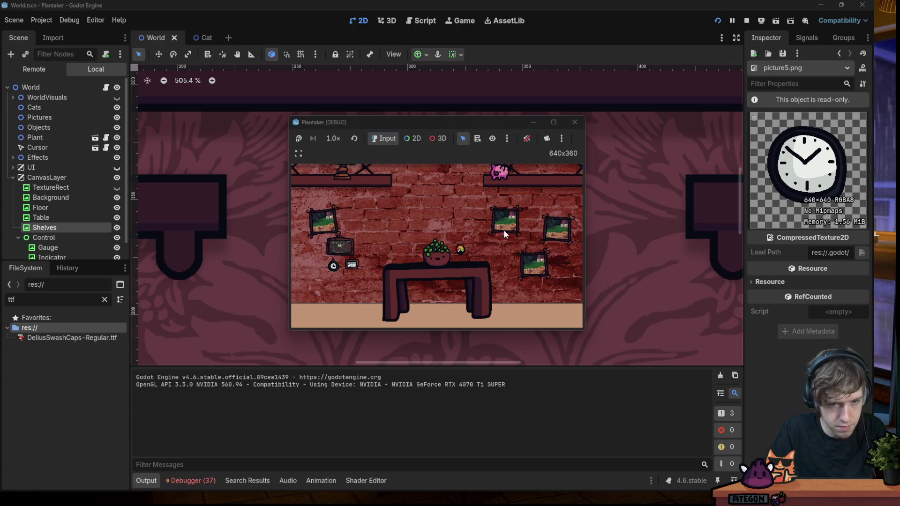
left_click(717, 20)
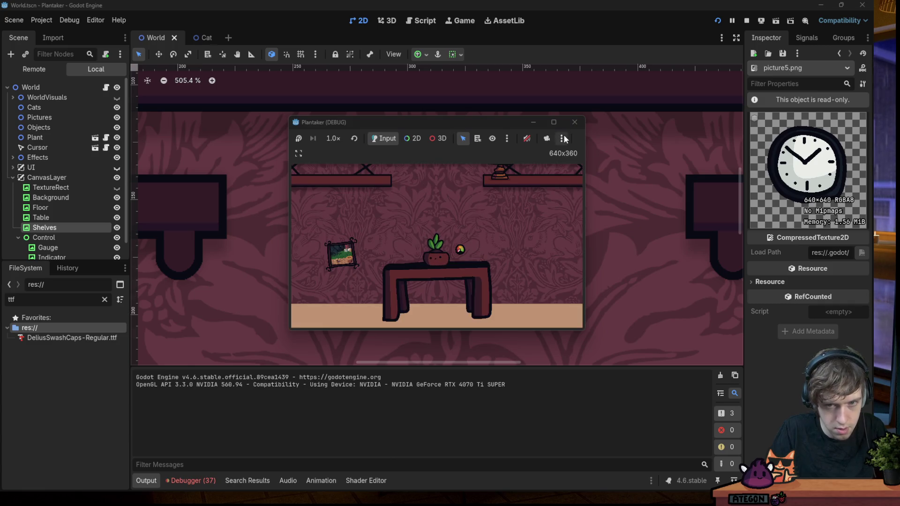
left_click(746, 20)
left_click(716, 21)
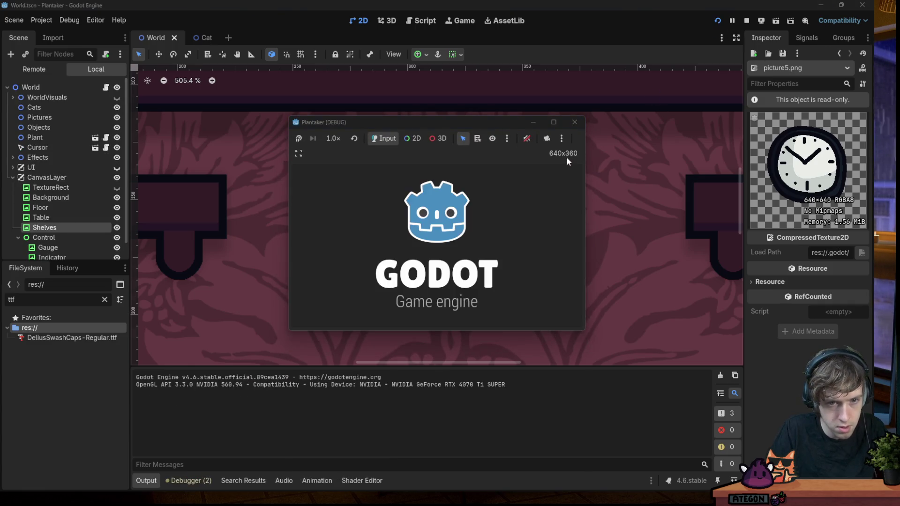
left_click(574, 123)
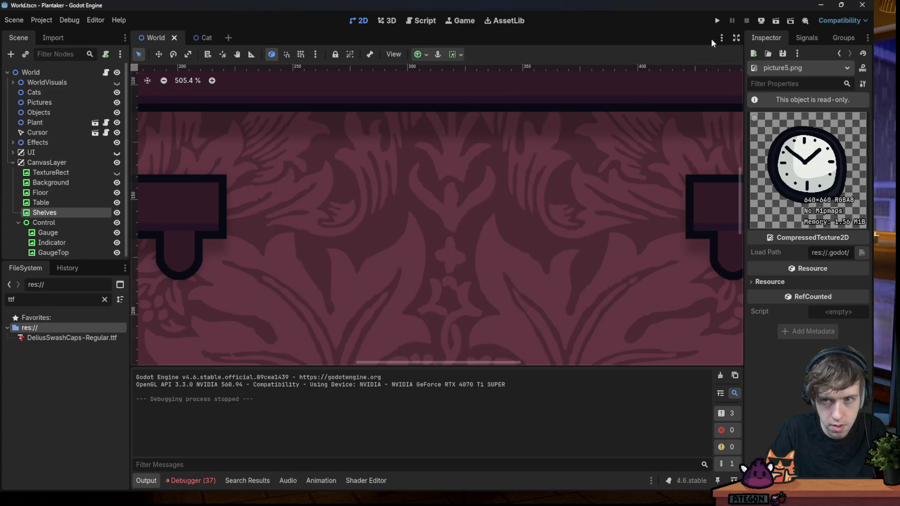
left_click(716, 20)
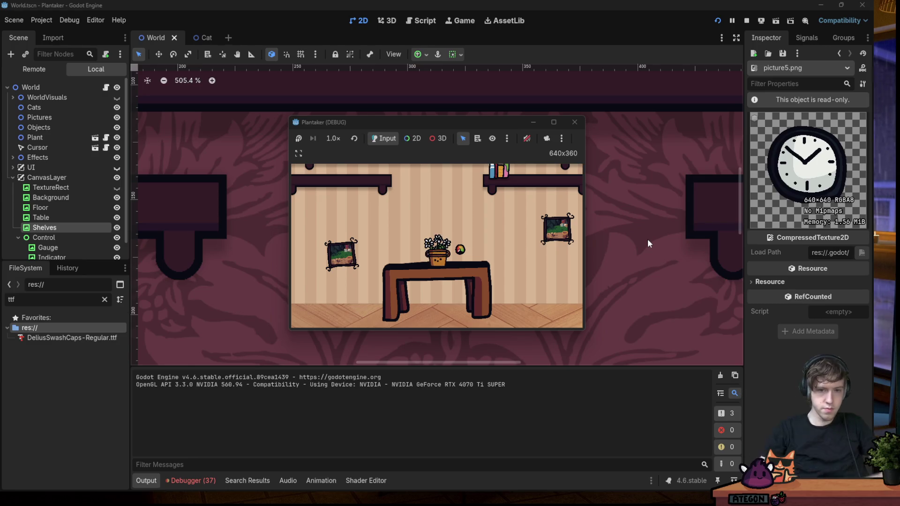
mouse_move(587, 480)
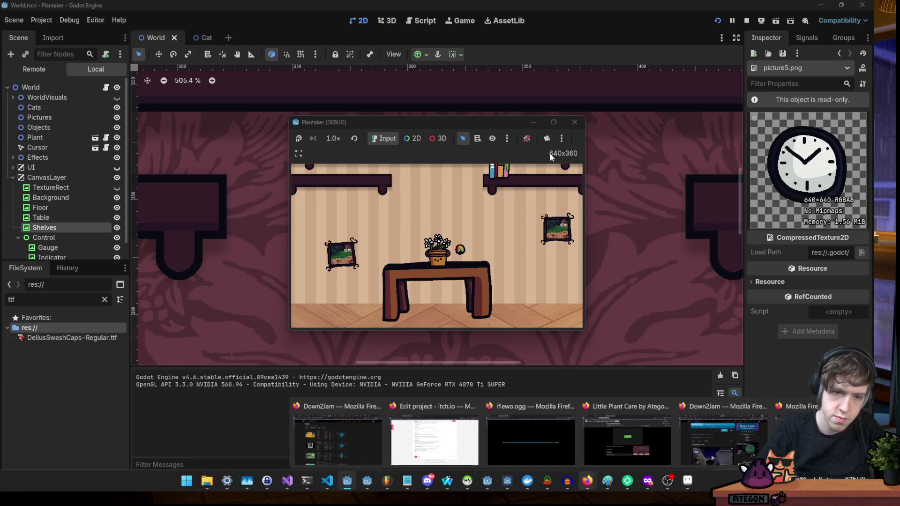
left_click(575, 123)
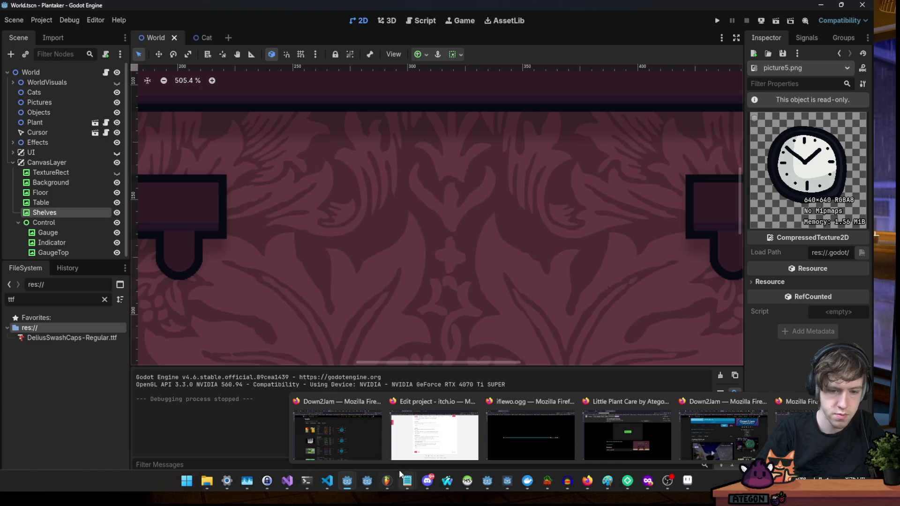
mouse_move(386, 481)
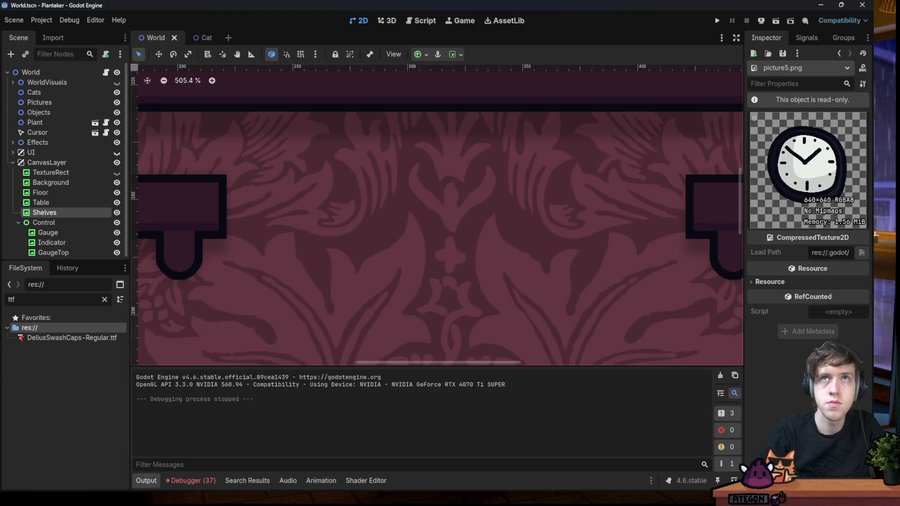
key("alt+Tab")
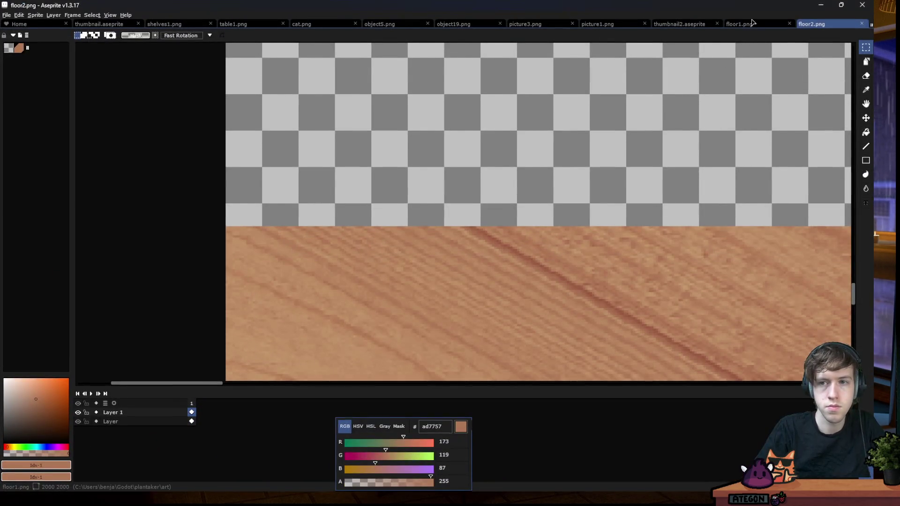
On floor1.png, add a new layer and paste the plank photo, then discard that first placement
left_click(752, 22)
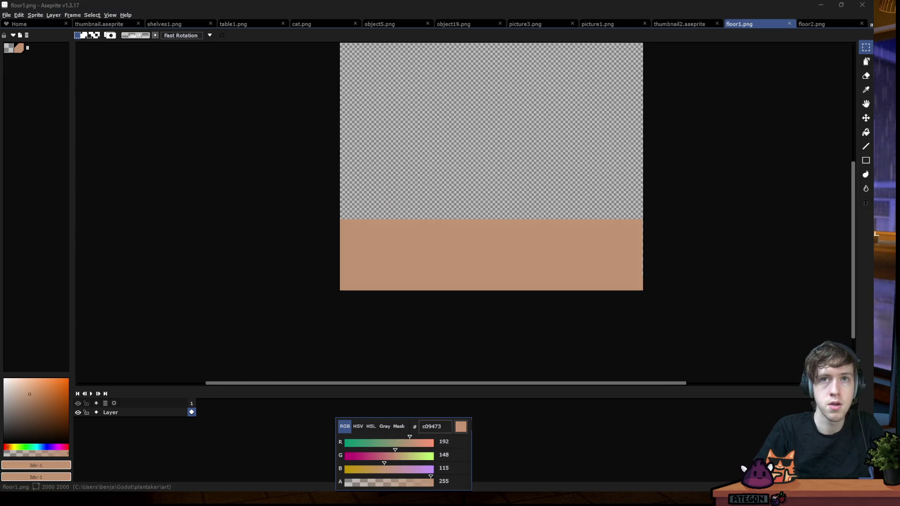
scroll(557, 279, "up", 1)
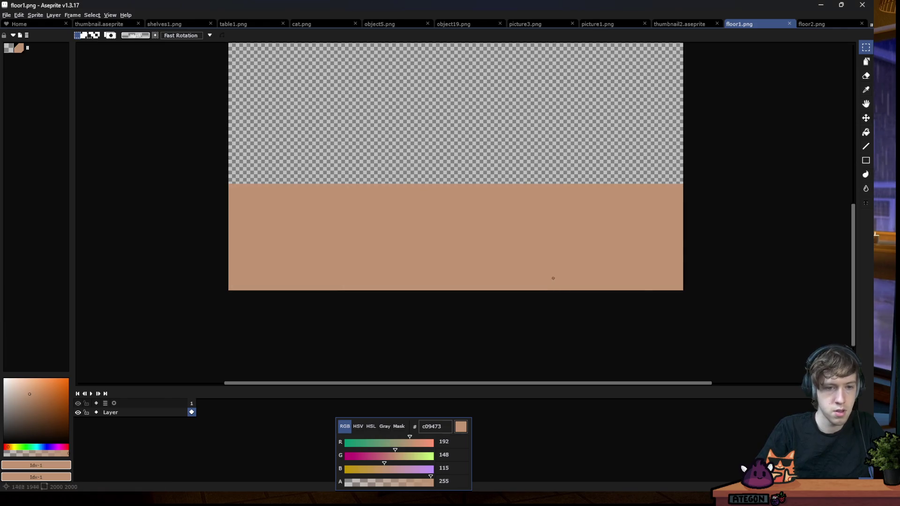
key("shift+n")
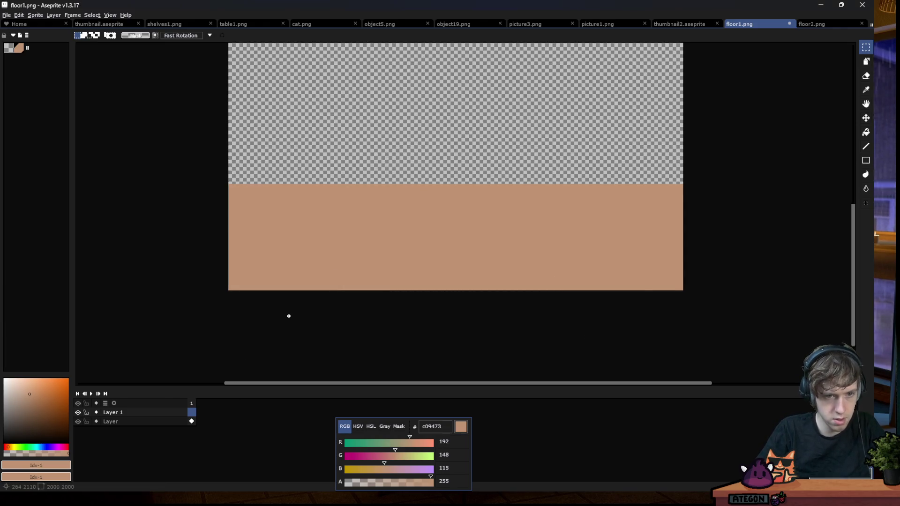
key("ctrl+v")
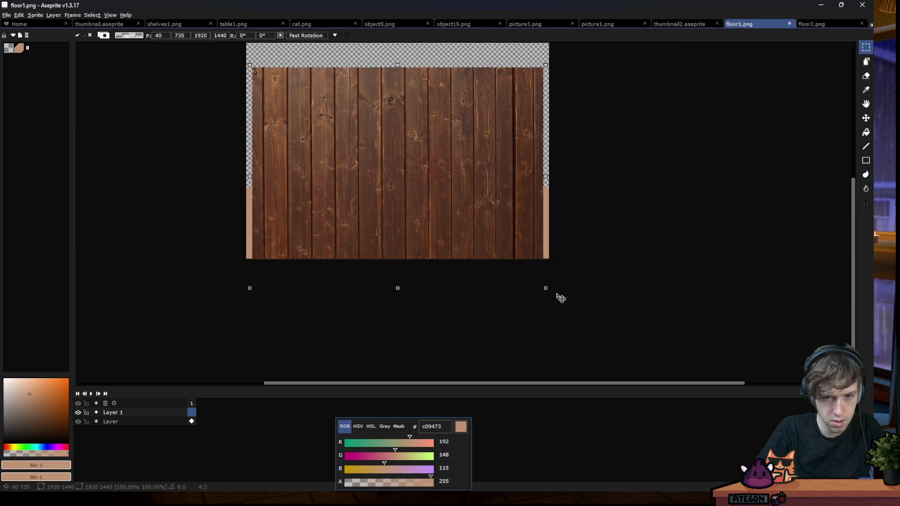
left_click_drag(558, 297, 595, 332)
left_click_drag(546, 278, 511, 224)
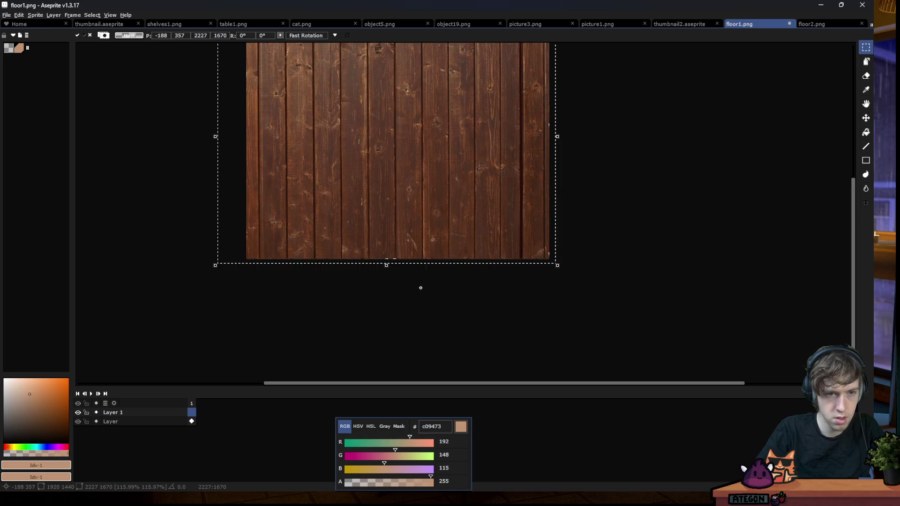
scroll(421, 262, "down", 1)
left_click_drag(397, 67, 410, 155)
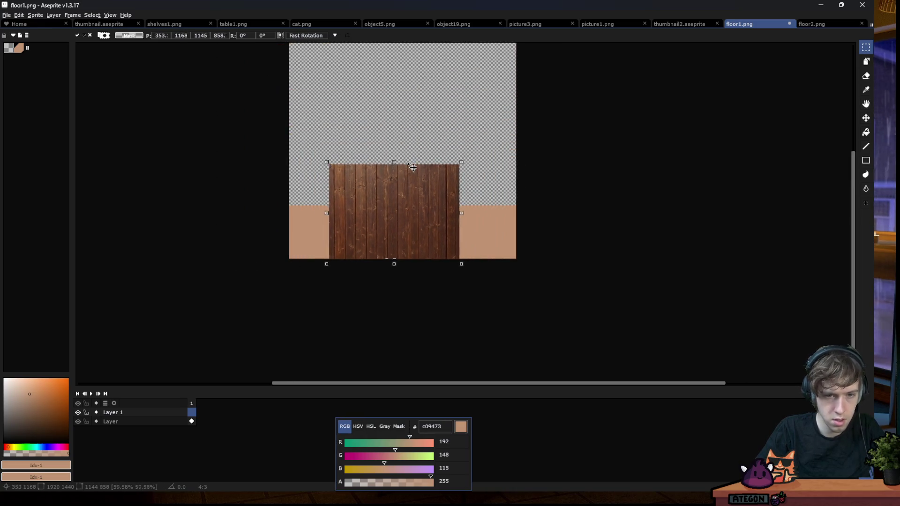
key("Escape")
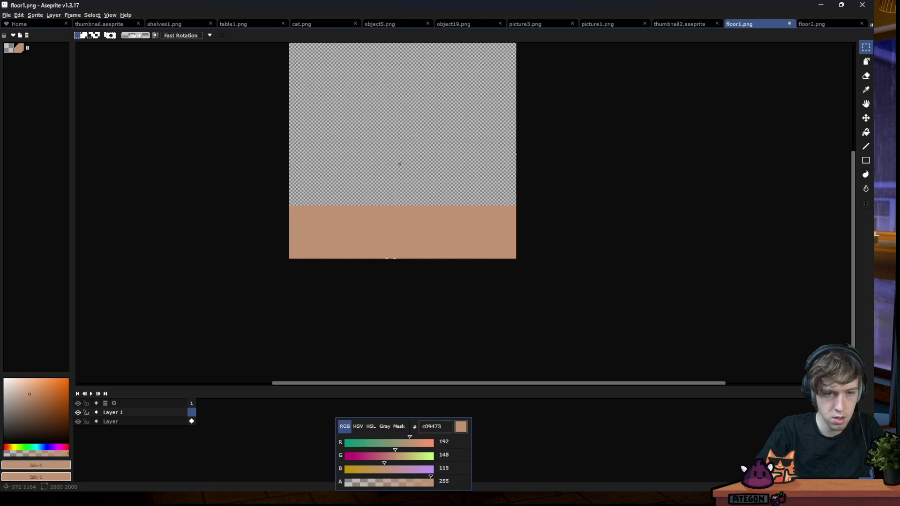
Paste the plank photo again, scaled to full width and squashed over the lower floor strip
key("ctrl+v")
left_click_drag(528, 247, 534, 257)
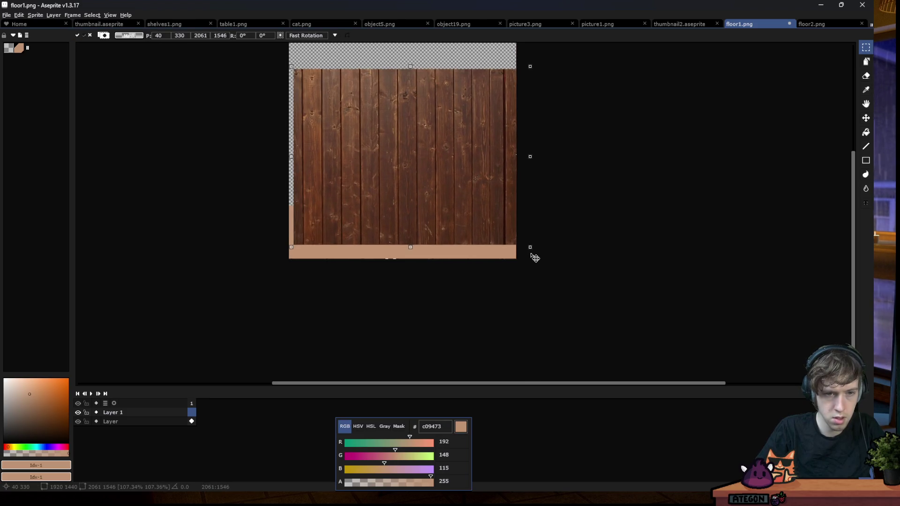
left_click_drag(500, 215, 496, 231)
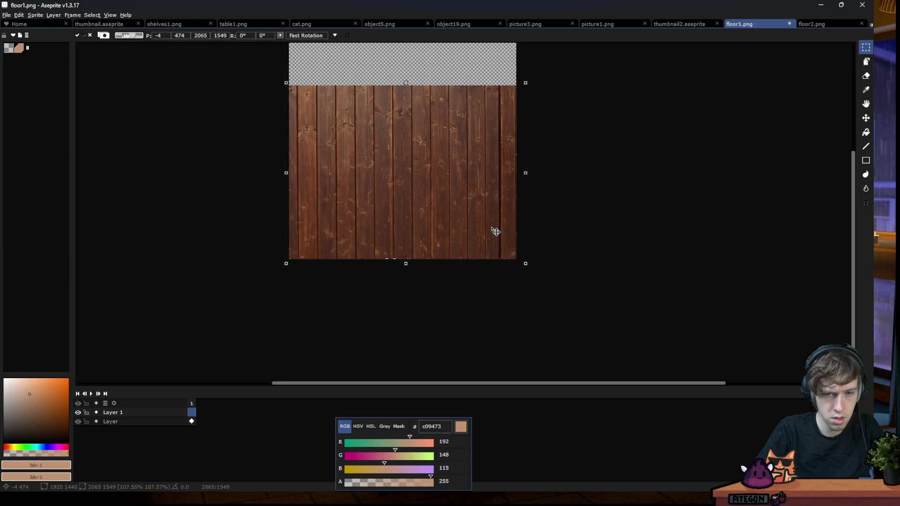
mouse_move(406, 82)
left_mouse_down()
mouse_move(433, 193)
mouse_move(432, 178)
left_mouse_up()
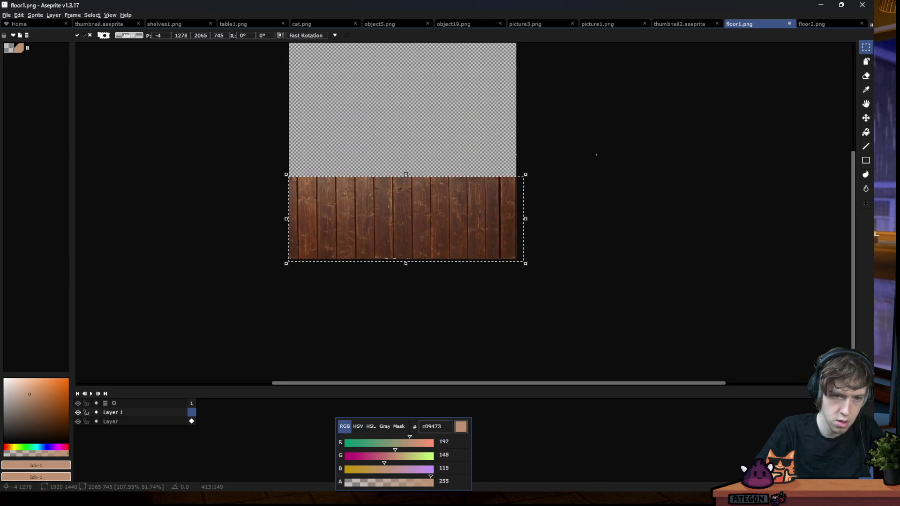
key("Return")
scroll(334, 210, "up", 1)
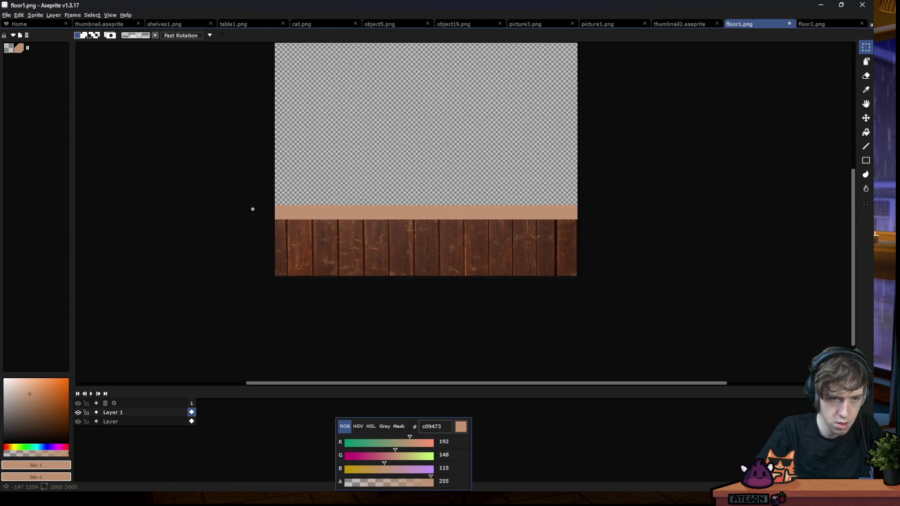
key("ctrl+z")
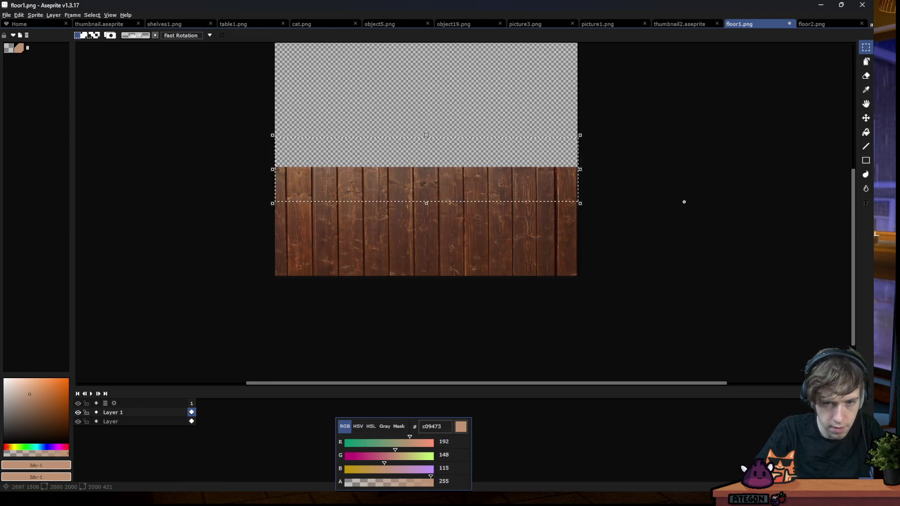
Undo the wood resize and scroll the canvas to the wood's top edge
key("ctrl+z")
key("ctrl+z")
key("ctrl+z")
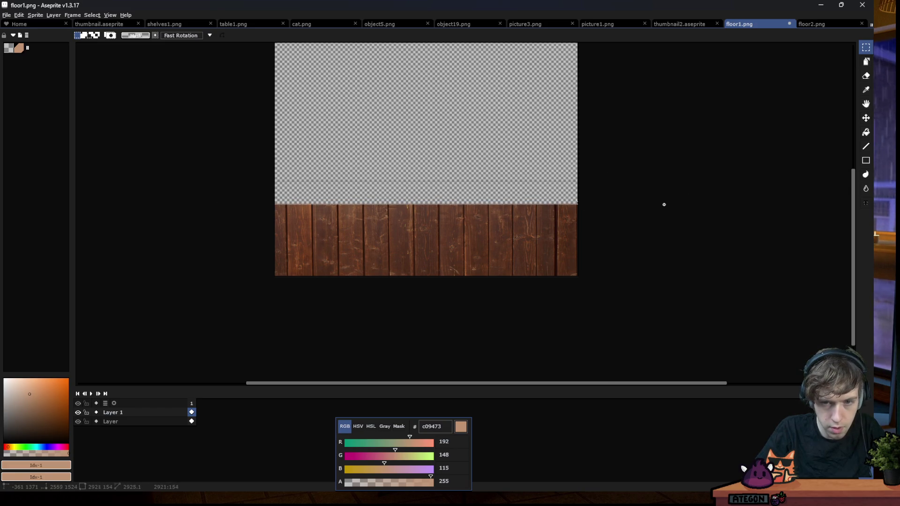
scroll(605, 212, "up", 3)
scroll(600, 169, "left", 5)
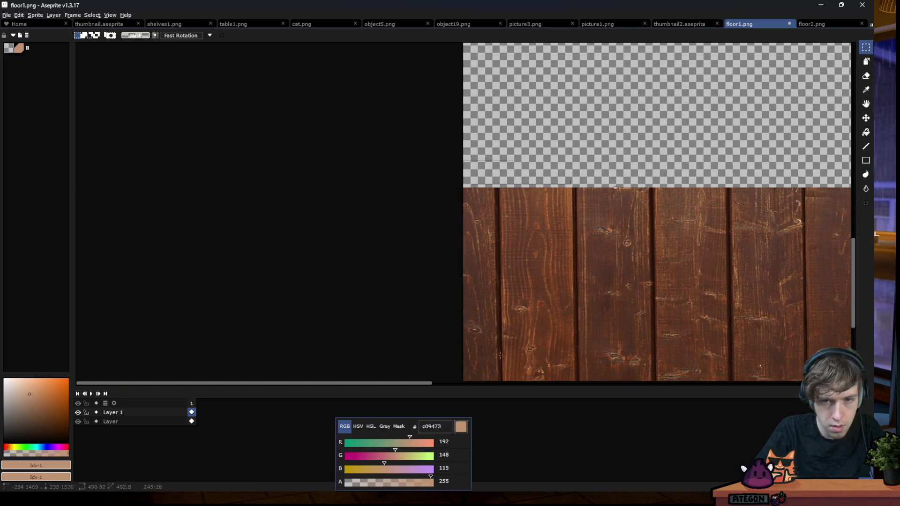
scroll(832, 199, "right", 5)
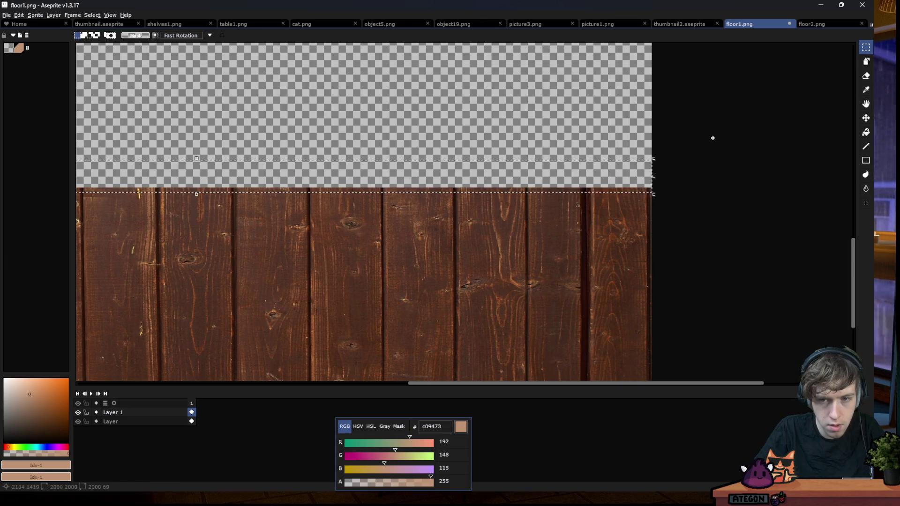
scroll(711, 137, "left", 4)
Marquee-select a thin strip spanning the sprite's full width along the planks' top edge
left_click_drag(120, 193, 112, 191)
scroll(718, 189, "right", 6)
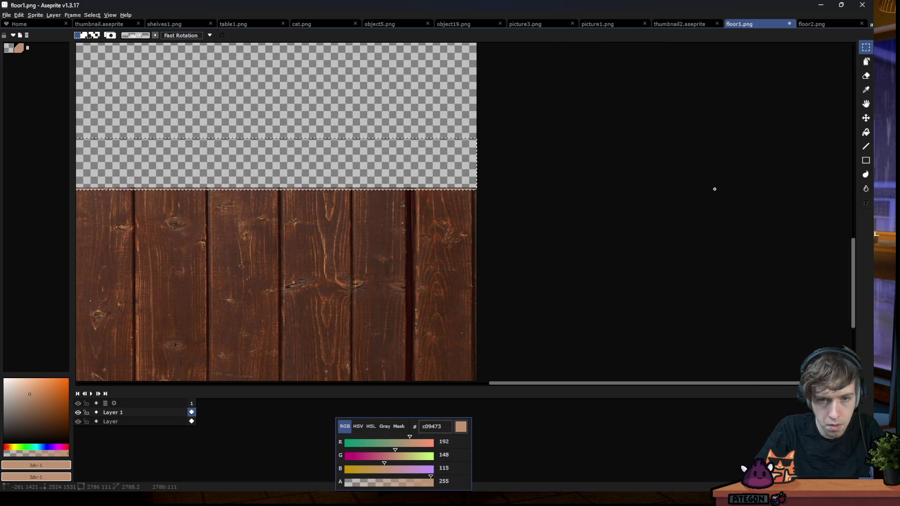
scroll(527, 171, "up", 4)
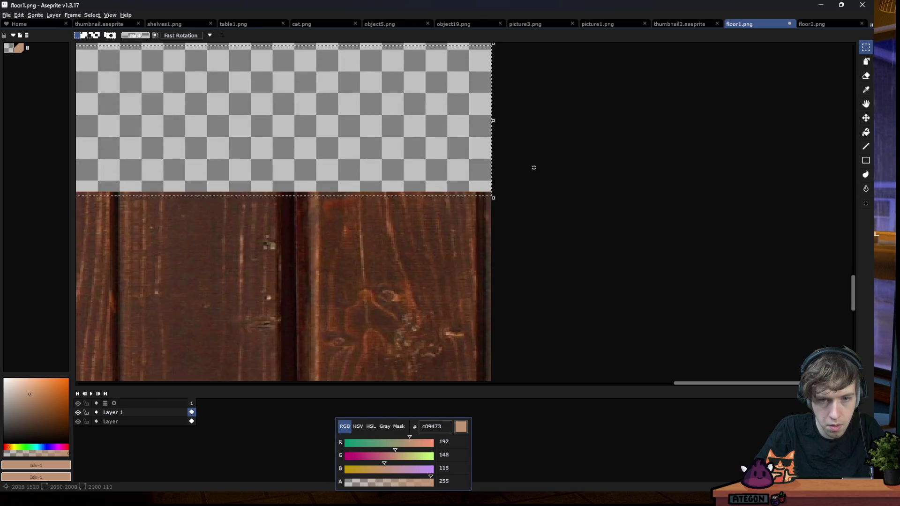
scroll(370, 186, "up", 3)
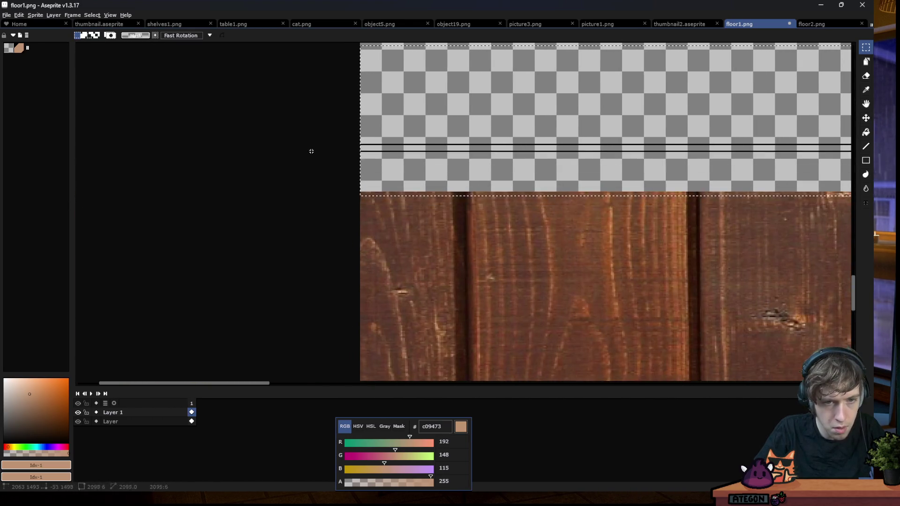
scroll(370, 186, "up", 3)
mouse_move(282, 178)
left_mouse_down()
mouse_move(849, 310)
mouse_move(836, 238)
left_mouse_up()
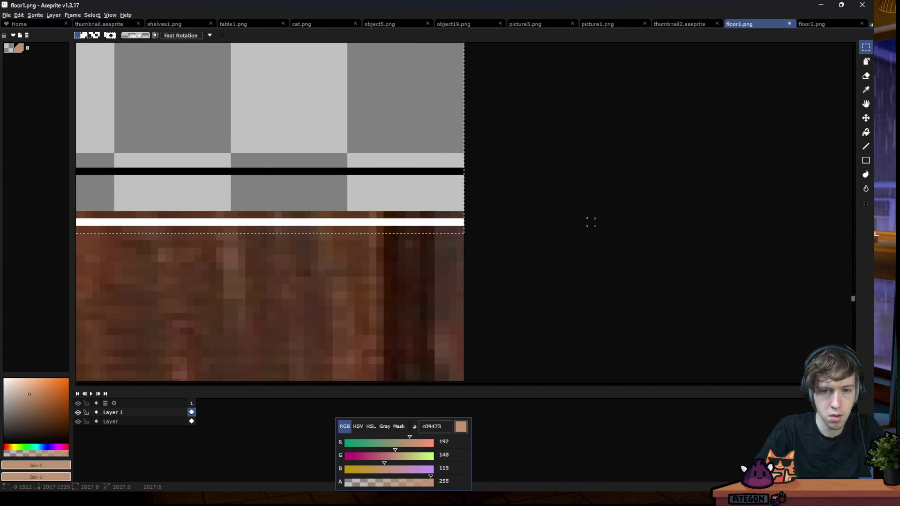
left_click_drag(836, 238, 598, 215)
mouse_move(445, 190)
left_mouse_down()
mouse_move(214, 180)
mouse_move(181, 163)
mouse_move(459, 134)
left_mouse_up()
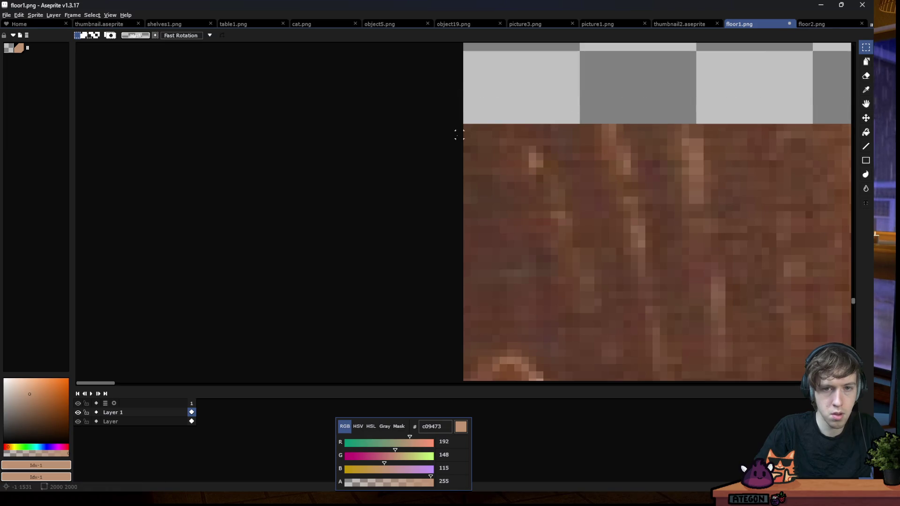
scroll(364, 141, "down", 2)
scroll(366, 141, "down", 1)
scroll(365, 141, "down", 3)
scroll(740, 149, "up", 1)
Set the wood texture layer to Overlay blending at 61% opacity
double_click(125, 413)
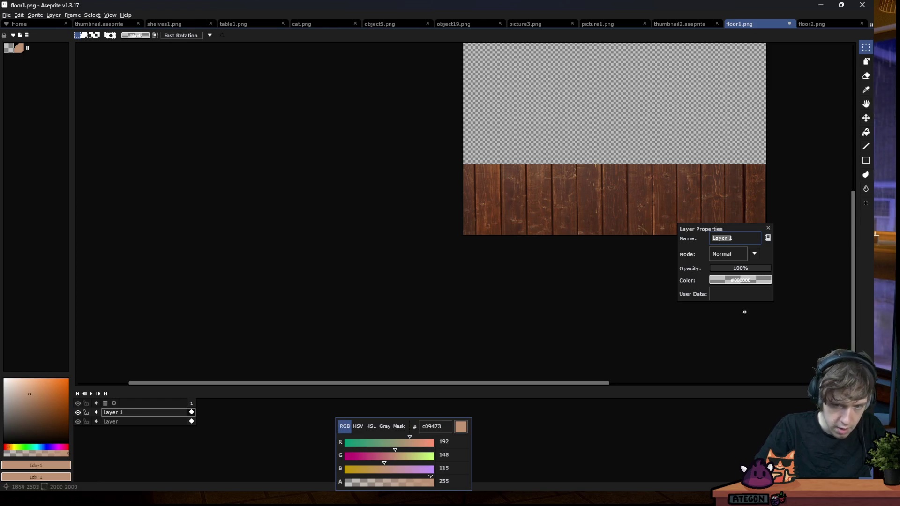
left_click(724, 251)
left_click(721, 329)
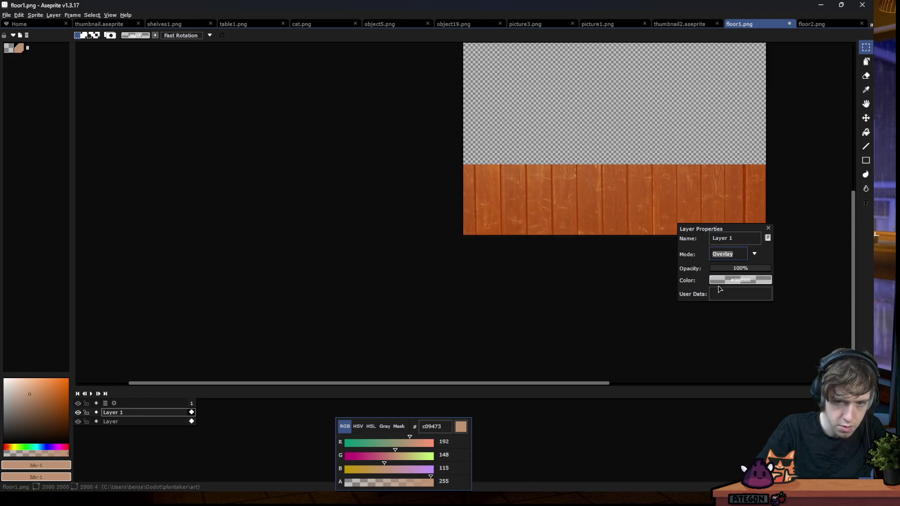
scroll(291, 182, "down", 1)
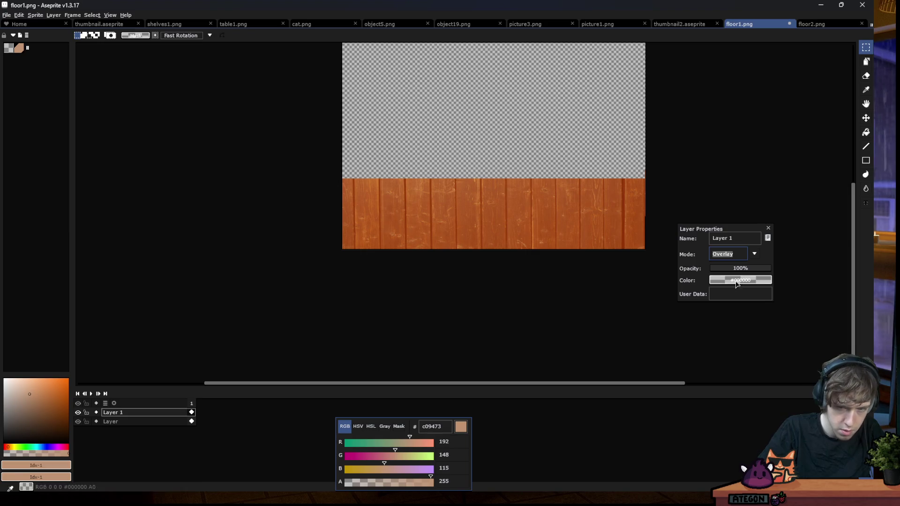
left_click(734, 268)
left_click_drag(740, 271, 755, 253)
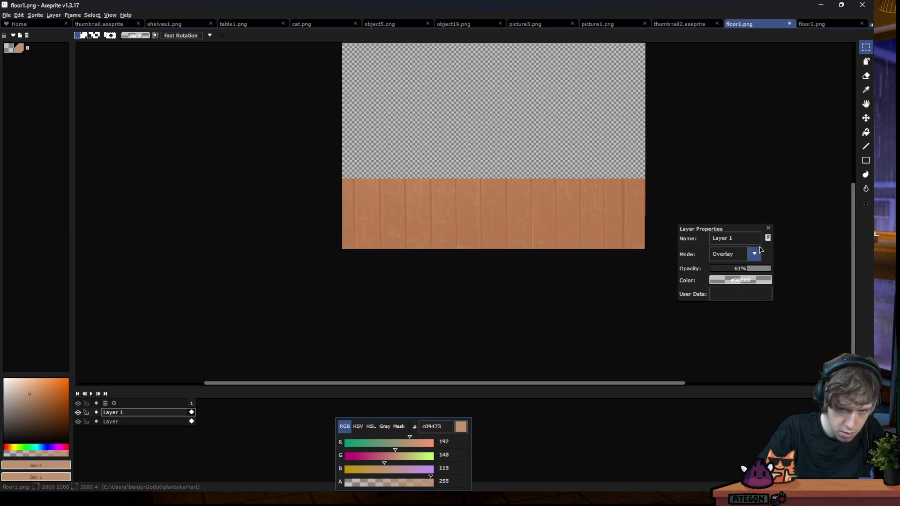
left_click(768, 228)
Load the apollo palette and paint-bucket the base floor layer dark red
left_click(140, 421)
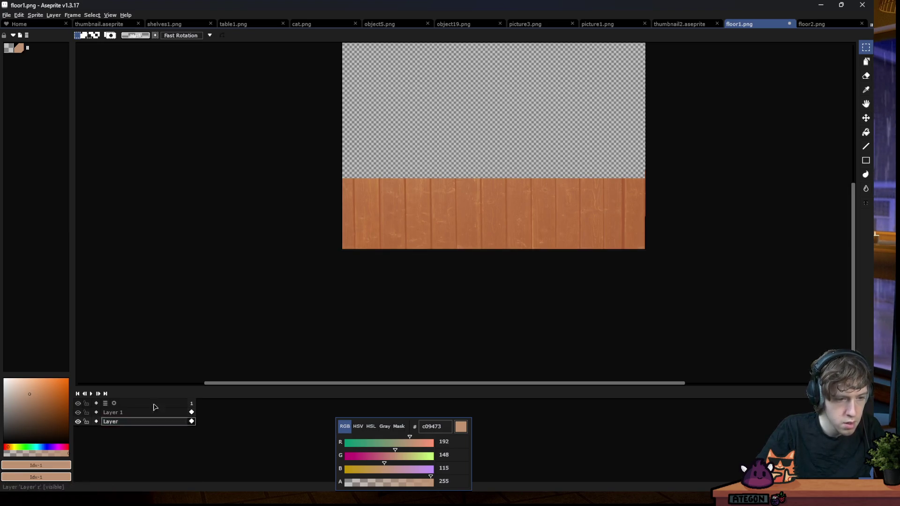
left_click(20, 35)
left_click(52, 75)
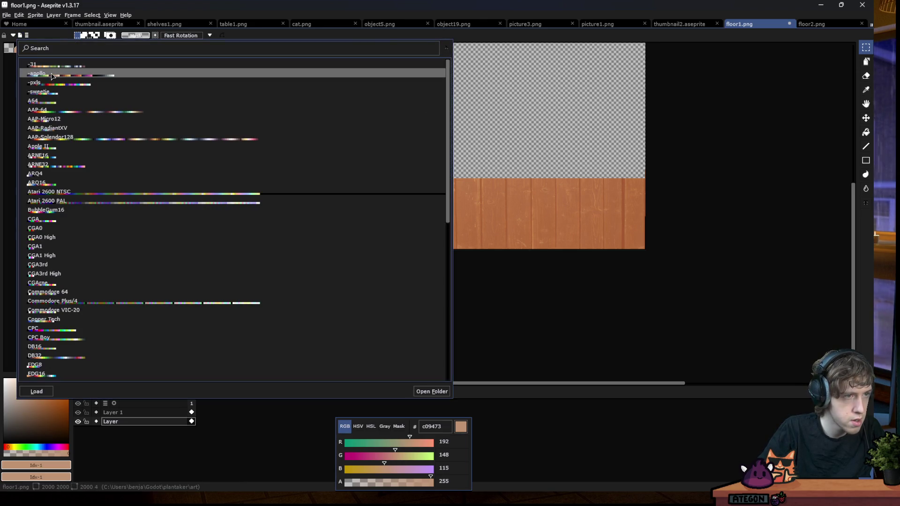
double_click(46, 74)
left_click(20, 36)
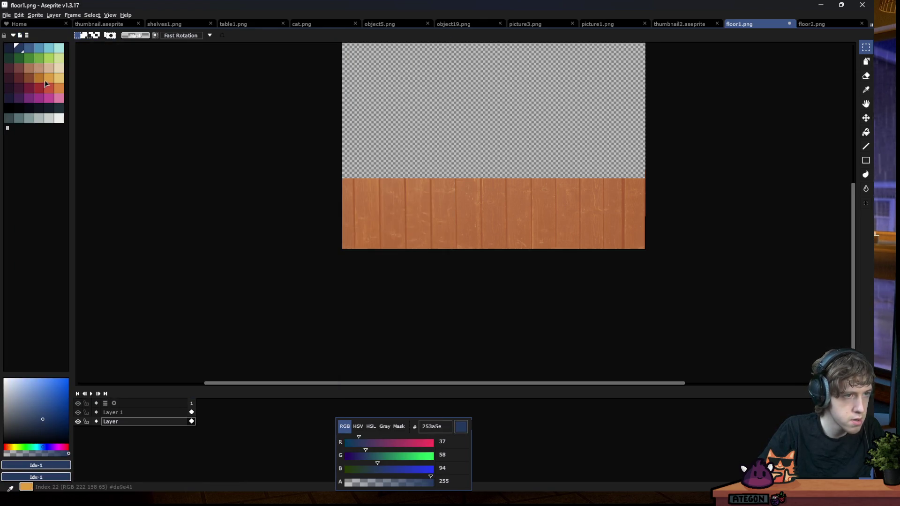
left_click(19, 70)
left_click(9, 68)
key("g")
left_click(420, 224)
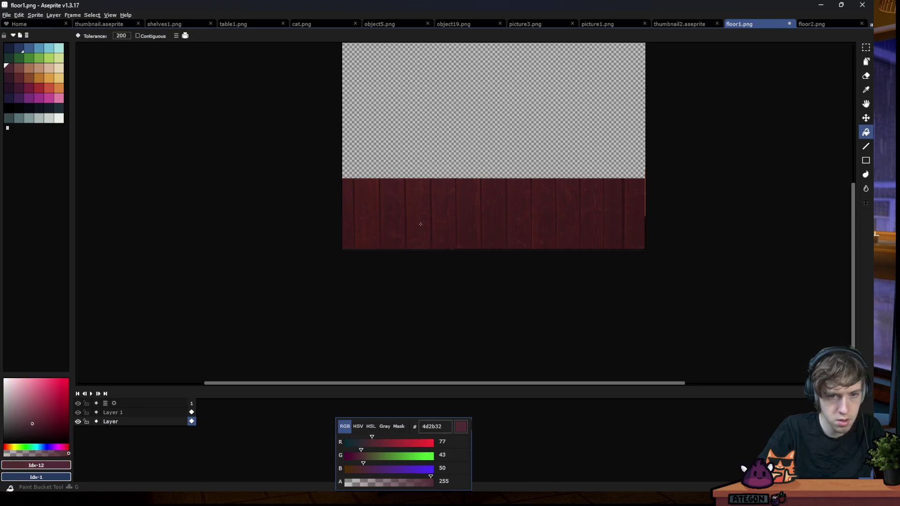
Refill the base layer with the next, lighter red swatch, comparing with the wood hidden
left_click(78, 412)
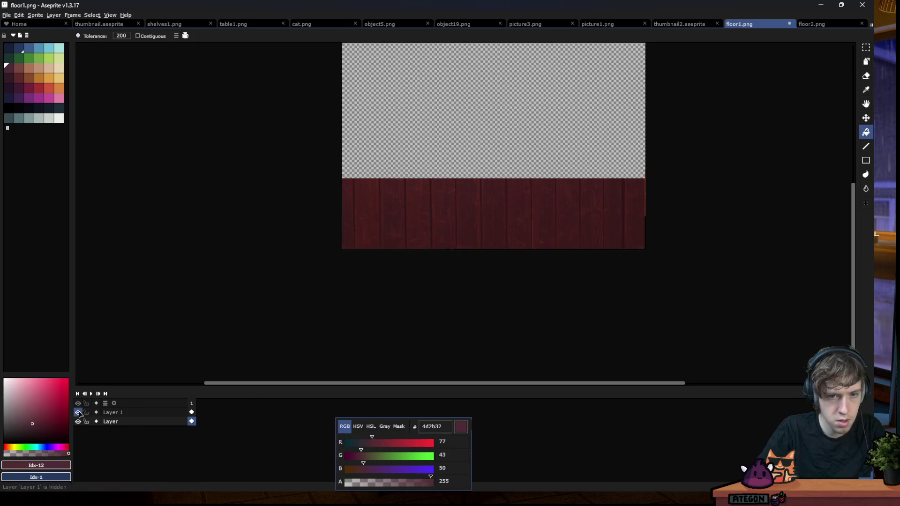
double_click(133, 415)
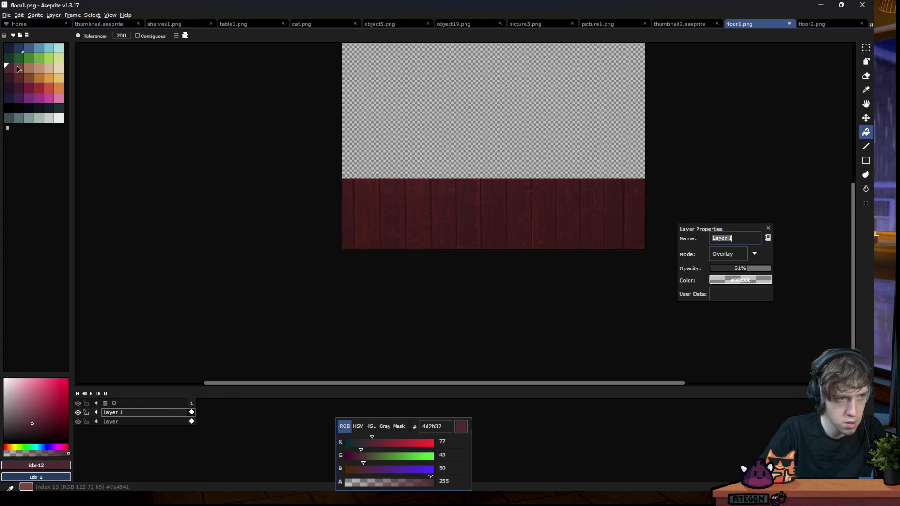
key("bracketright")
left_click(113, 421)
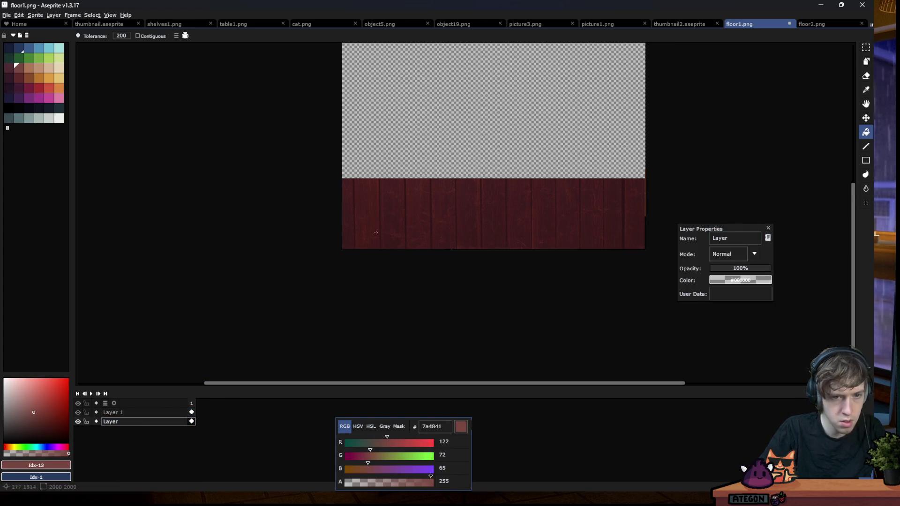
left_click(112, 412)
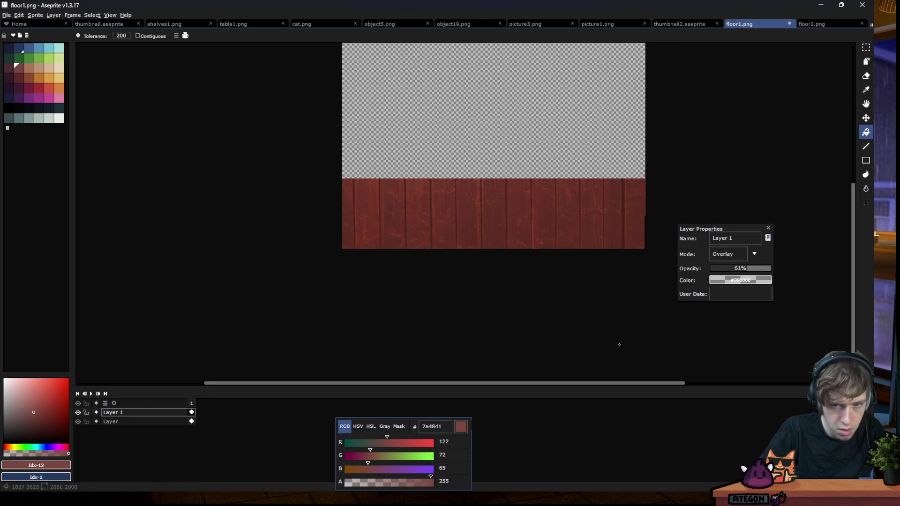
key("Escape")
Save floor1.png, dismissing the PNG format warning
scroll(674, 201, "up", 2)
scroll(675, 201, "up", 2)
scroll(627, 225, "down", 2)
key("v")
key("ctrl+s")
key("Return")
key("g")
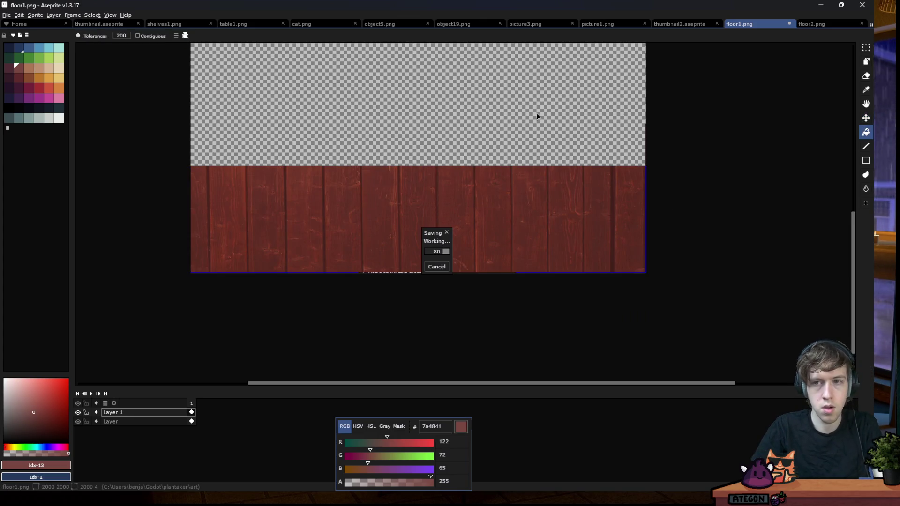
key("alt+Tab")
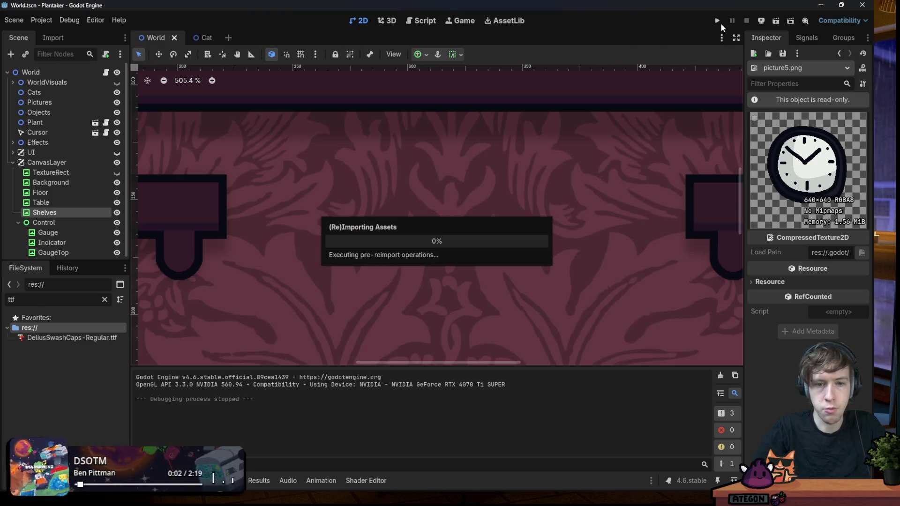
left_click(717, 21)
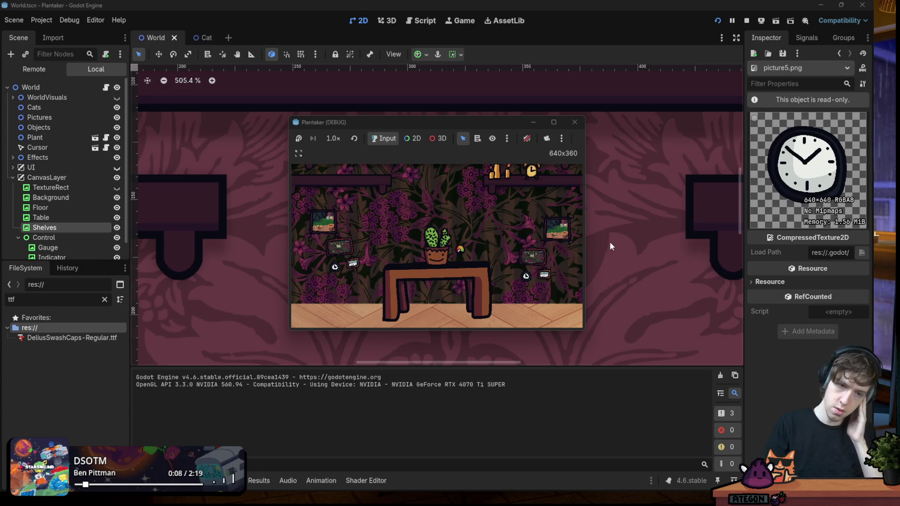
left_click(574, 122)
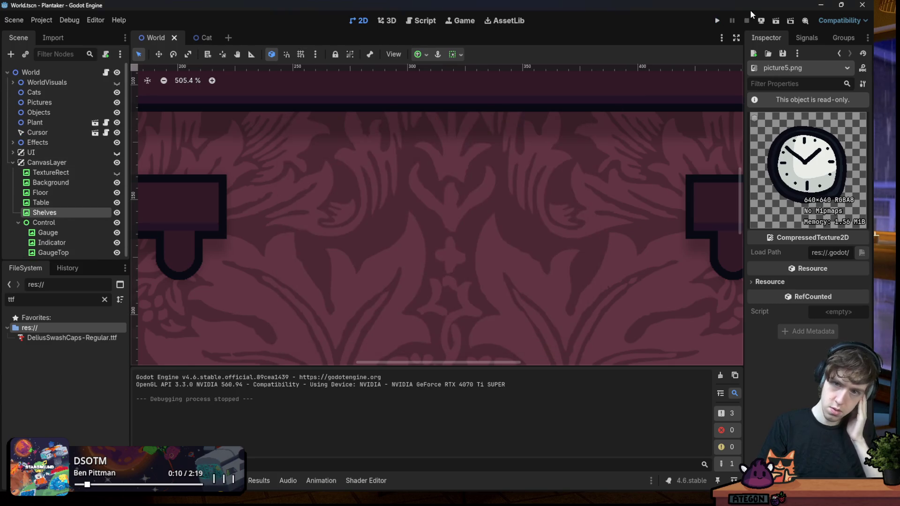
left_click(715, 21)
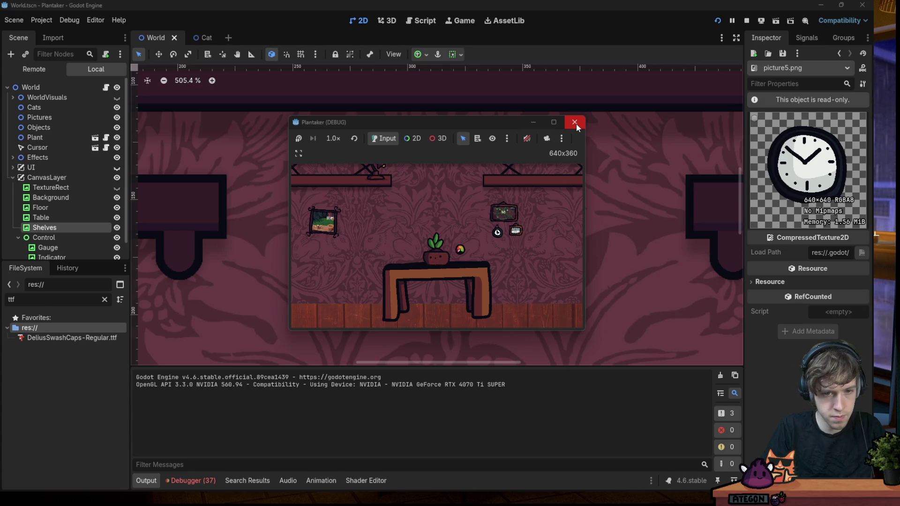
left_click(575, 125)
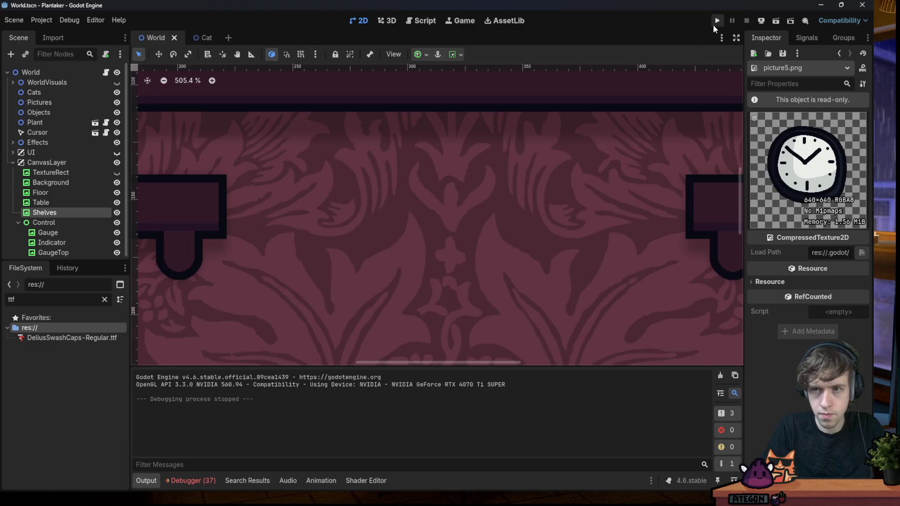
left_click(716, 22)
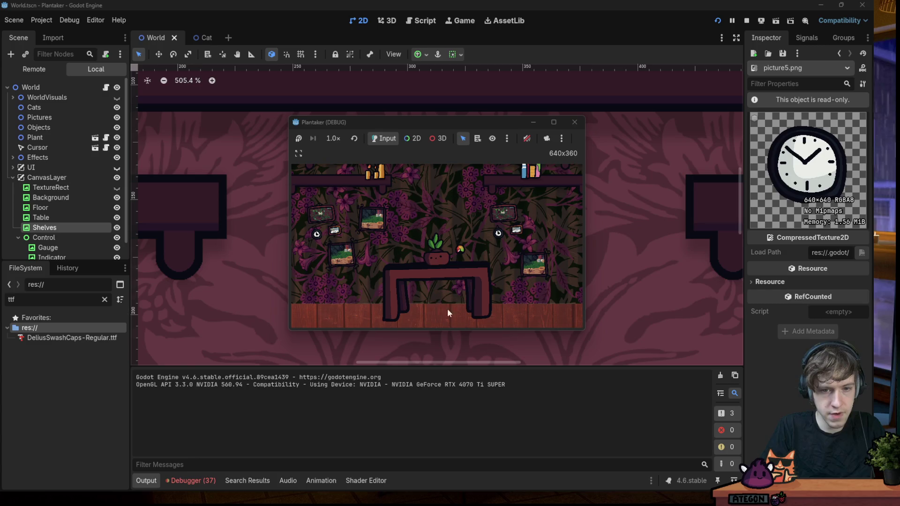
left_click(579, 124)
scroll(401, 225, "down", 2)
scroll(401, 224, "down", 2)
scroll(421, 278, "down", 2)
scroll(426, 290, "up", 1)
key("alt+Tab")
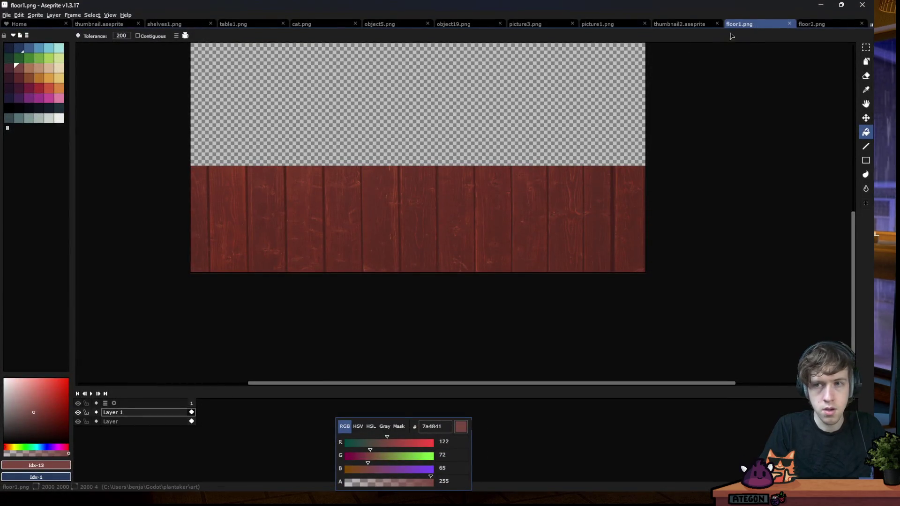
Duplicate the floor1 sprite as a new sprite named floor3
left_click(35, 15)
left_click(47, 42)
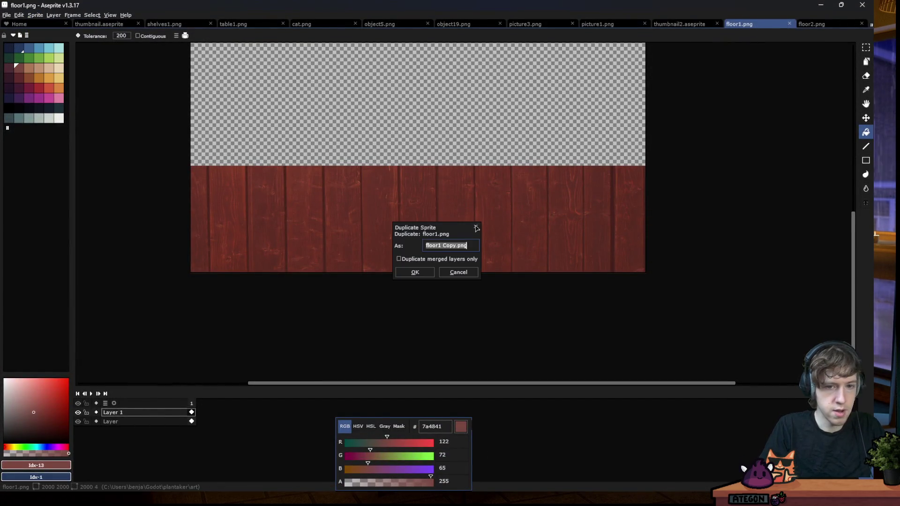
type("floor3")
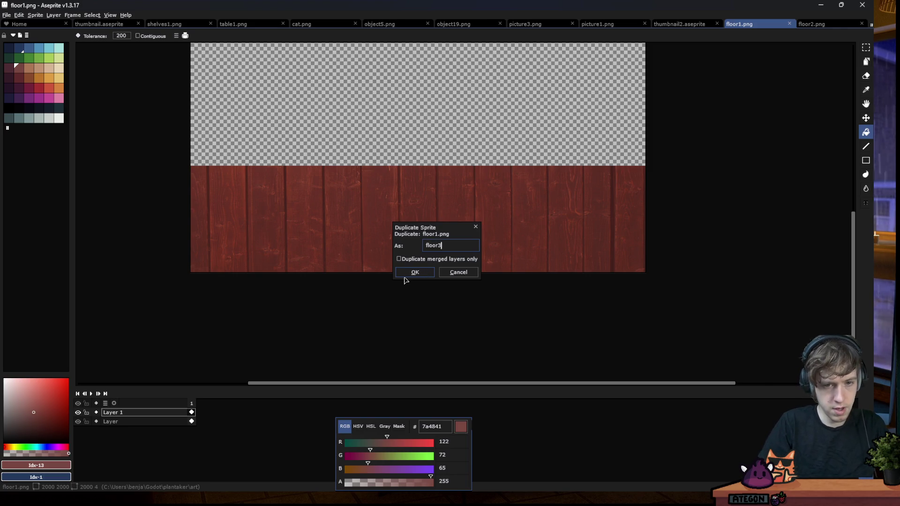
left_click(405, 277)
scroll(304, 353, "down", 2)
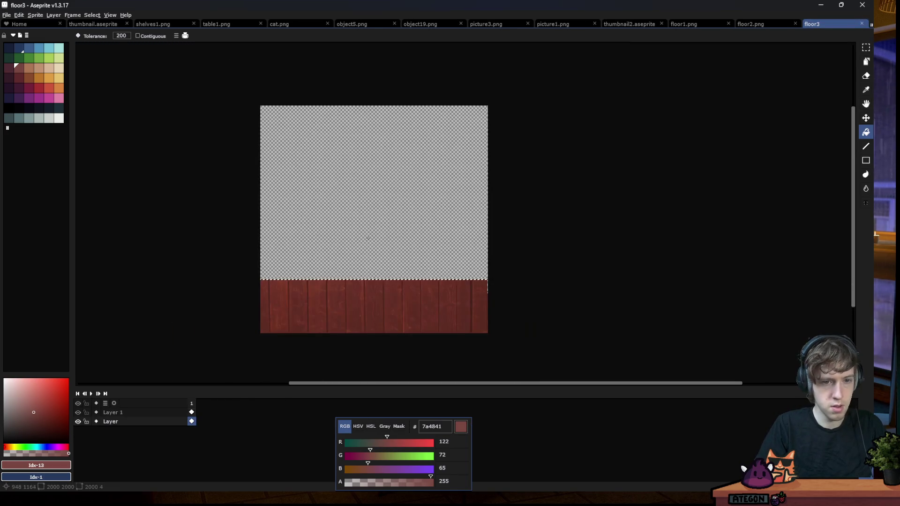
scroll(305, 352, "up", 2)
key("m")
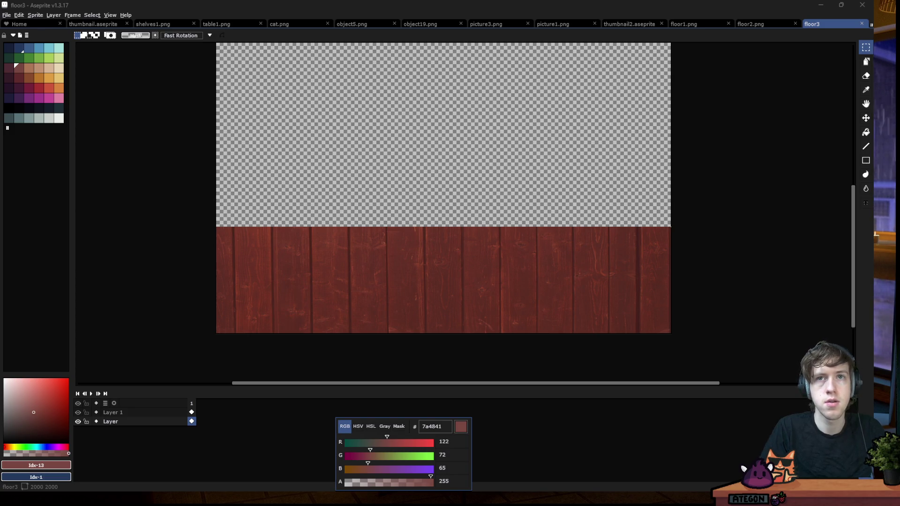
Hide the wood layer and paste the red texture onto a new layer, enlarged to 115% and lowered
left_click(388, 15)
left_click(78, 412)
key("shift+n")
key("ctrl+v")
scroll(335, 145, "down", 1)
scroll(498, 235, "down", 1)
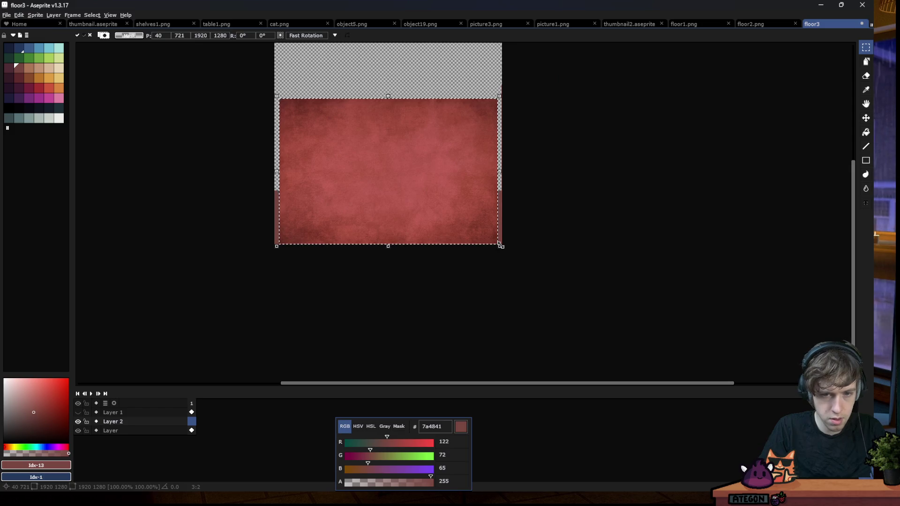
left_click_drag(500, 243, 529, 287)
left_click_drag(404, 95, 409, 180)
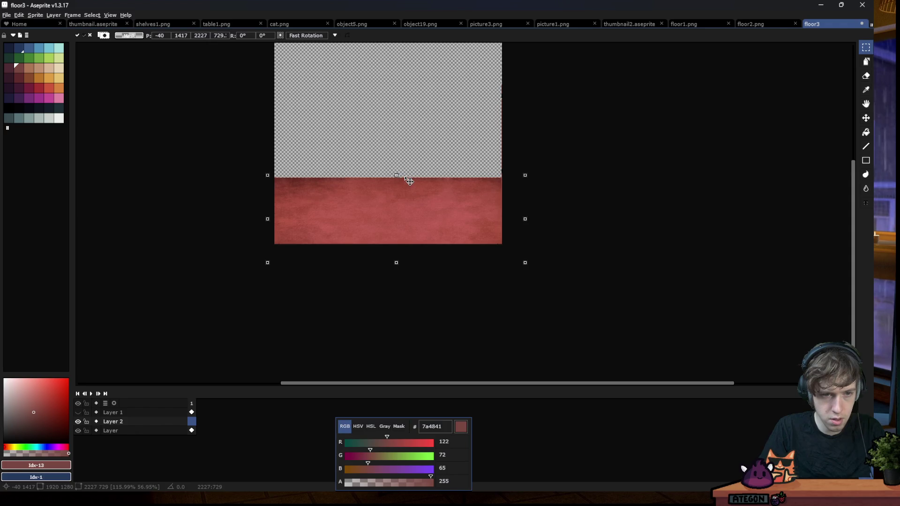
key("Return")
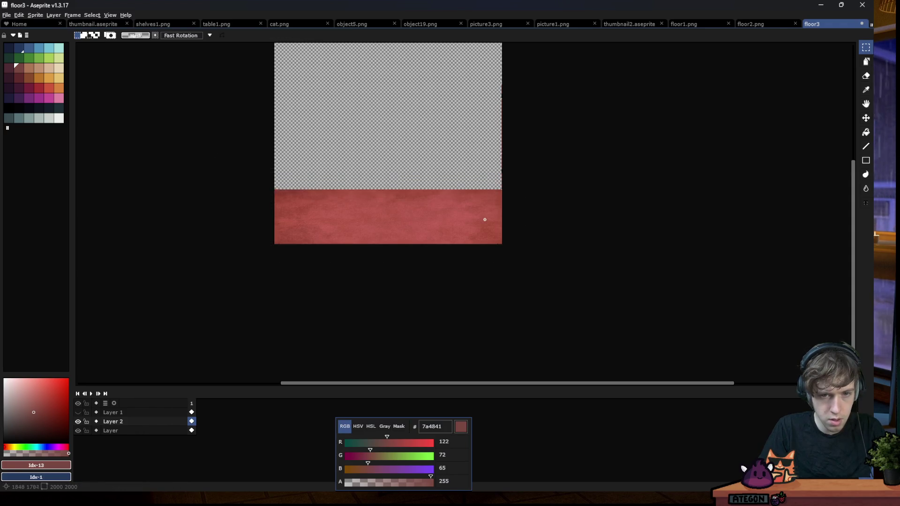
Set Layer 2 to Overlay blending and toggle its visibility to compare
scroll(484, 217, "up", 2)
scroll(585, 113, "left", 5)
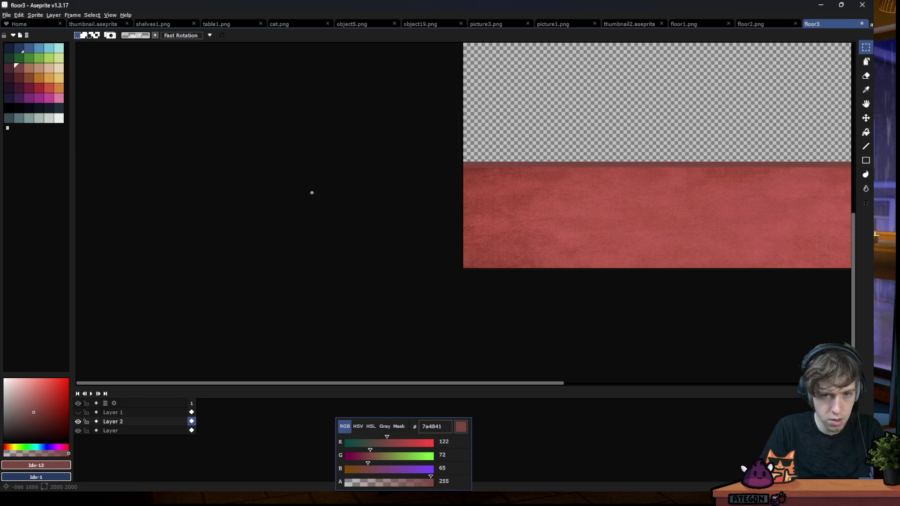
double_click(136, 421)
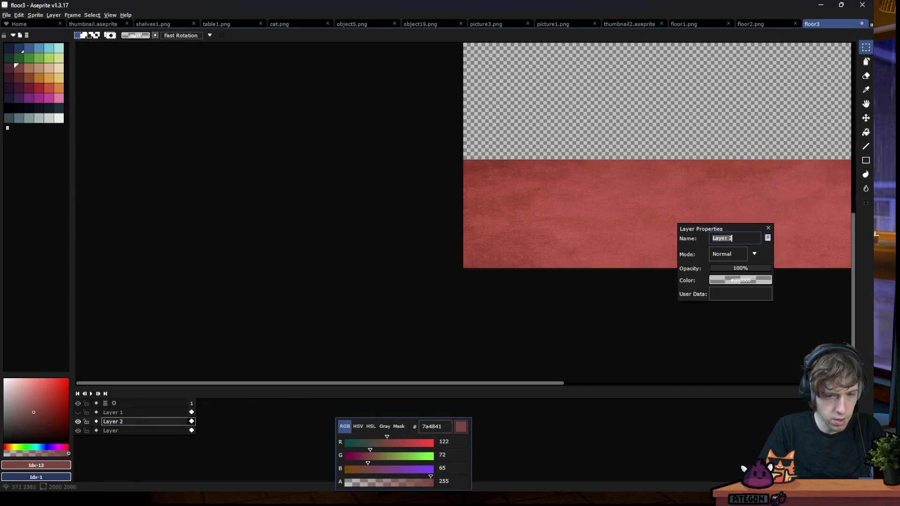
left_click(754, 254)
left_click(720, 329)
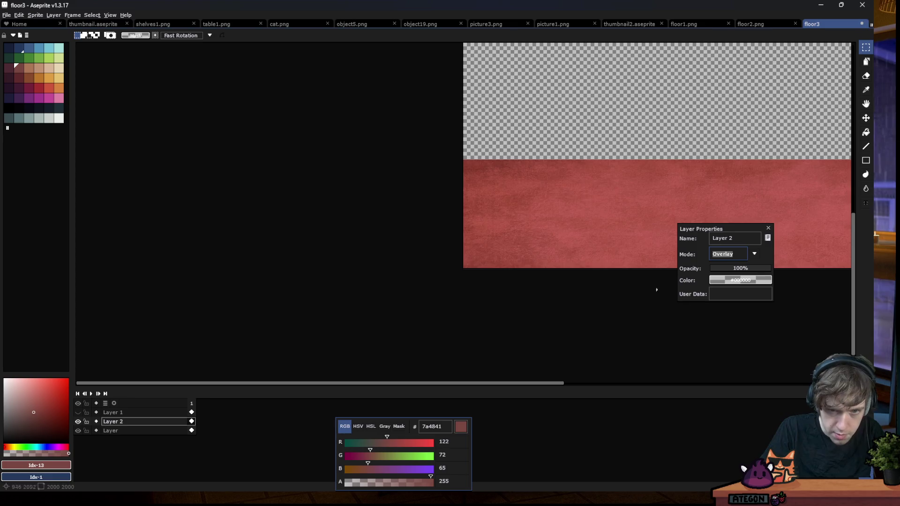
scroll(678, 160, "up", 3)
scroll(678, 160, "up", 2)
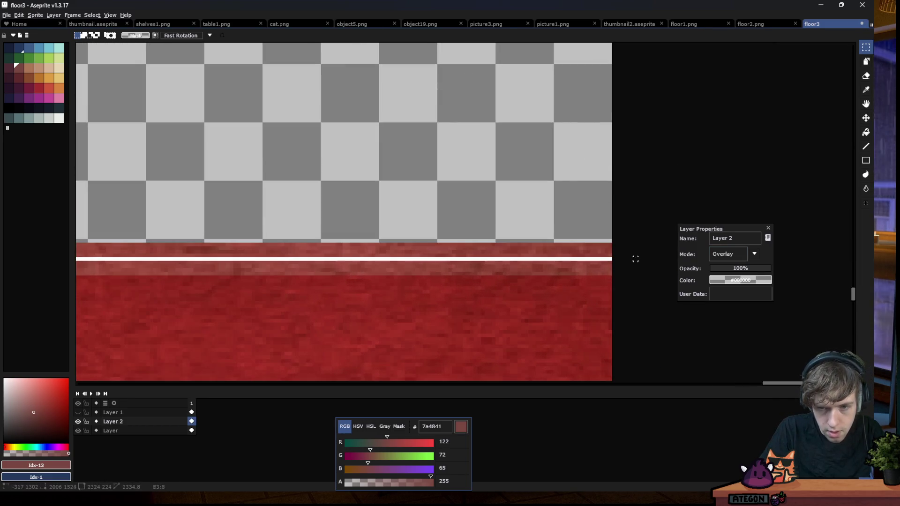
scroll(436, 206, "down", 3)
scroll(437, 206, "down", 2)
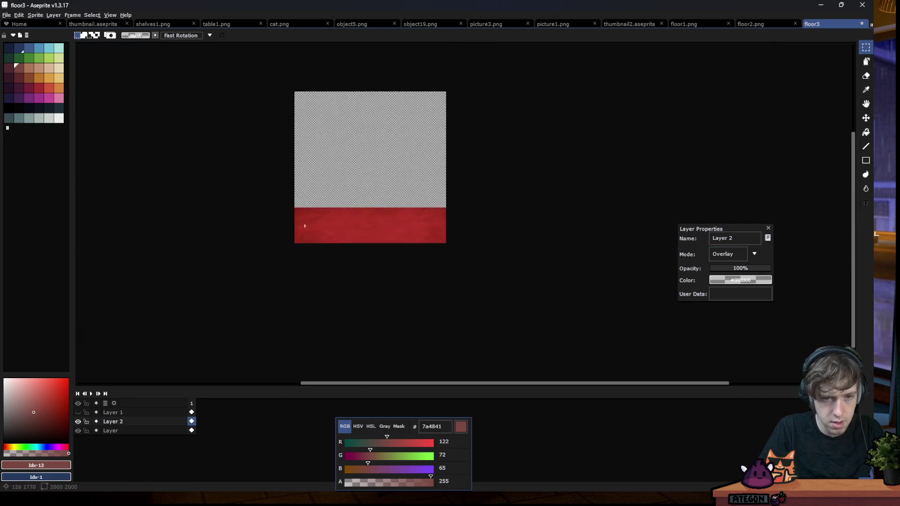
scroll(336, 222, "up", 1)
left_click(78, 421)
left_click(78, 421)
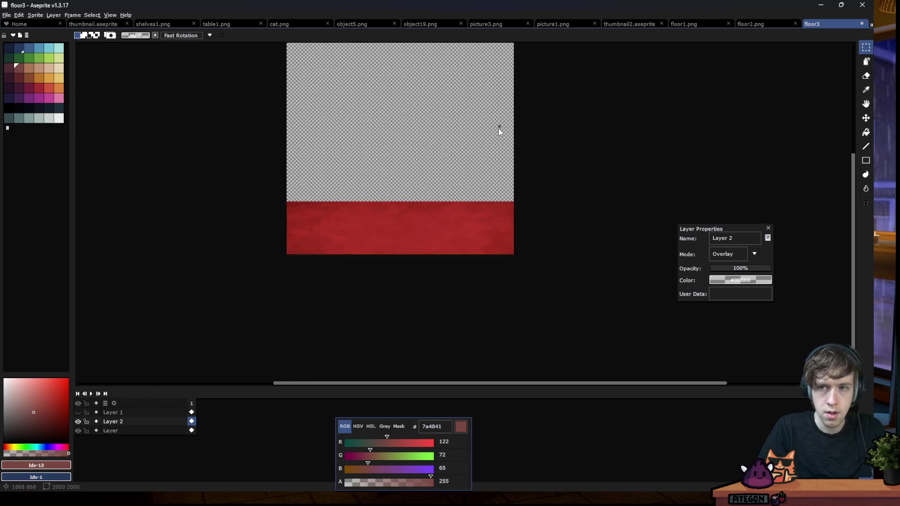
Save the red floor sprite as floor3.png
key("ctrl+s")
type("f")
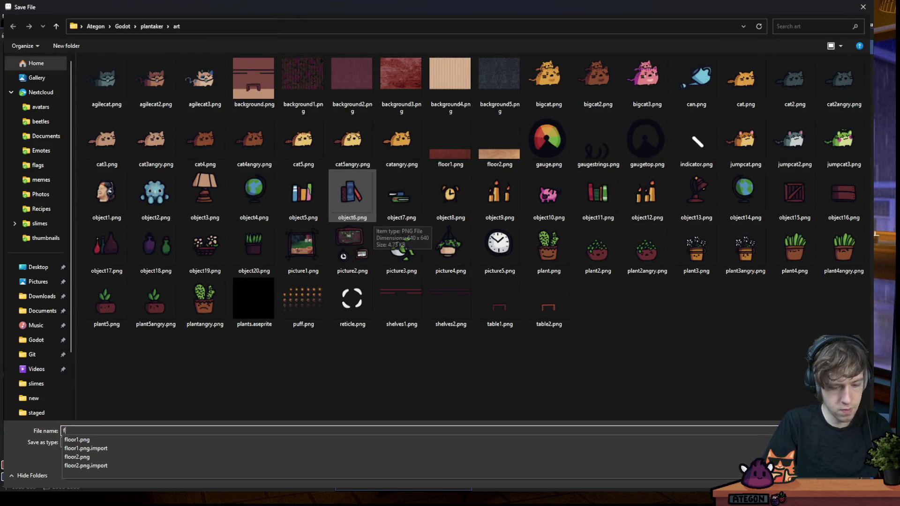
type("loor3.png")
key("Return")
key("Return")
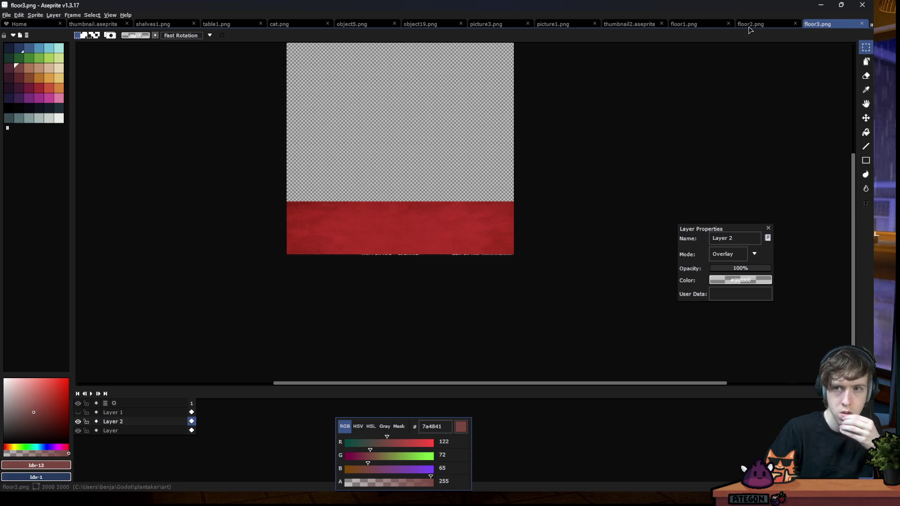
key("ctrl+shift+Tab")
key("ctrl+Tab")
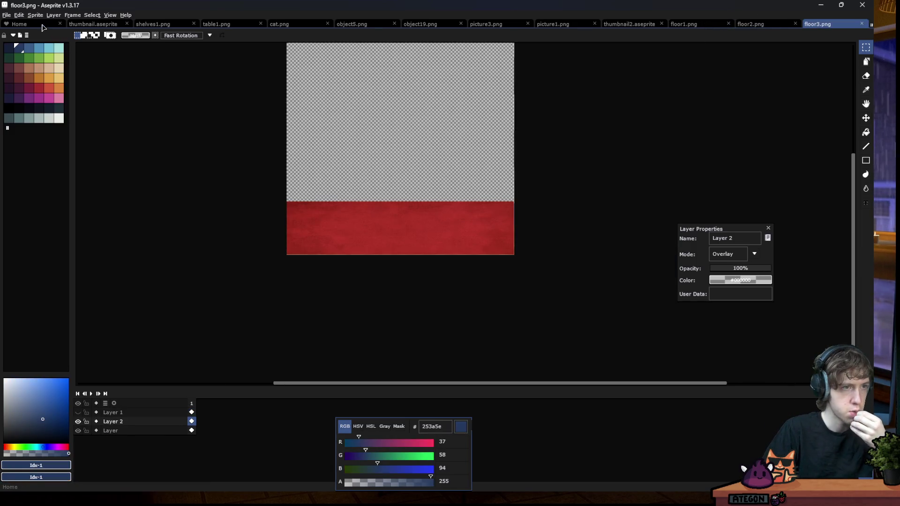
Duplicate floor3 into a new sprite named floor4.png
left_click(35, 15)
left_click(47, 41)
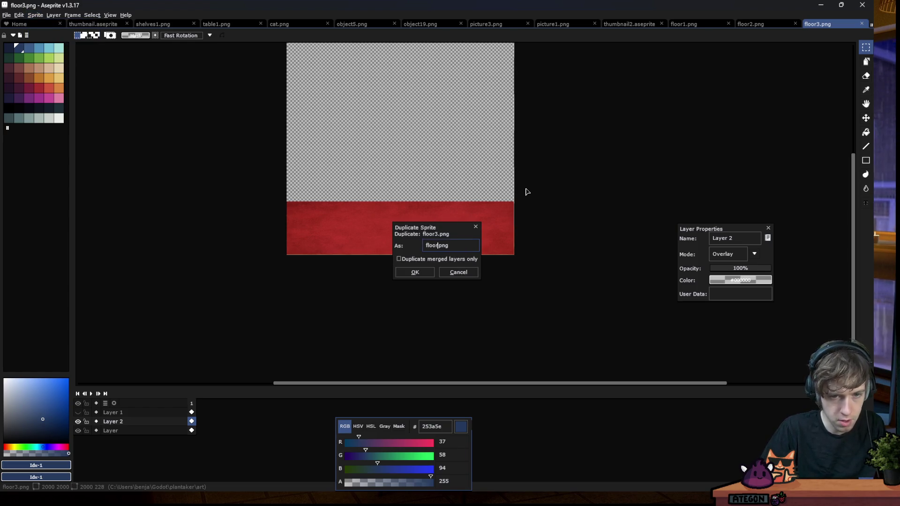
type("4")
key("Return")
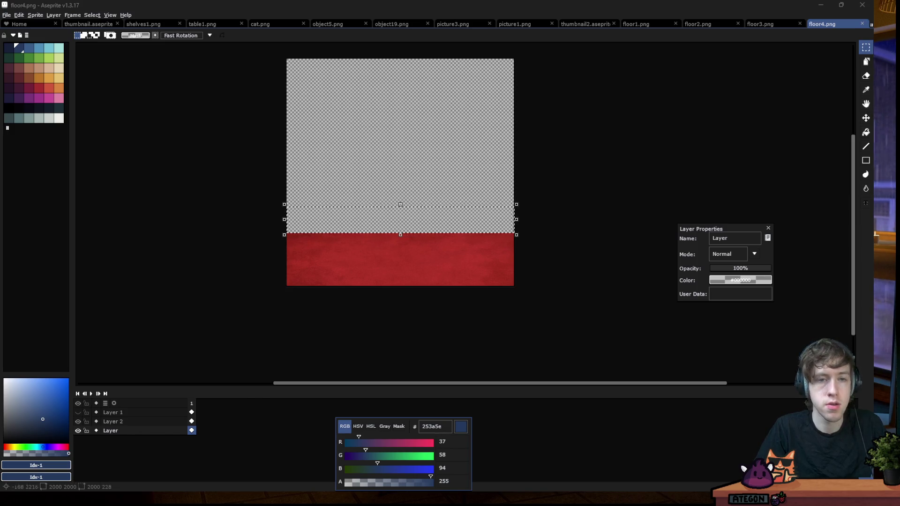
left_click_drag(121, 431, 111, 424)
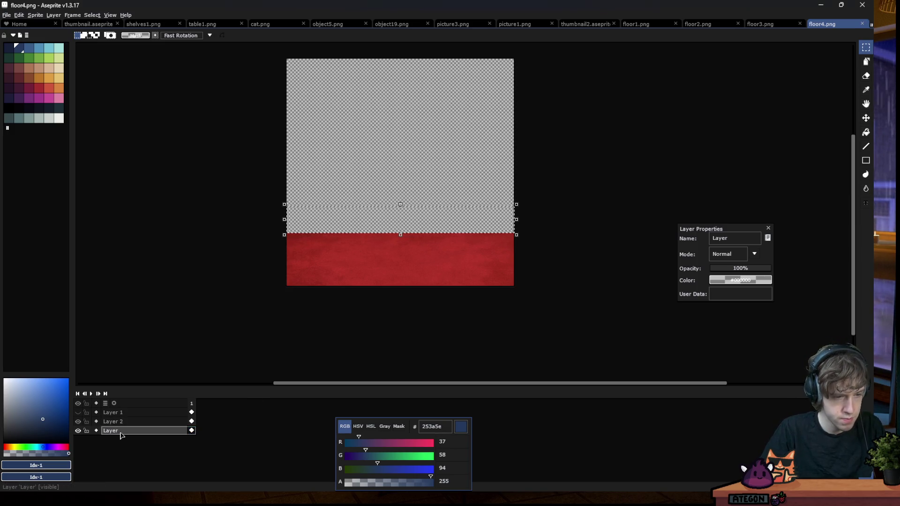
Hide Layer 2 and paste the wood-plank photo onto new Layer 3, scaled and squashed to the floor strip
left_click(77, 421)
key("shift+n")
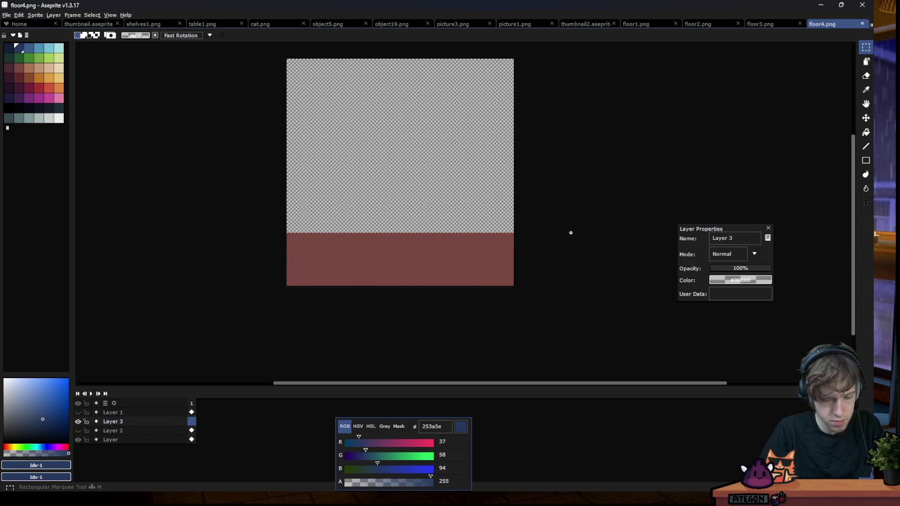
key("ctrl+v")
left_click_drag(519, 253, 471, 253)
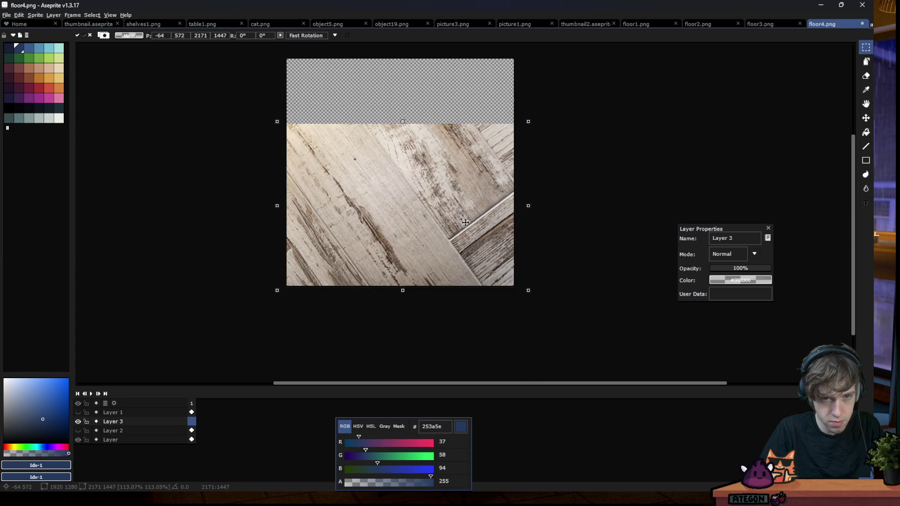
left_click_drag(402, 125, 401, 215)
key("Return")
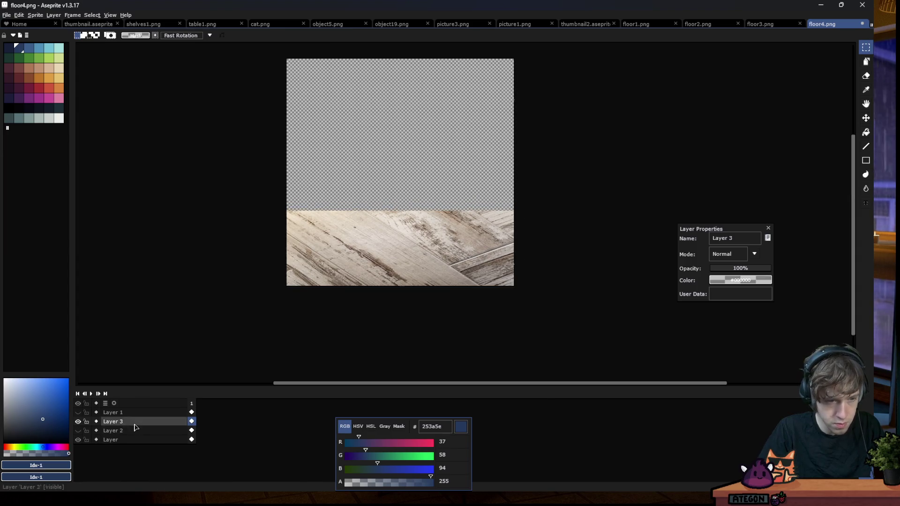
Set Layer 3 to Overlay blending
left_click(723, 258)
left_click(721, 330)
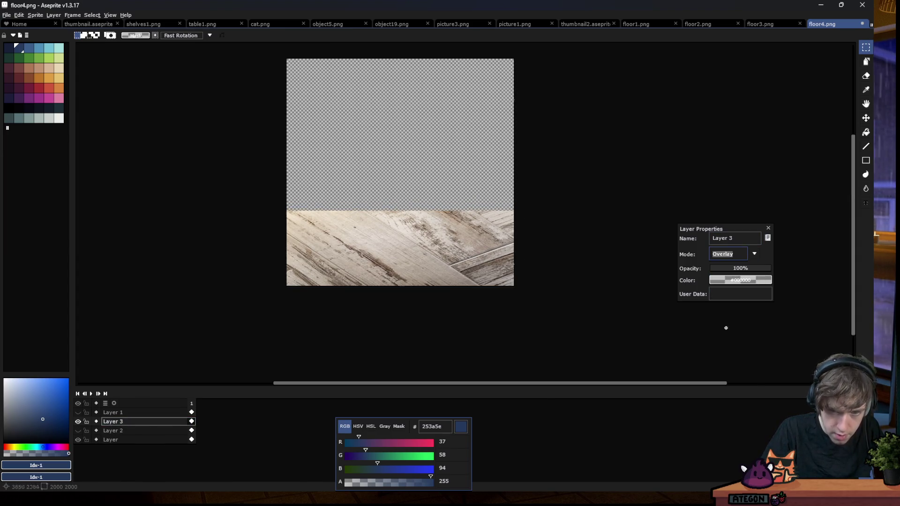
scroll(233, 225, "up", 1)
scroll(233, 225, "up", 3)
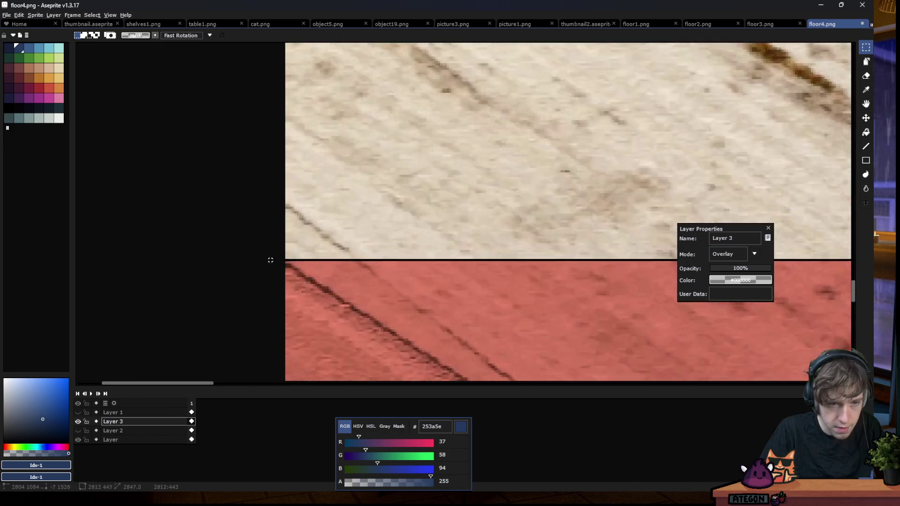
left_click(121, 422)
left_click(111, 440)
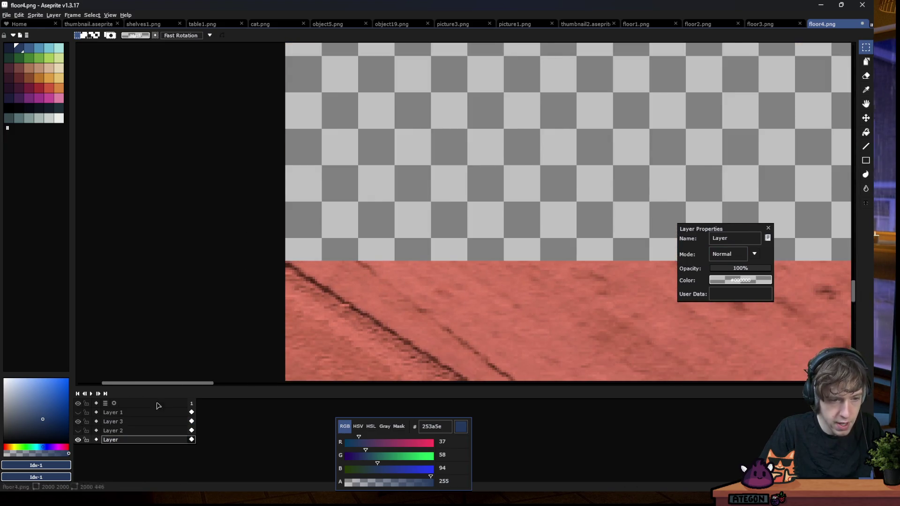
Paint-bucket the base floor strip tan, settling on c09473 after trying e7d5b3
scroll(154, 195, "down", 2)
scroll(154, 195, "down", 2)
left_click(49, 67)
key("g")
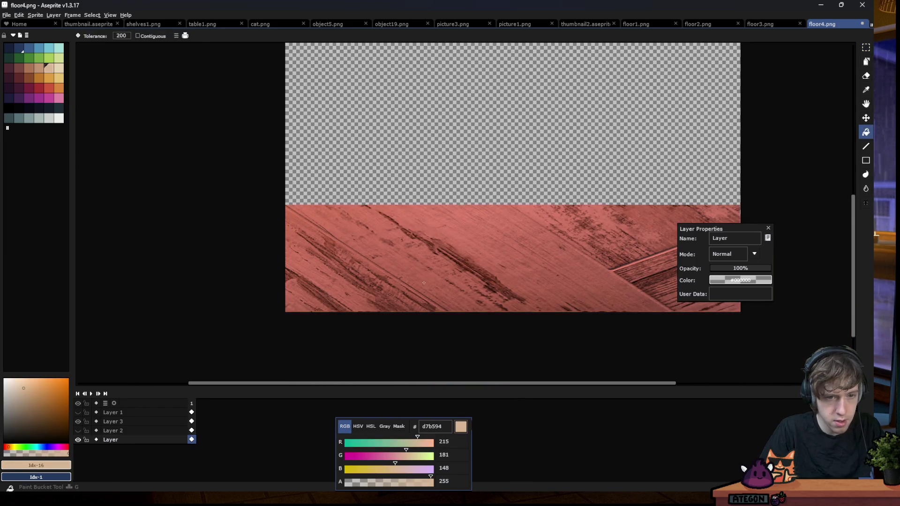
left_click(304, 248)
scroll(257, 263, "up", 2)
left_click(39, 70)
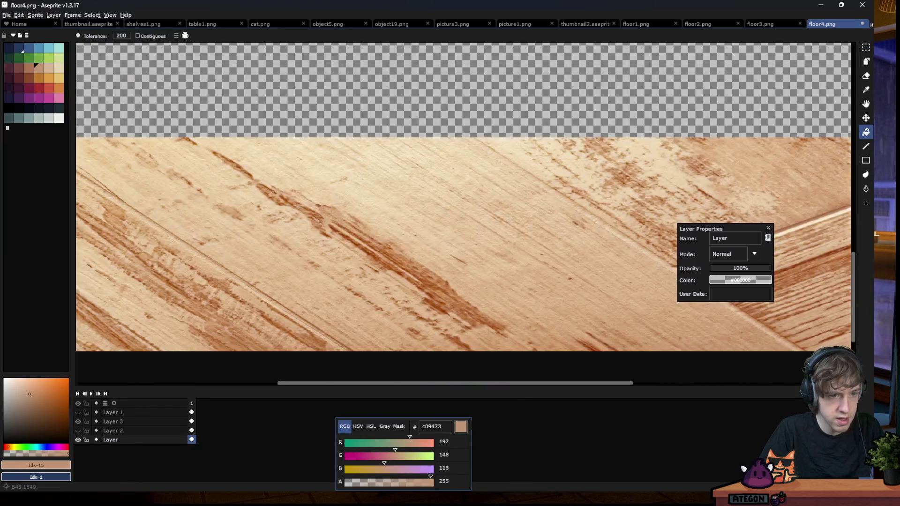
left_click(329, 213)
scroll(329, 213, "down", 2)
left_click(58, 68)
left_click(328, 215)
left_click(39, 69)
left_click(328, 218)
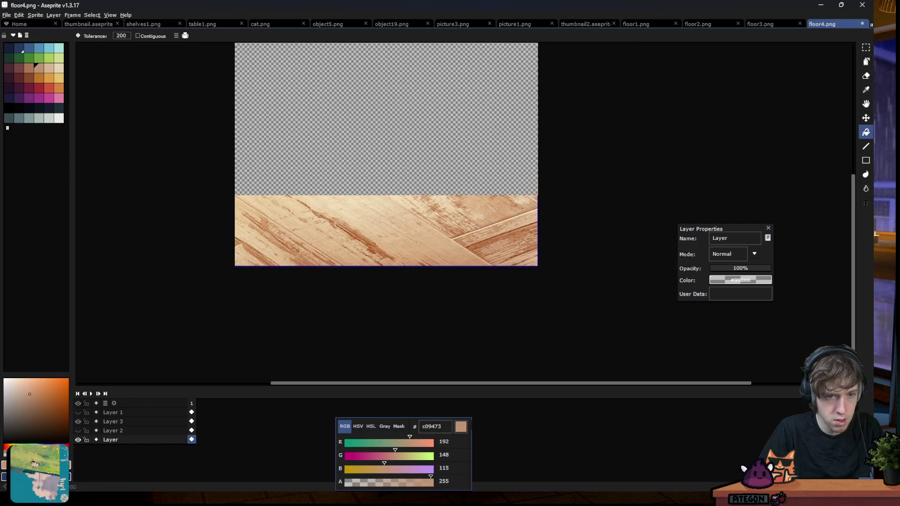
Lower Layer 3's wood overlay opacity to about 61%
double_click(117, 430)
left_click(113, 421)
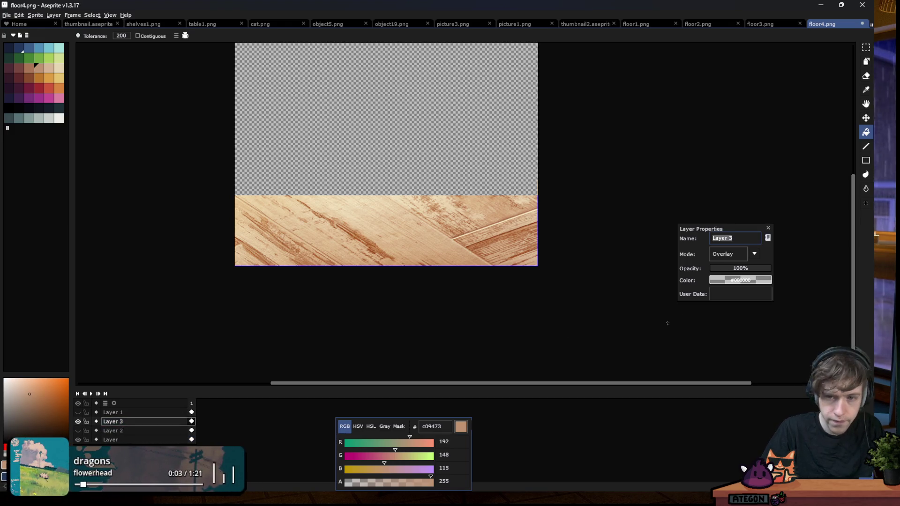
left_click(746, 268)
left_click(739, 266)
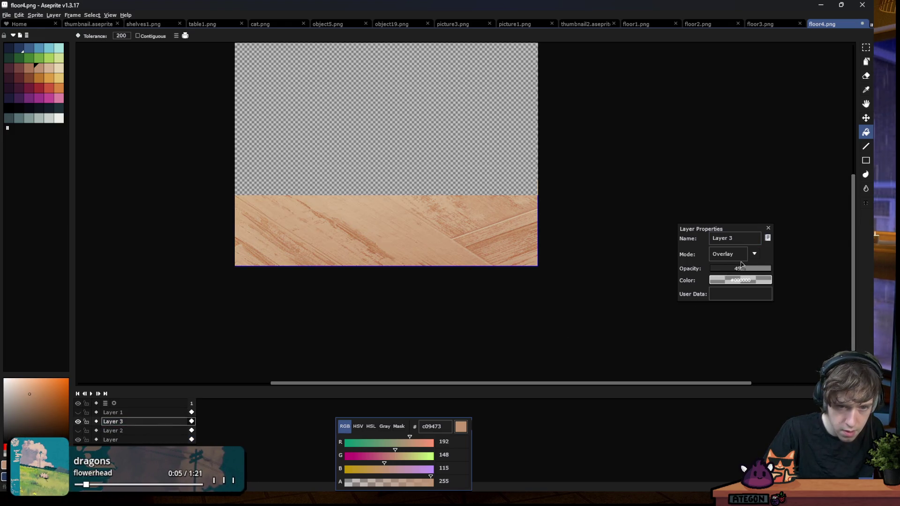
left_click_drag(751, 261, 749, 261)
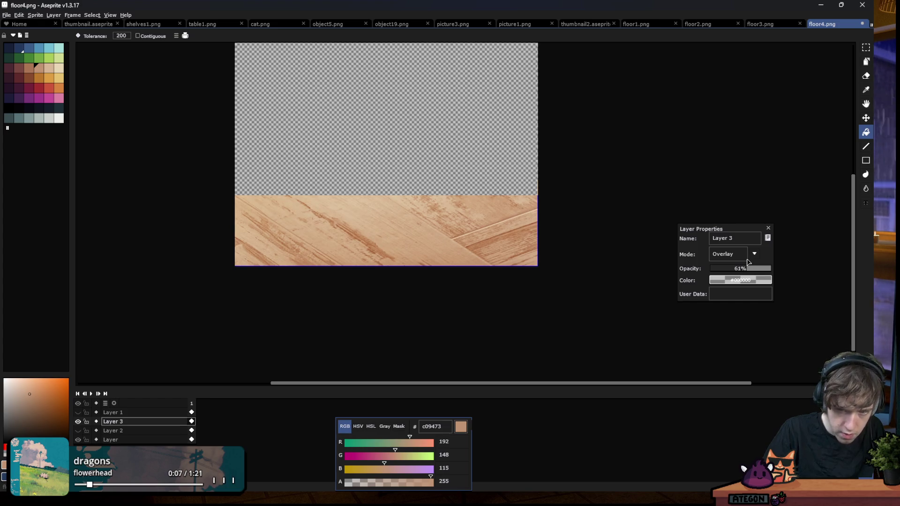
left_click(767, 228)
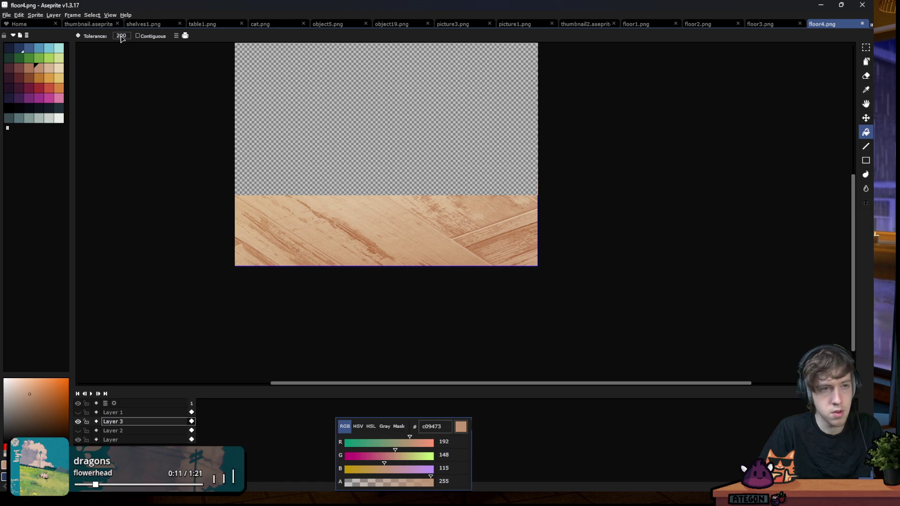
Save the sprite as floor4.png, accepting the PNG layers warning
left_click(6, 15)
left_click(24, 59)
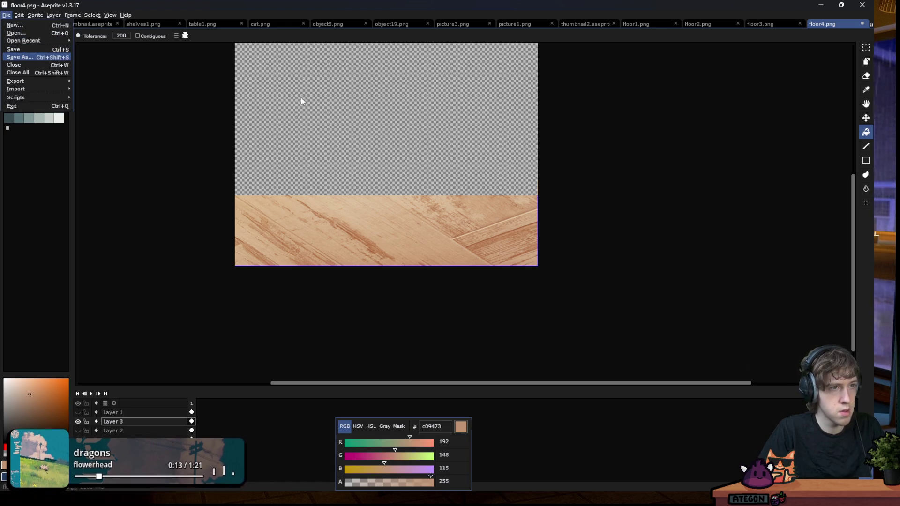
key("Return")
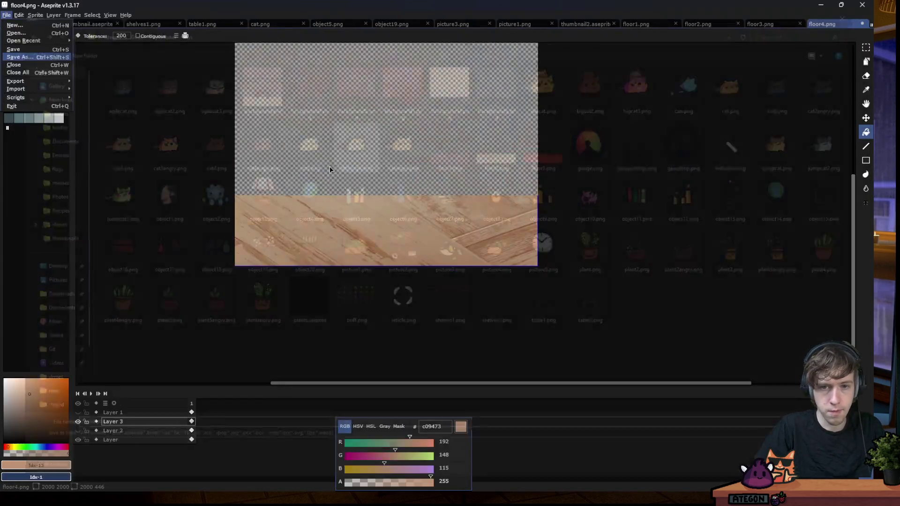
key("Return")
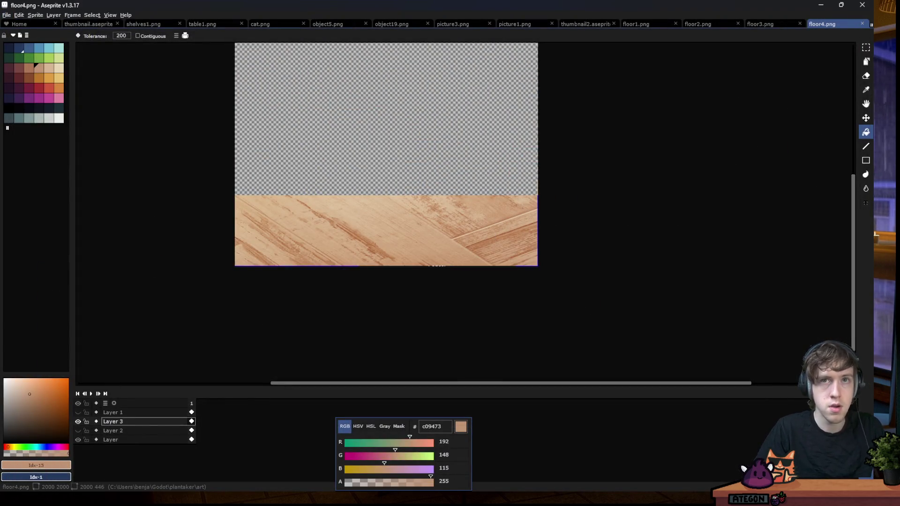
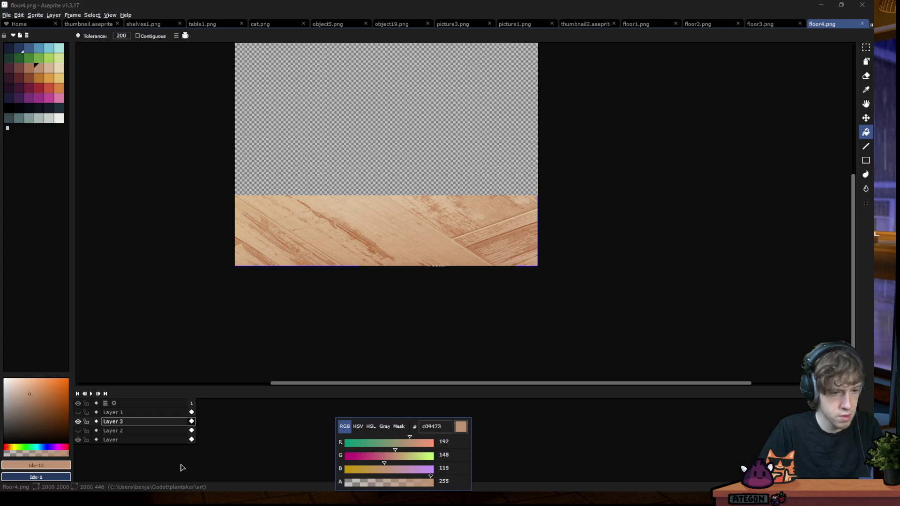
Hide the wood layer and paste the diamond tiles as a new layer squashed into the bottom strip
left_click(77, 421)
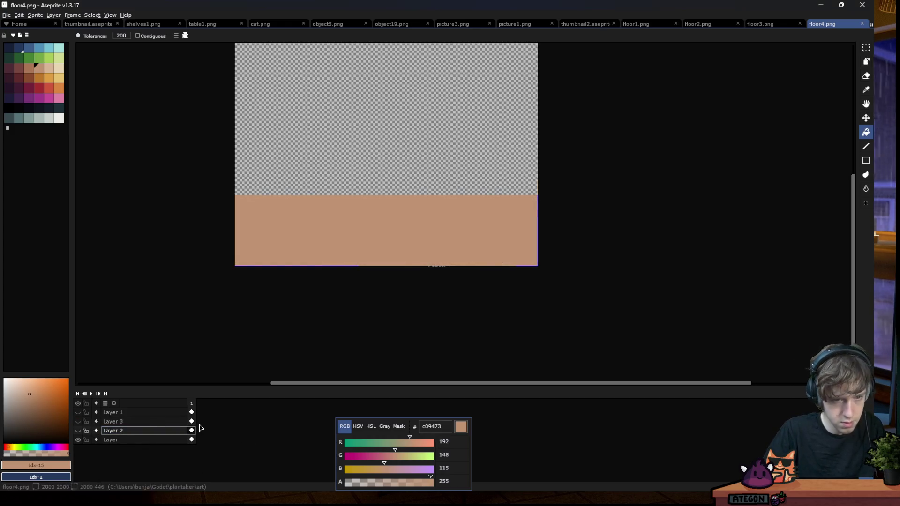
key("shift+n")
key("ctrl+v")
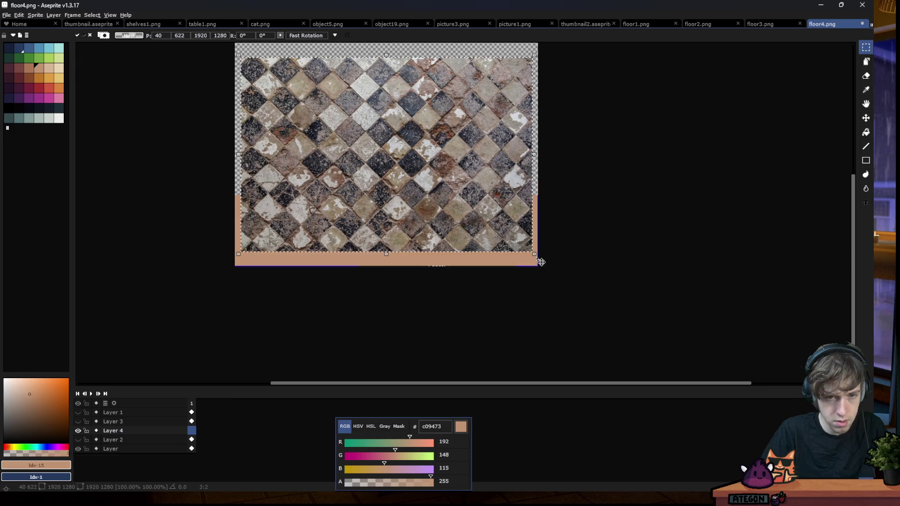
left_click_drag(551, 255, 569, 275)
left_click_drag(451, 115, 440, 115)
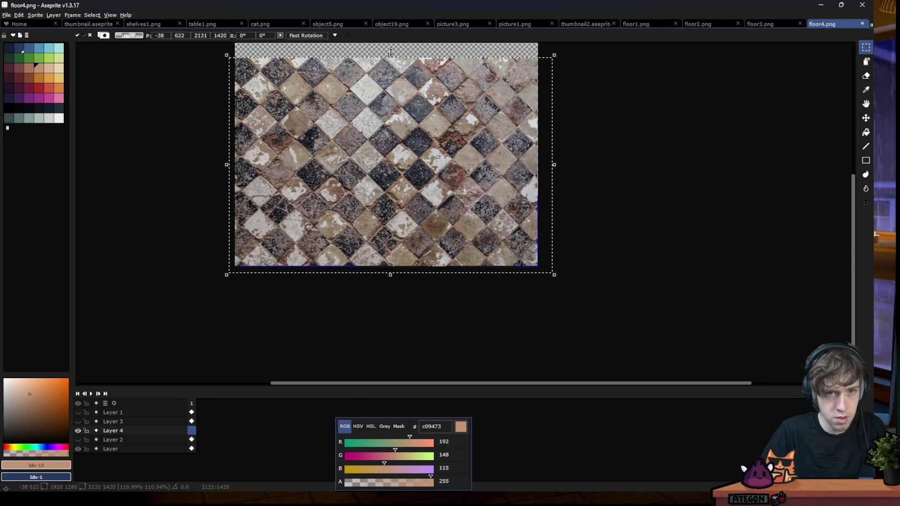
left_click_drag(404, 57, 405, 179)
left_click(224, 155)
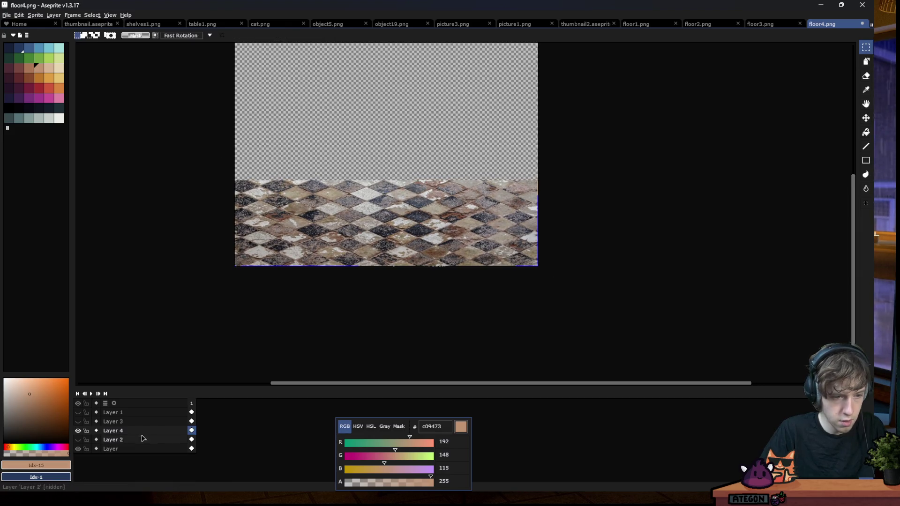
Set the tile layer's blend mode to Overlay
double_click(113, 430)
left_click(734, 254)
left_click(721, 329)
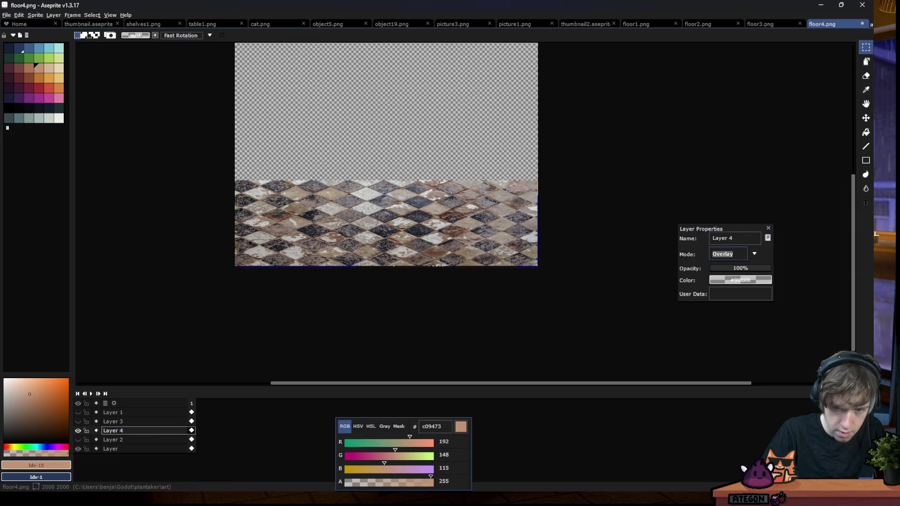
left_click(768, 229)
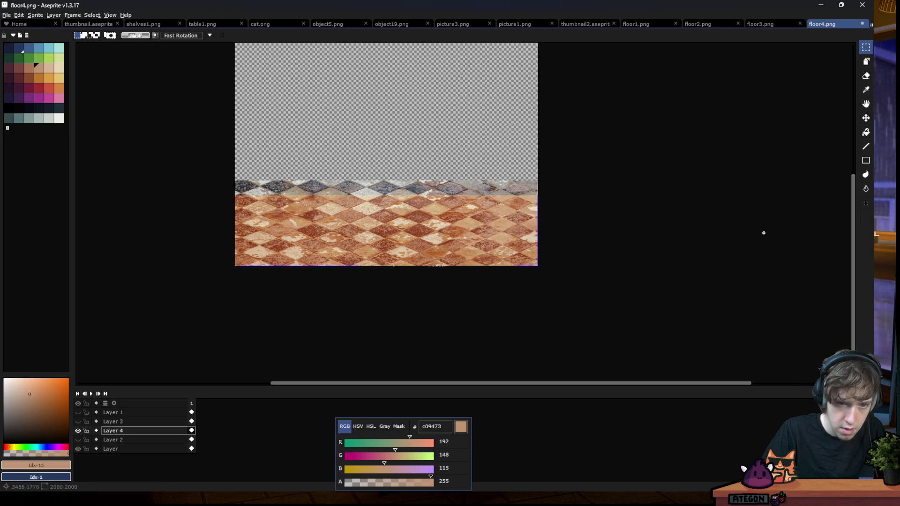
Bucket-fill the base layer, trying teal, grey-green and slate before settling on warm grey-brown
left_click(111, 448)
left_click(19, 118)
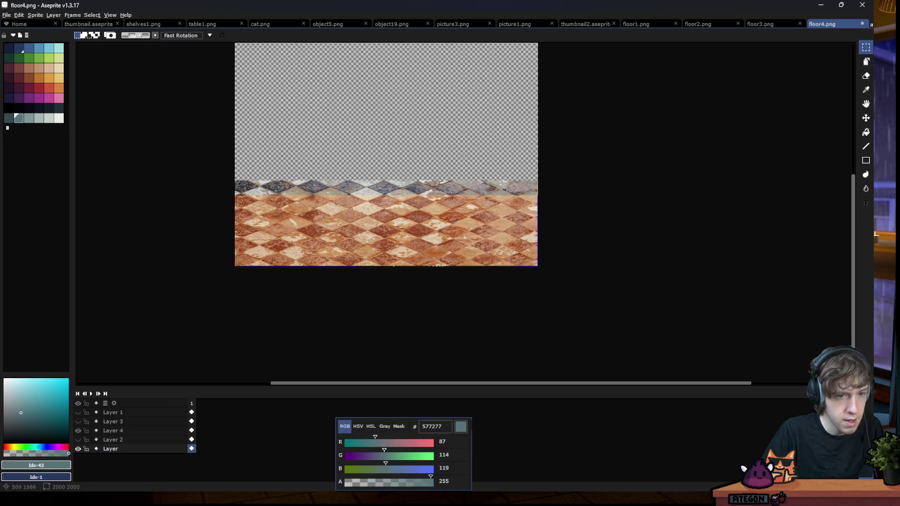
key("g")
left_click(437, 246)
left_click(39, 118)
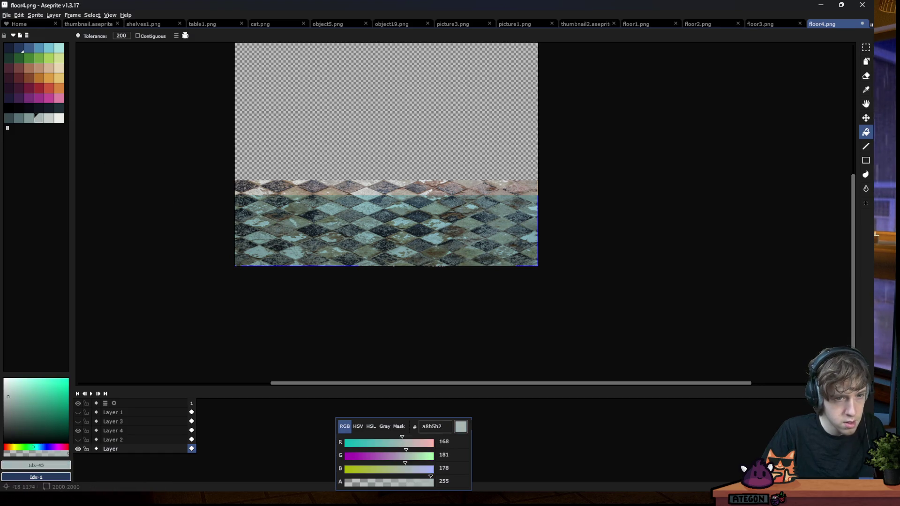
left_click(253, 206)
left_click(9, 118)
left_click(281, 211)
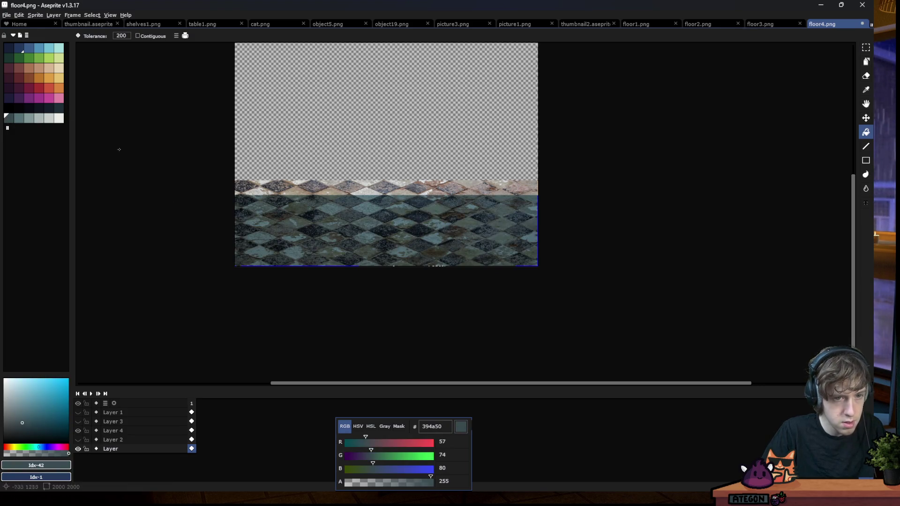
left_click(22, 120)
left_click(357, 239)
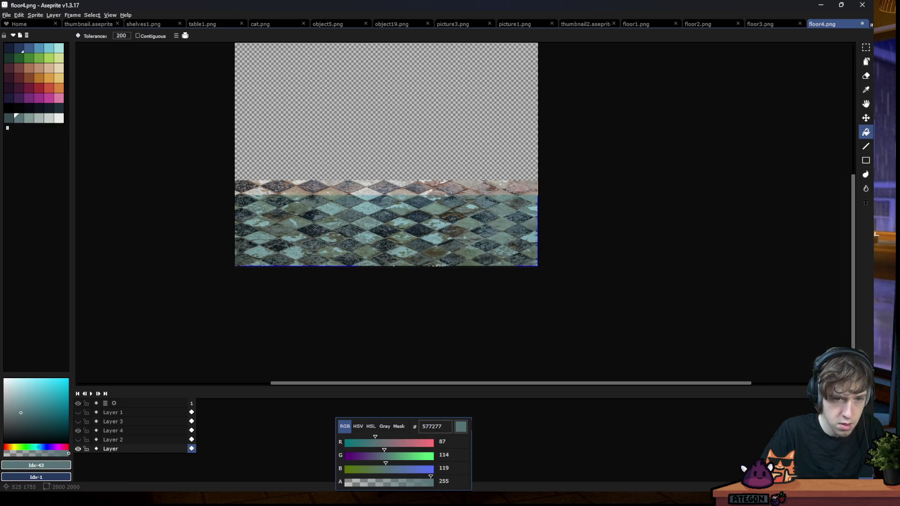
left_click(11, 409)
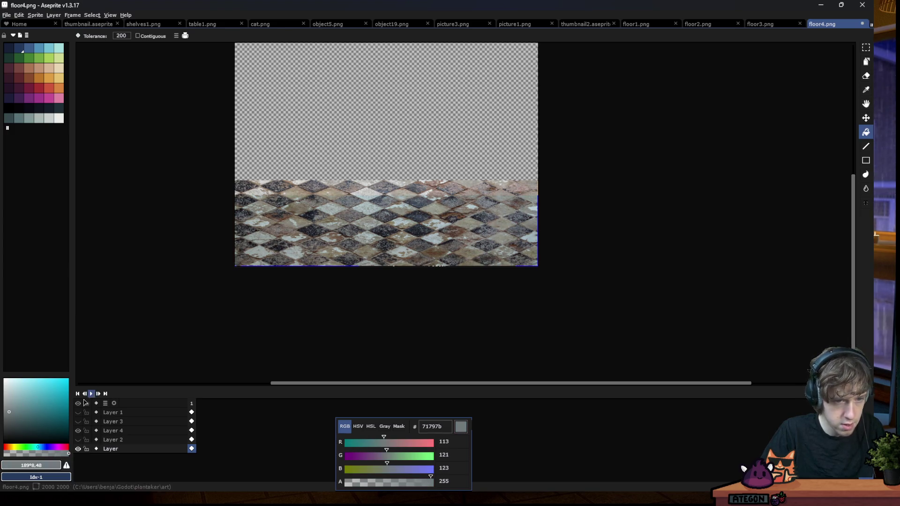
left_click(16, 411)
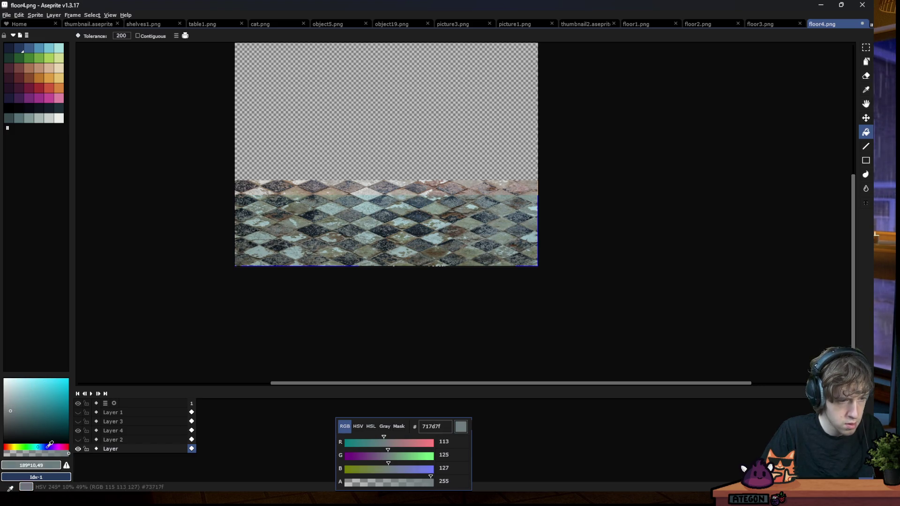
left_click_drag(24, 445, 15, 447)
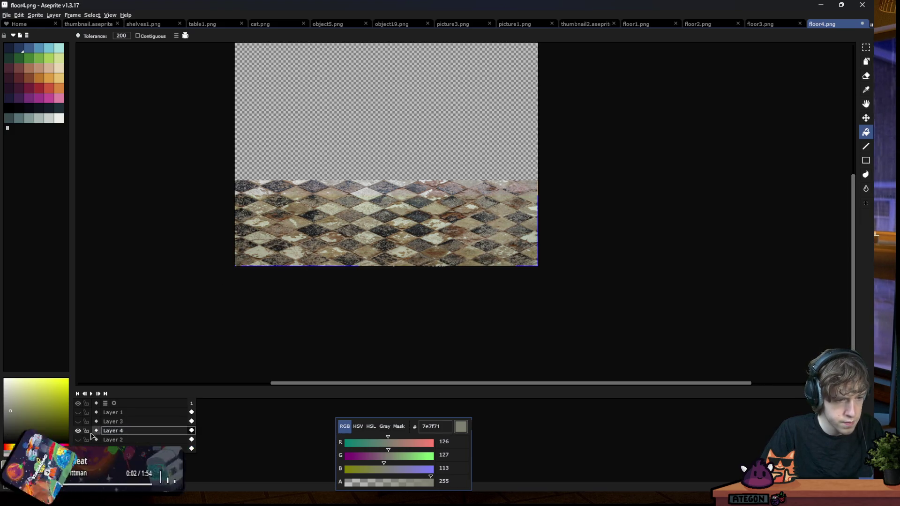
Set the tile layer's opacity to about 90%
double_click(111, 429)
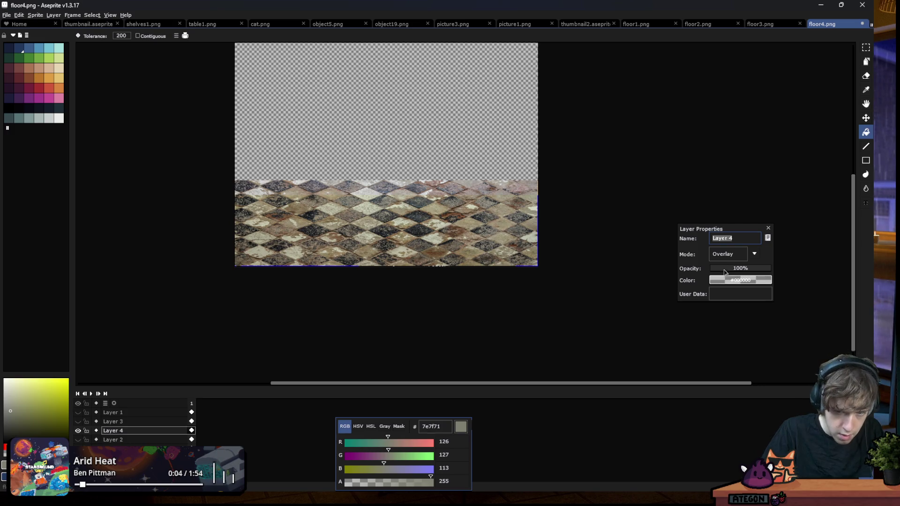
left_click(740, 268)
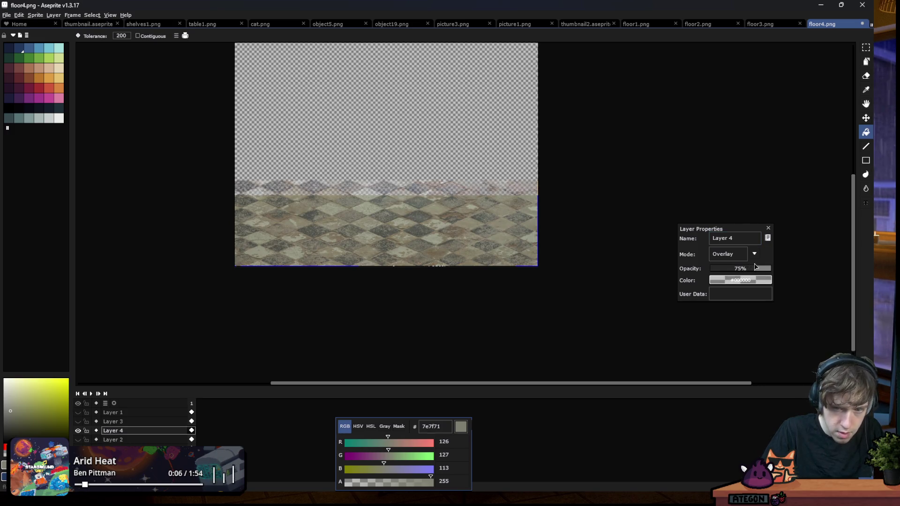
left_click_drag(755, 267, 764, 267)
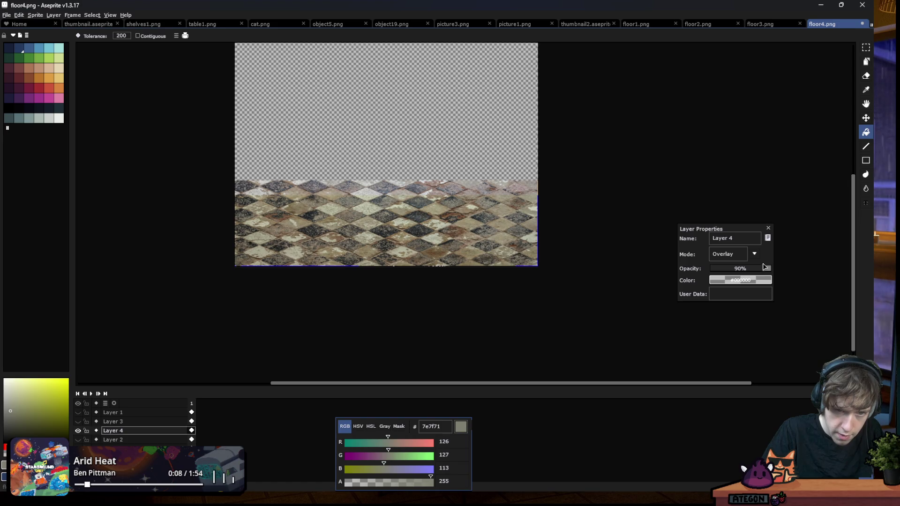
left_click(768, 228)
Clear everything above the tile strip, then begin saving under a new name
scroll(204, 184, "up", 1)
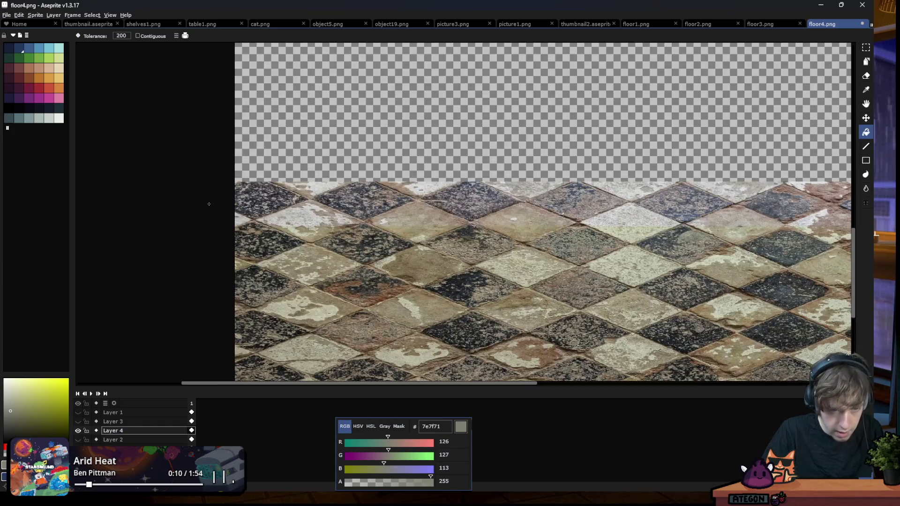
key("m")
scroll(758, 212, "right", 5)
scroll(653, 227, "up", 3)
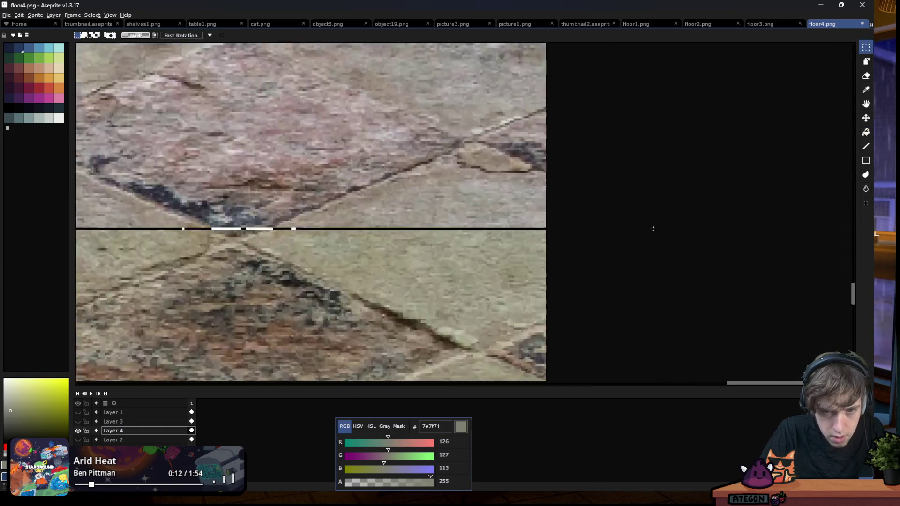
left_click_drag(638, 157, 642, 219)
key("Delete")
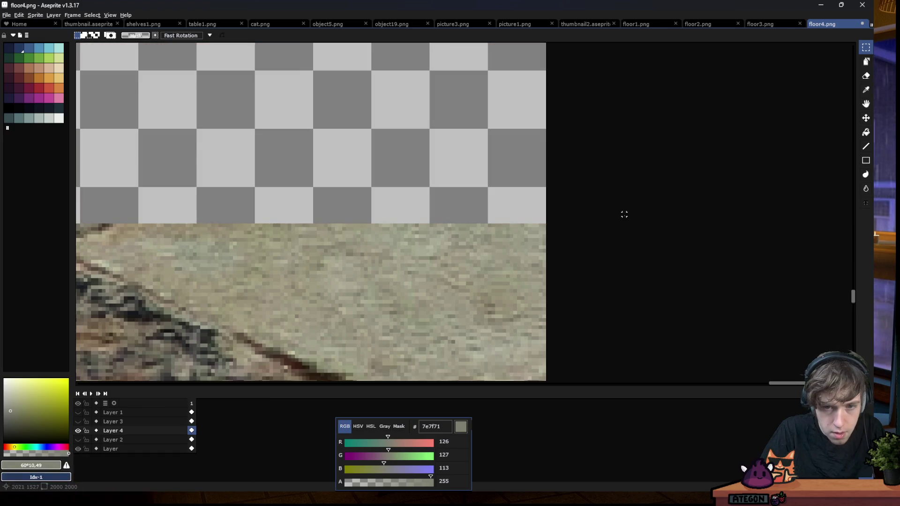
scroll(581, 205, "down", 5)
scroll(534, 205, "down", 3)
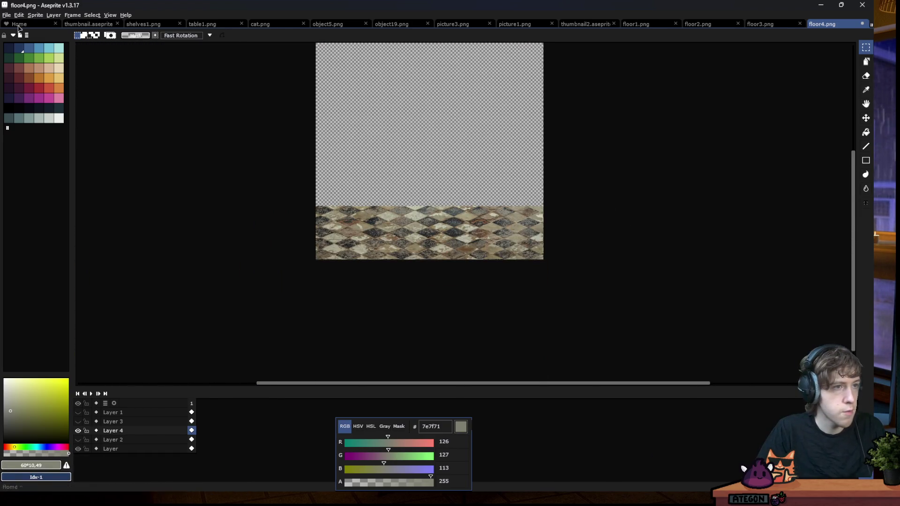
left_click(6, 15)
key("Return")
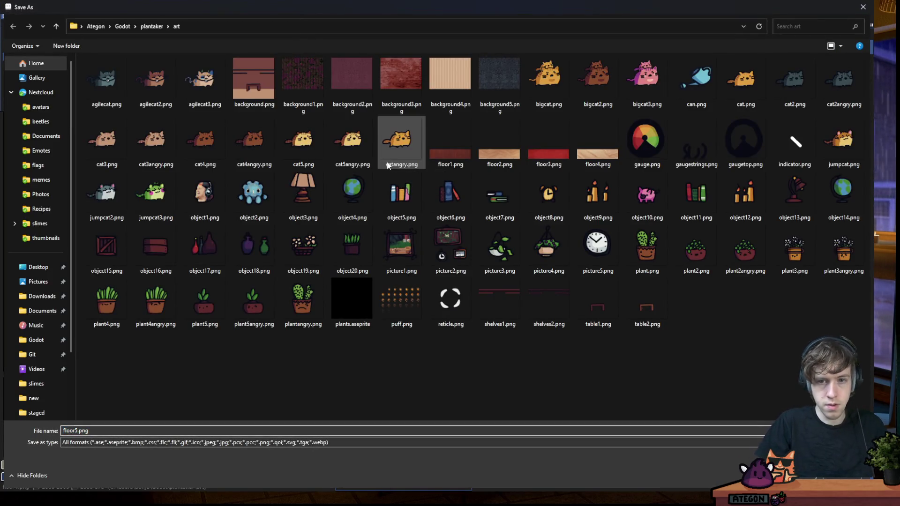
Confirm saving the image as floor5.png in the art folder
key("Return")
key("Return")
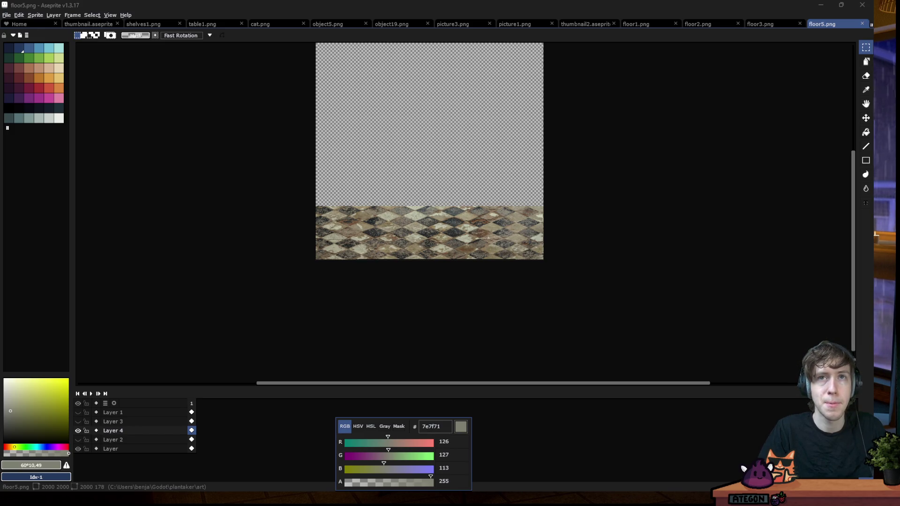
Hide the tiled layer and paste the stone image as a new layer fitted into the bottom strip
left_click(78, 430)
left_click(110, 449)
key("ctrl+shift+n")
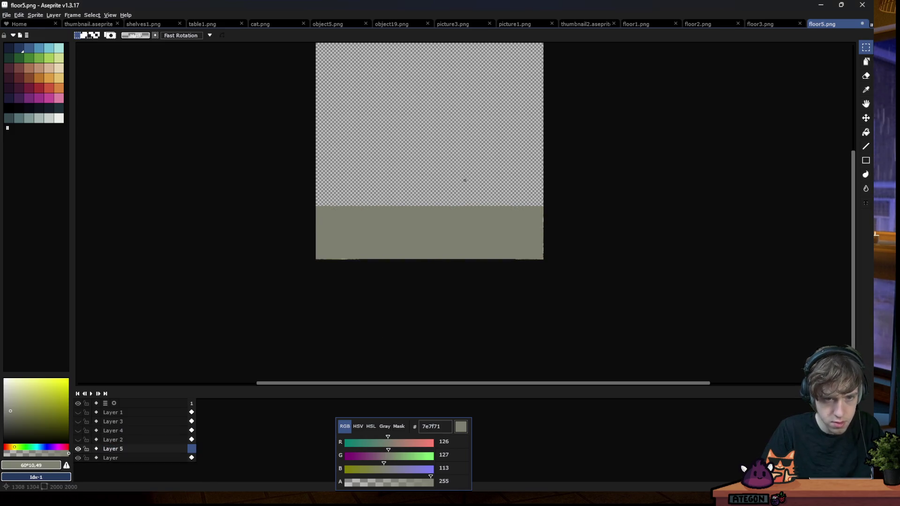
key("ctrl+v")
left_click_drag(564, 258, 484, 208)
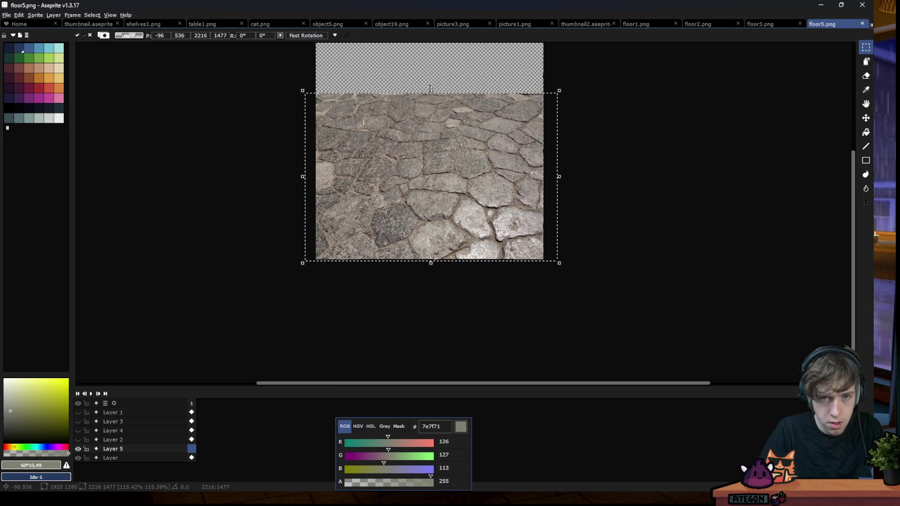
left_click_drag(431, 90, 446, 156)
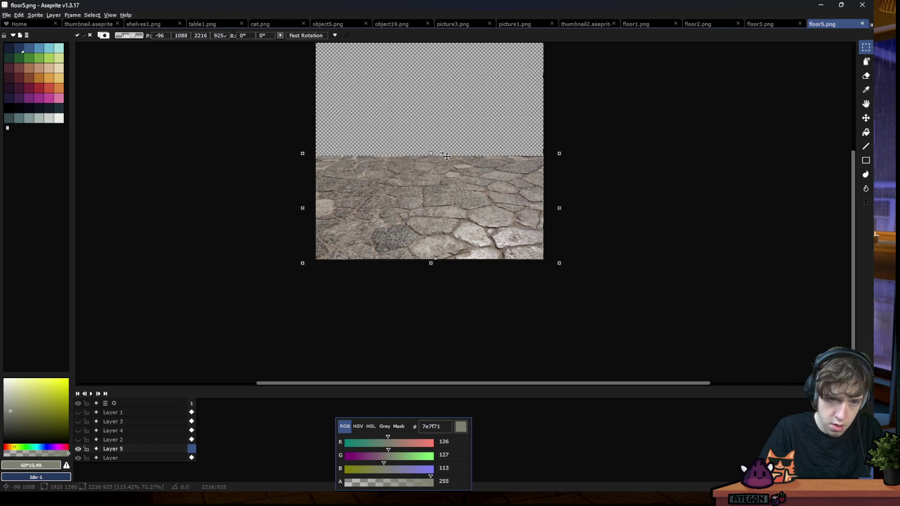
key("Return")
key("plus")
key("plus")
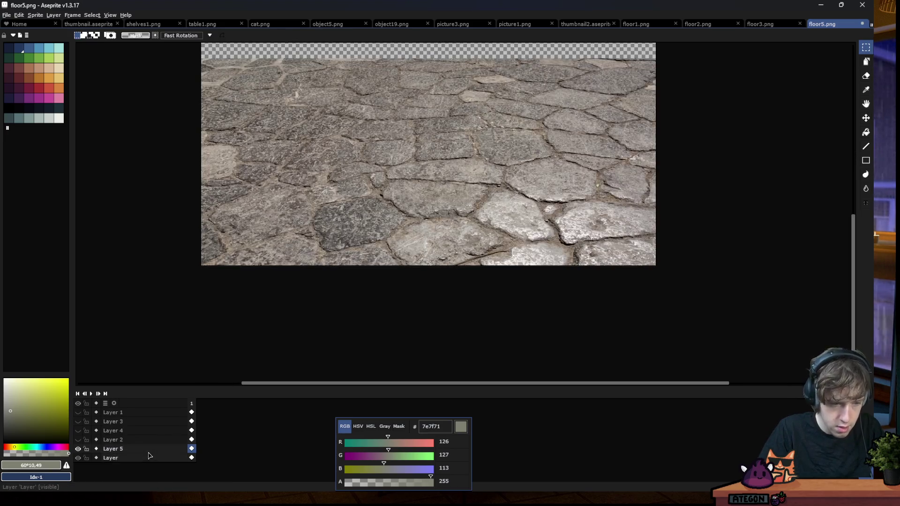
Set the stone layer's blend mode to Overlay
double_click(162, 450)
left_click(729, 255)
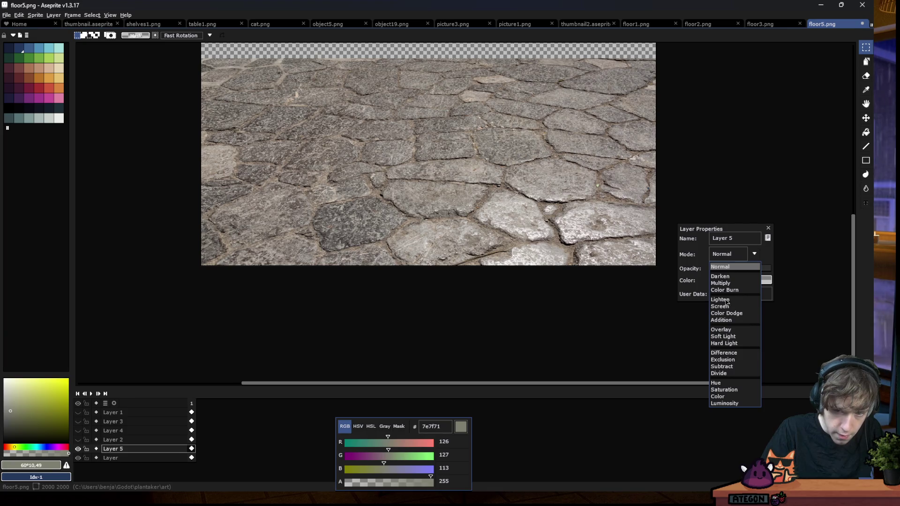
left_click(729, 330)
left_click(768, 228)
Bucket-fill the stone layer with light grey c7cfcc
left_click(121, 458)
left_click(44, 442)
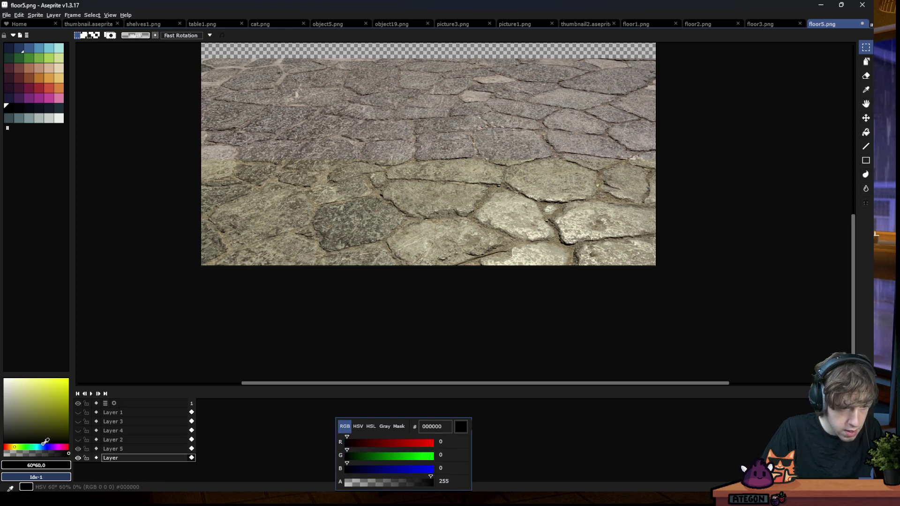
left_click(112, 448)
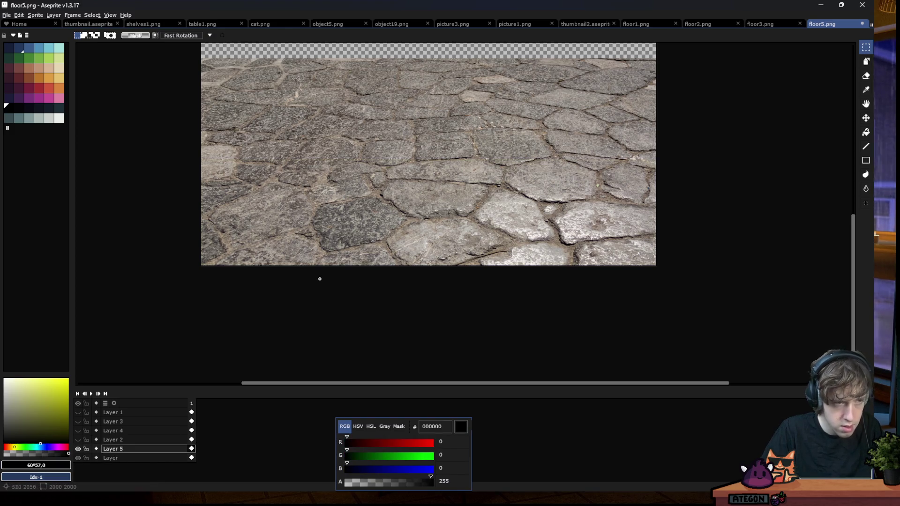
left_click(48, 118)
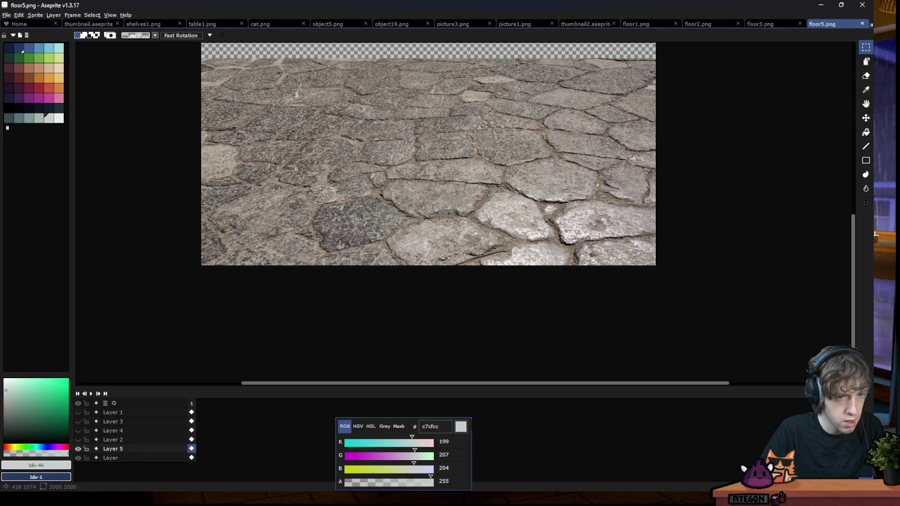
key("g")
left_click(344, 200)
Set Layer 5 to Overlay and fill the base layer with darker grey 656968
left_click(136, 458)
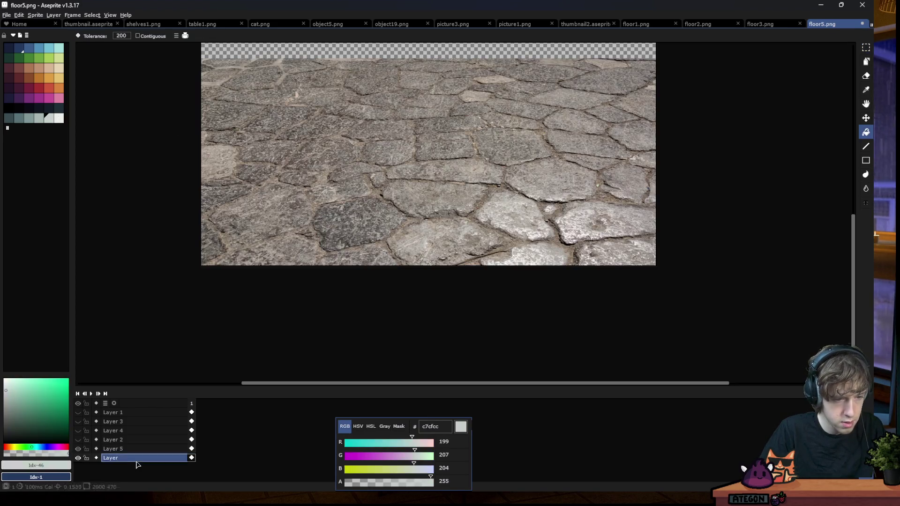
left_click(112, 448)
left_click(78, 448)
left_click(78, 449)
double_click(113, 448)
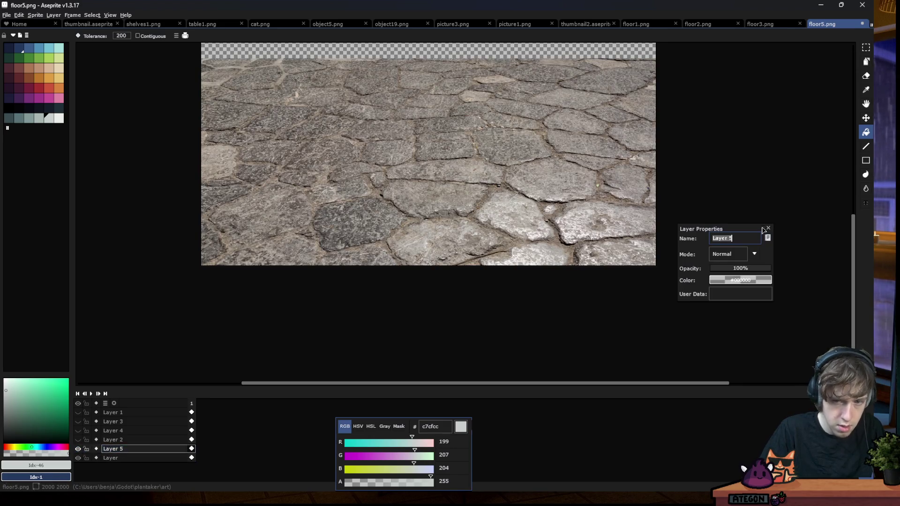
left_click(739, 255)
left_click(720, 330)
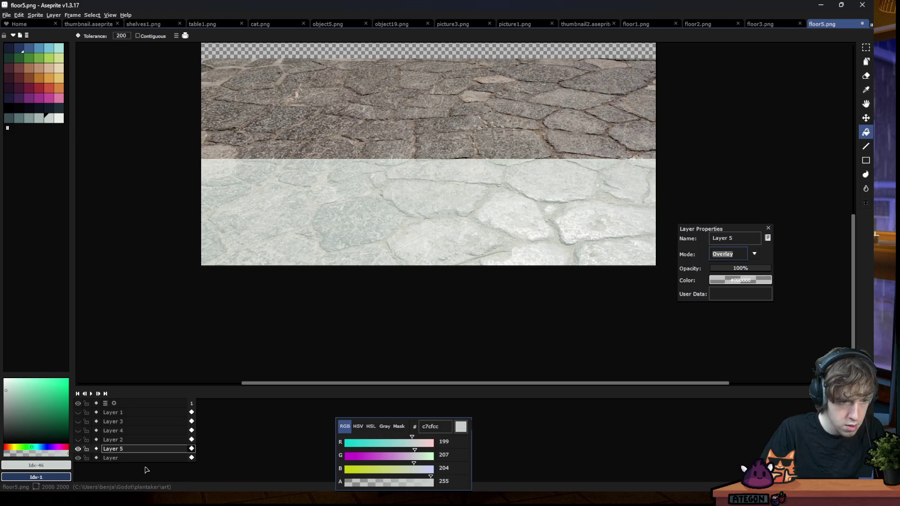
left_click(112, 458)
left_click_drag(12, 404, 6, 416)
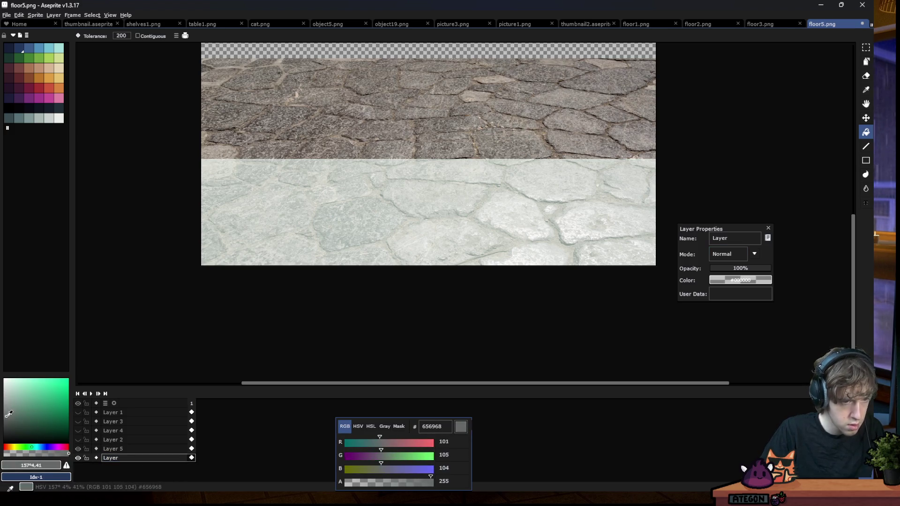
left_click(305, 211)
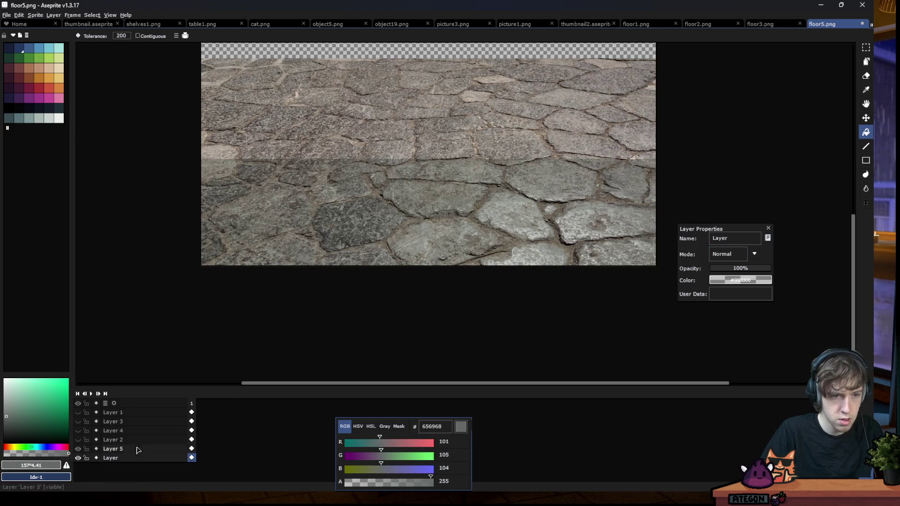
Marquee-select the area above the bottom strip on Layer 5 and delete it to transparency
left_click(114, 448)
key("m")
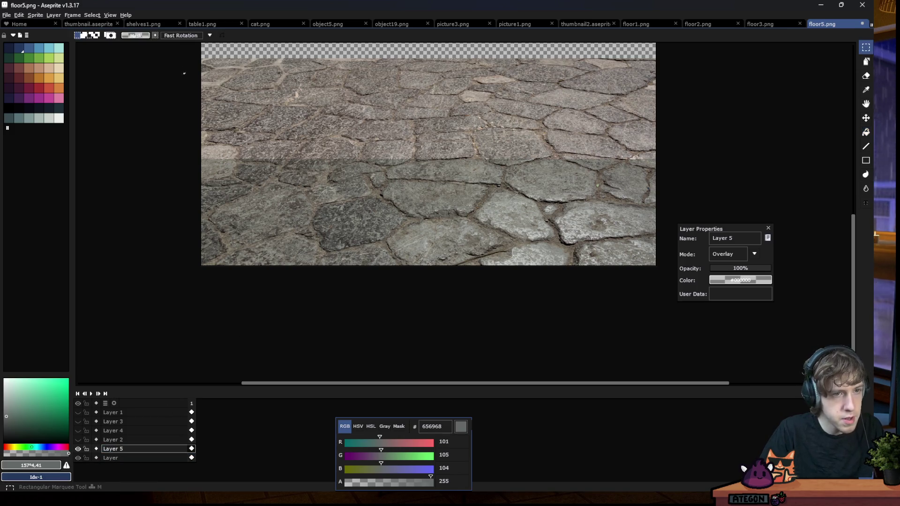
left_click_drag(182, 50, 649, 145)
scroll(682, 181, "up", 3)
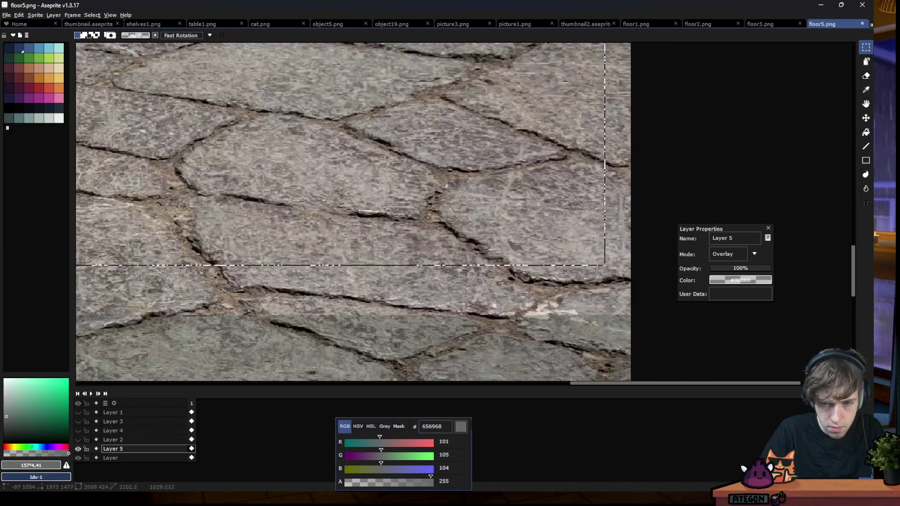
left_click_drag(604, 264, 643, 314)
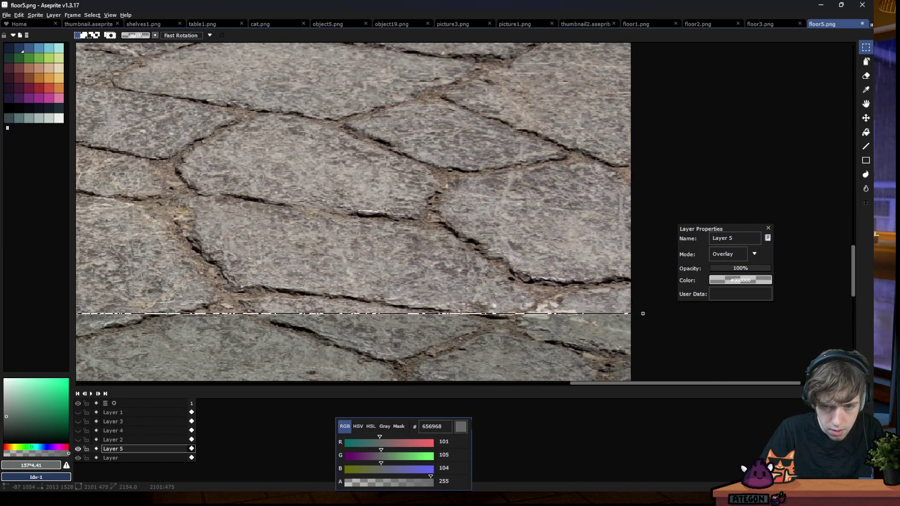
key("Delete")
scroll(643, 313, "up", 3)
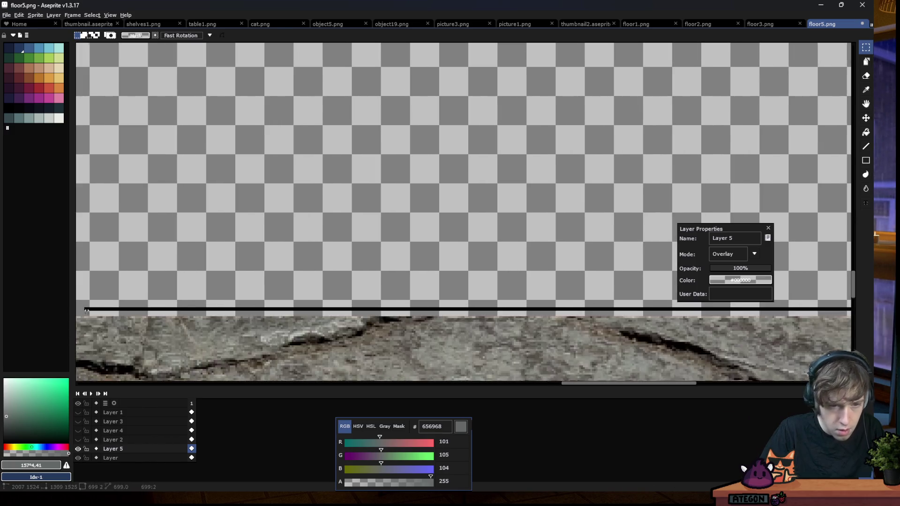
left_click_drag(103, 308, 850, 349)
scroll(400, 322, "left", 5)
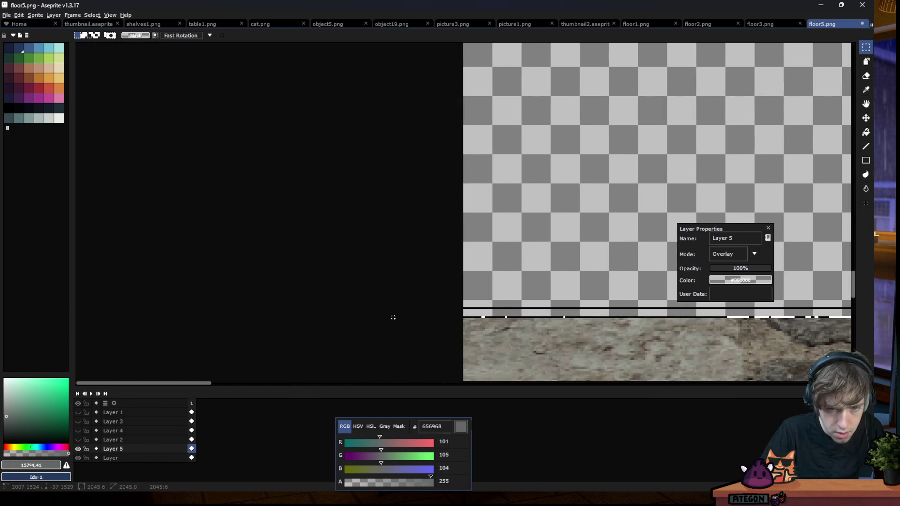
scroll(244, 226, "down", 3)
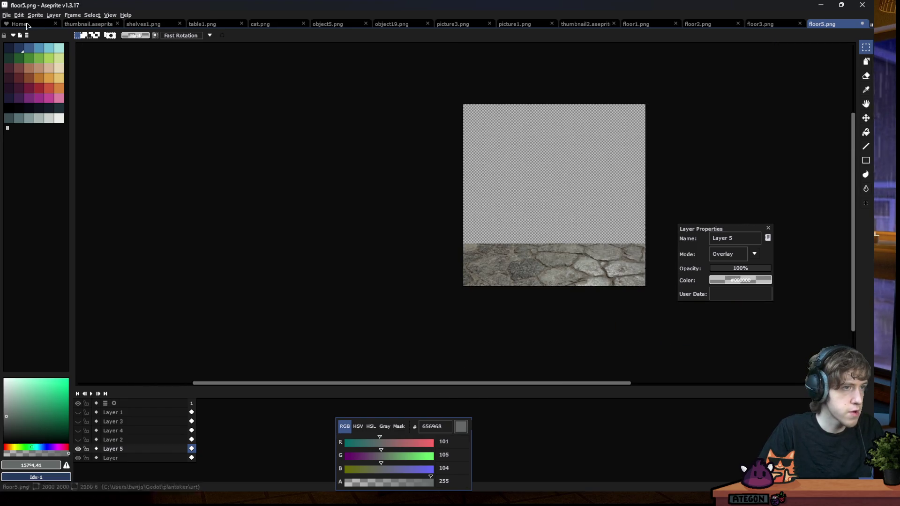
left_click(7, 15)
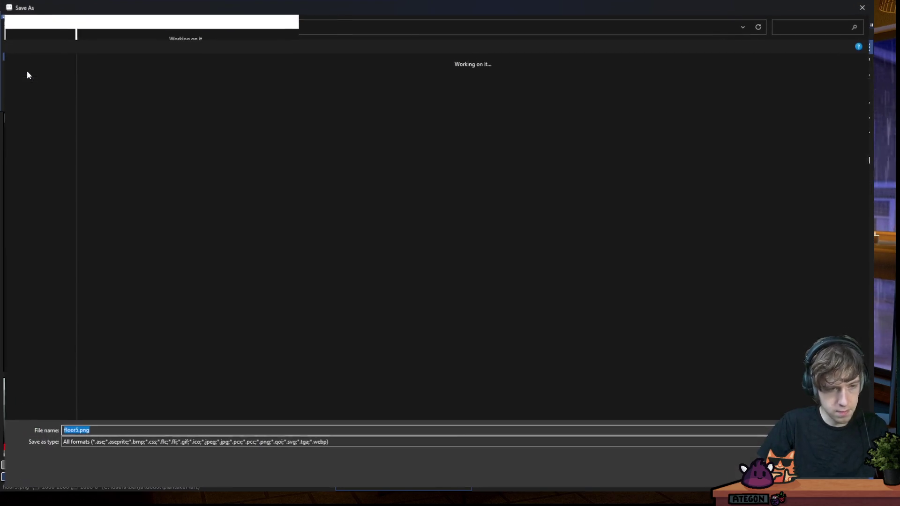
Save the texture as floor6.png and switch over to Godot
key("BackSpace")
type("6")
key("Return")
key("Return")
key("alt+Tab")
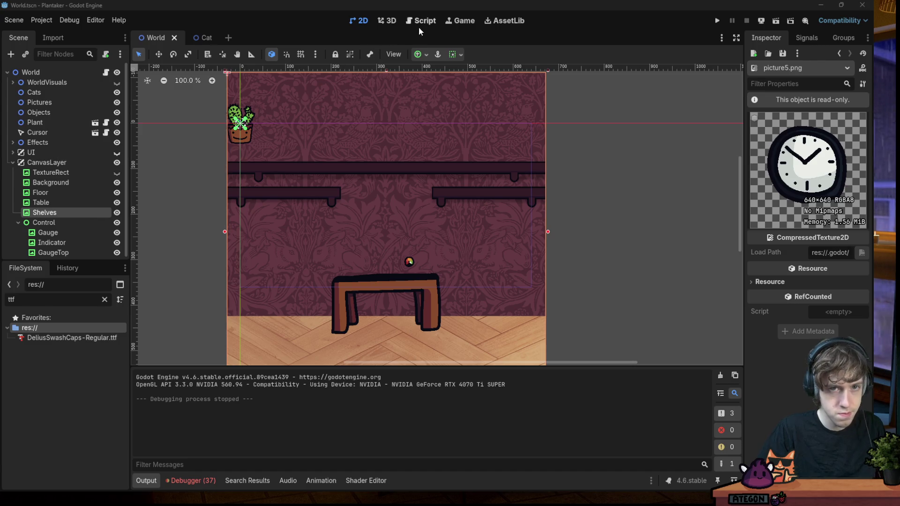
Search the project for 'floor2' and open its match in world.gd
left_click(433, 27)
left_click(440, 184)
key("ctrl+shift+f")
type("floor")
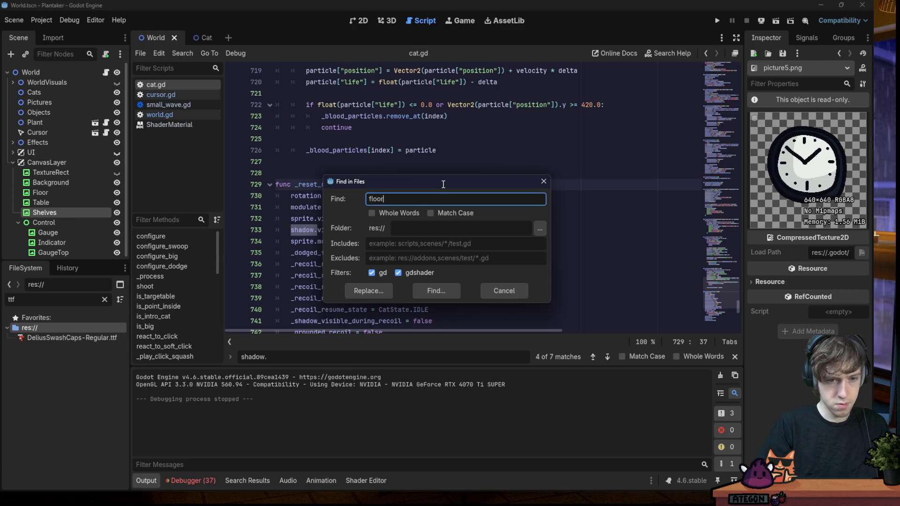
type("2")
key("Return")
left_click(314, 418)
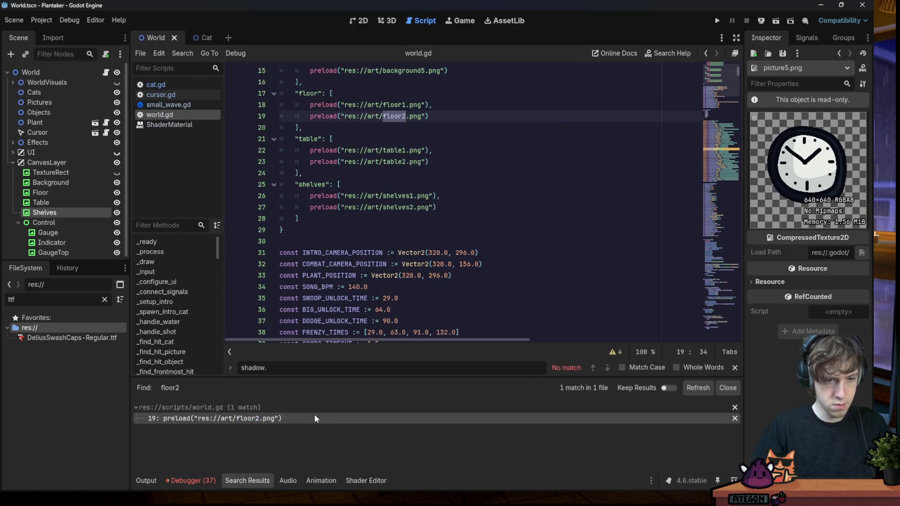
Copy the floor2 preload entry and paste four comma-separated copies into the floor list
left_click_drag(431, 116, 314, 116)
key("ctrl+c")
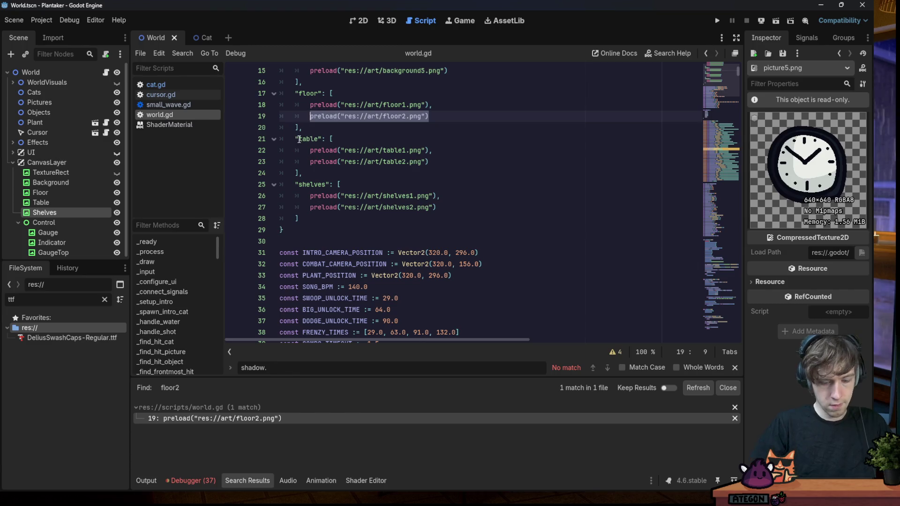
key("End")
type(",")
key("Return")
key("ctrl+v")
type(",")
key("ctrl+v")
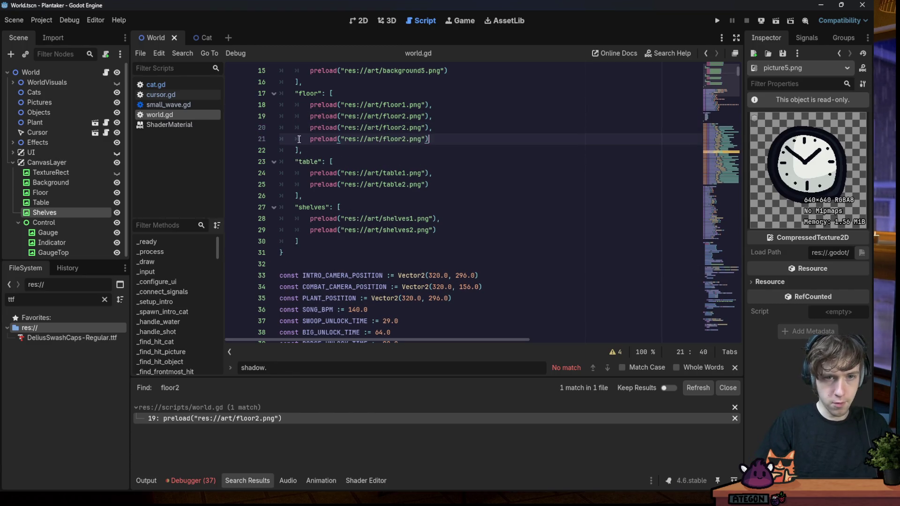
type(",")
key("ctrl+v")
type(",")
key("ctrl+v")
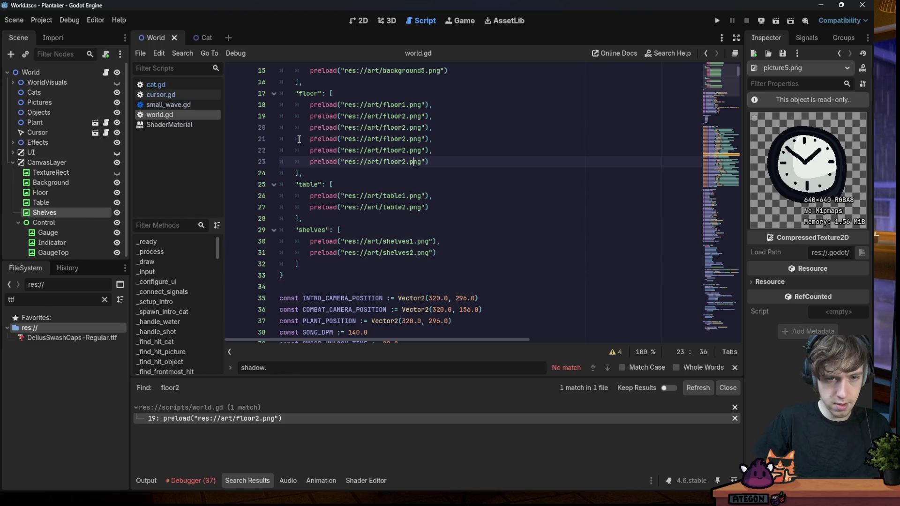
Renumber the copied entries to floor3 through floor6, then save and run the game
key("BackSpace")
type("6")
key("BackSpace")
type("6")
left_click(403, 123)
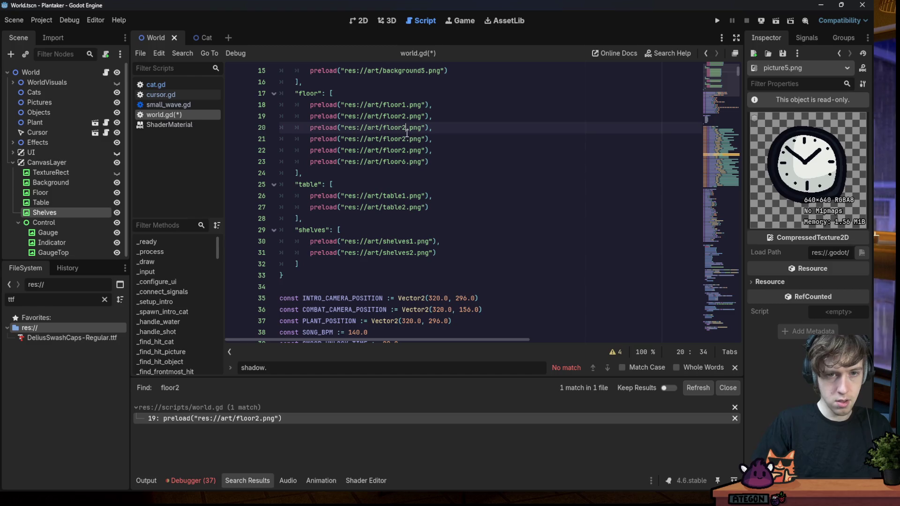
key("BackSpace")
type("3")
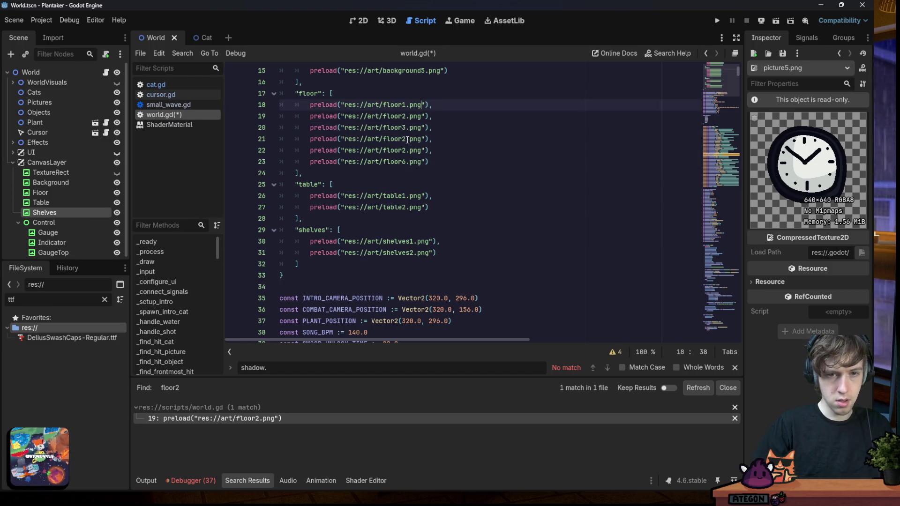
left_click(407, 146)
left_click(407, 138)
key("BackSpace")
type("4")
type("5")
left_click(480, 116)
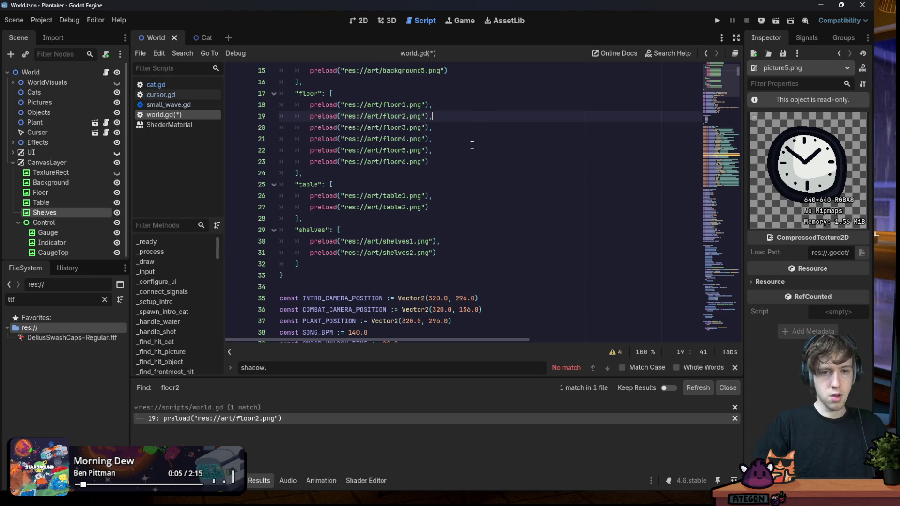
left_click(717, 21)
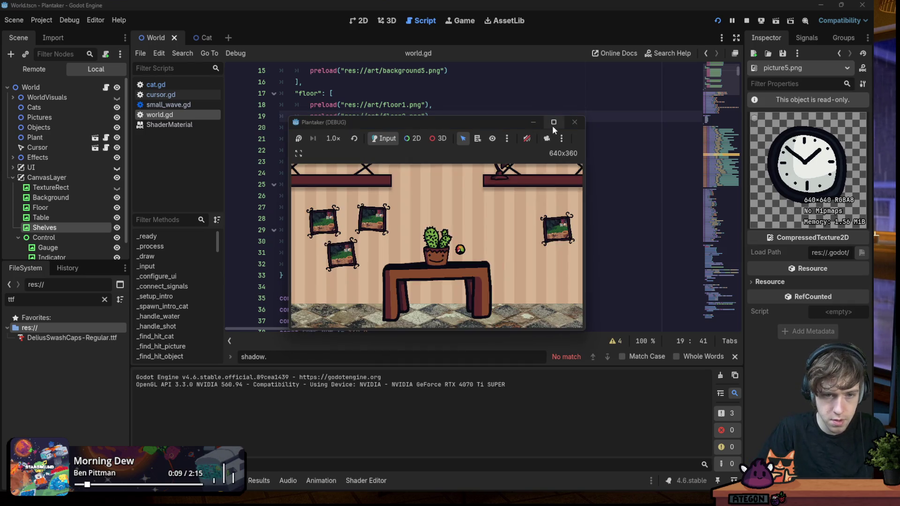
Inspect the stone floor in the maximized game window, run it once more, and close it
left_click(553, 123)
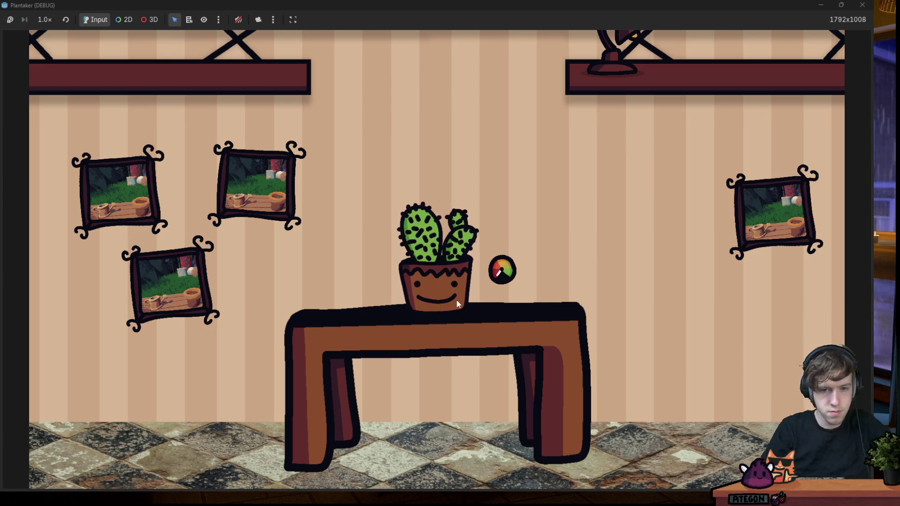
scroll(459, 304, "up", 3)
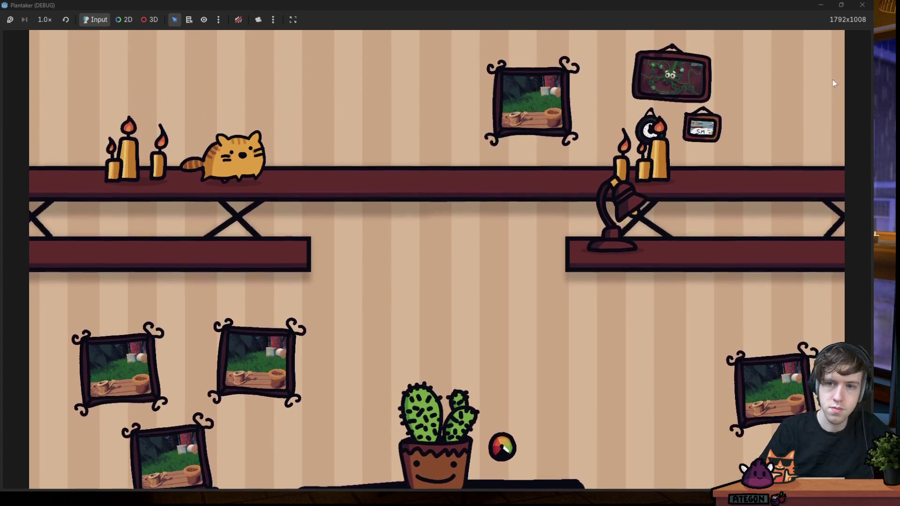
left_click(862, 6)
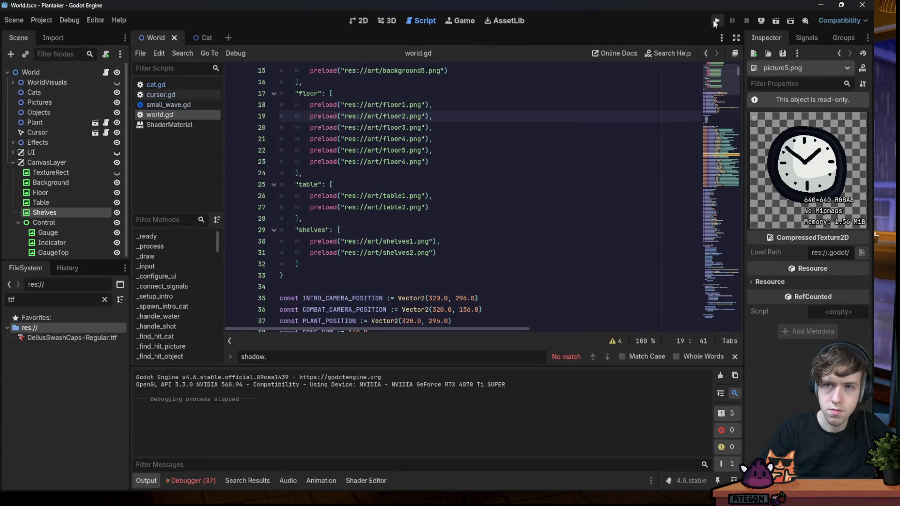
left_click(717, 22)
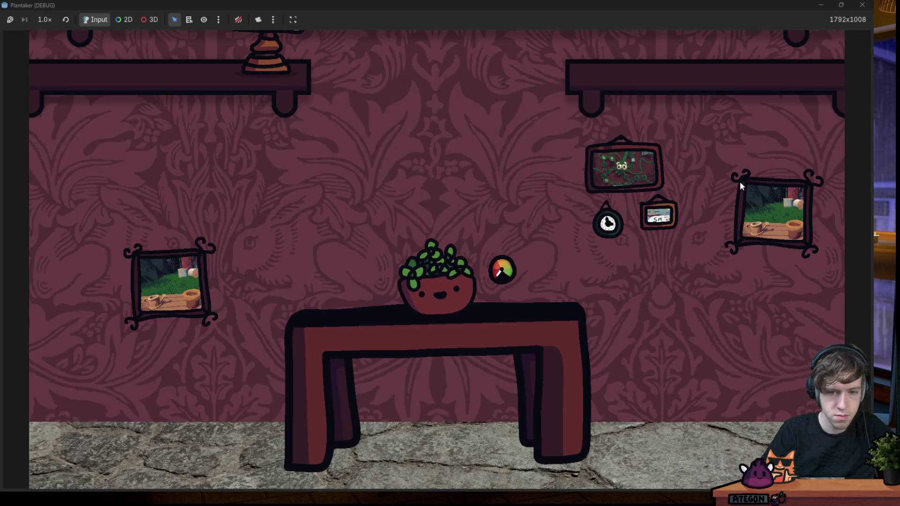
left_click(862, 5)
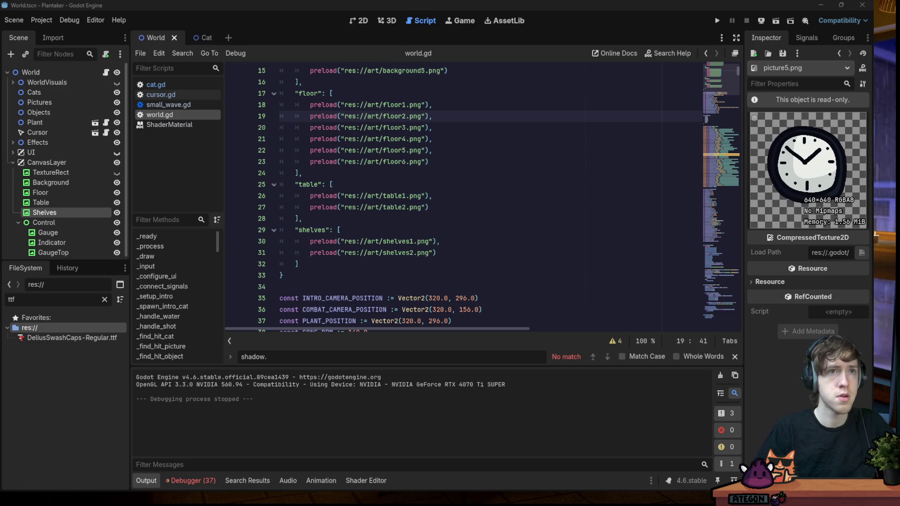
Switch back to Aseprite and open the File menu
mouse_move(414, 490)
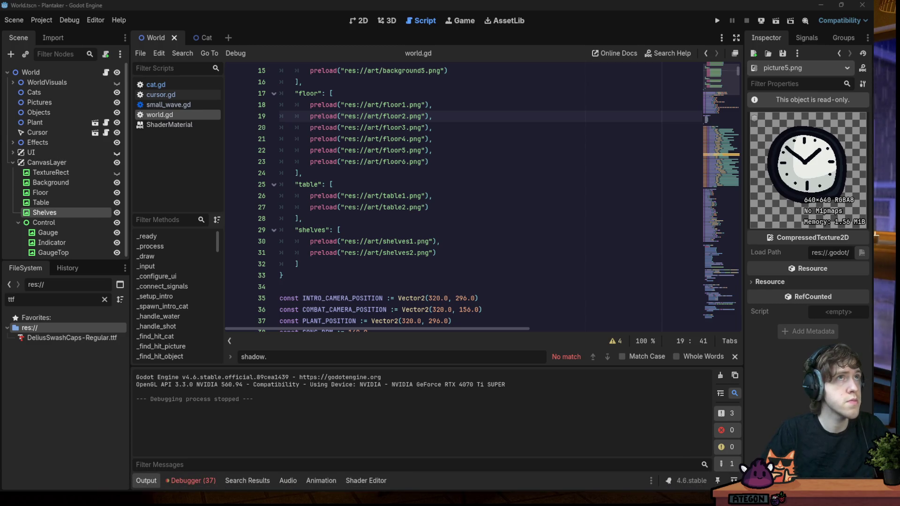
key("alt+Tab")
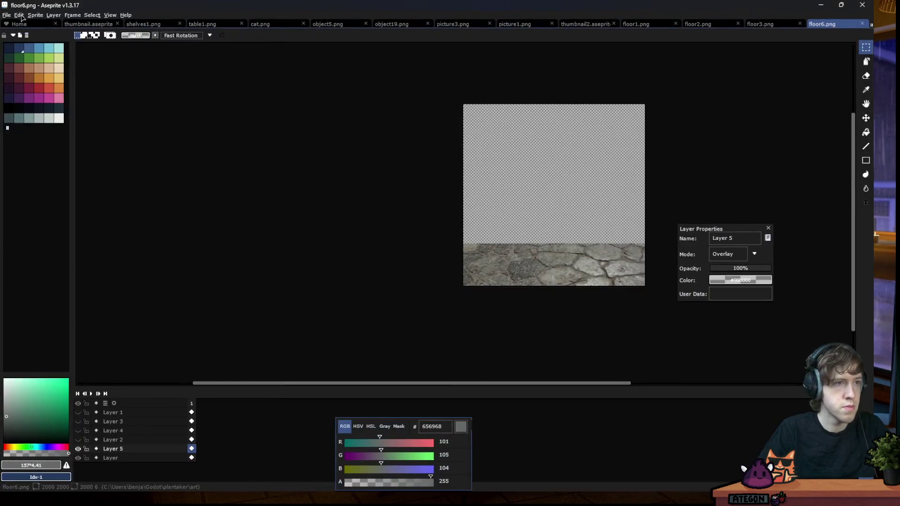
left_click(7, 15)
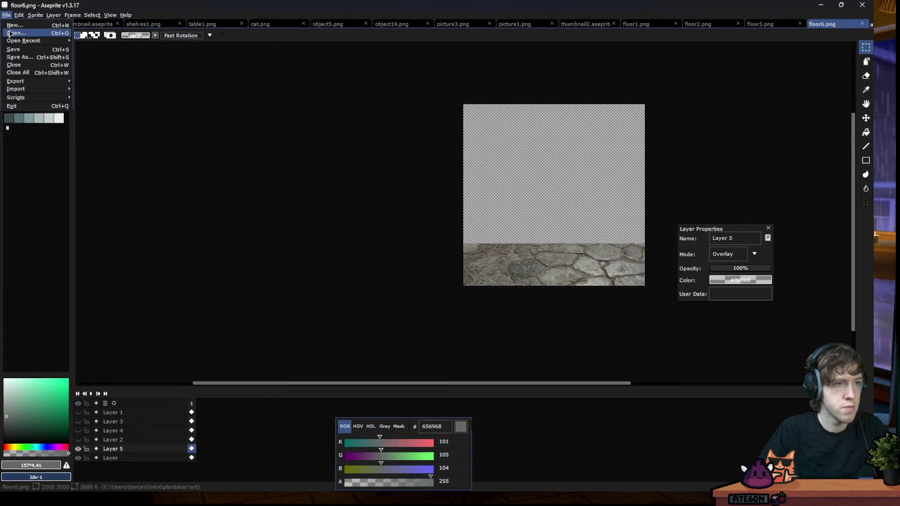
Open background1.png through background5.png, dismiss the missing-file error, and show background1.png
key("Return")
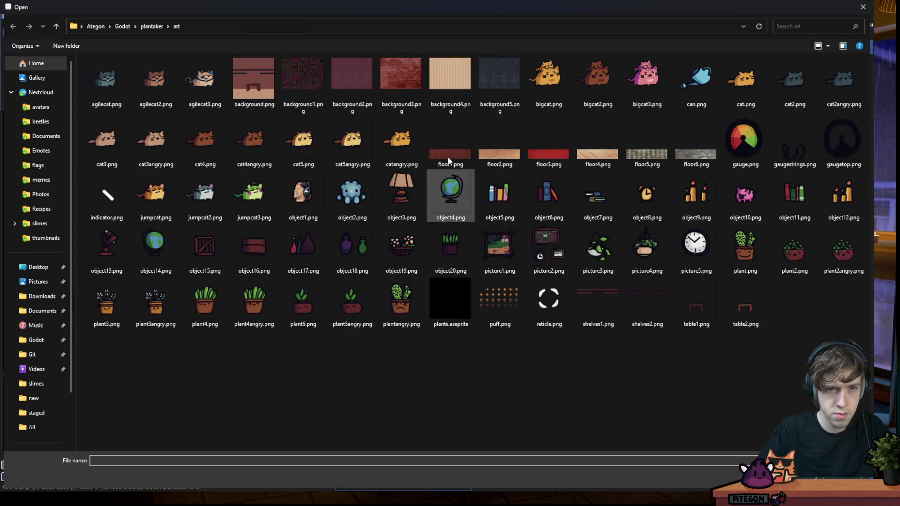
left_click(253, 75)
left_click(303, 75)
left_click(499, 75, "shift")
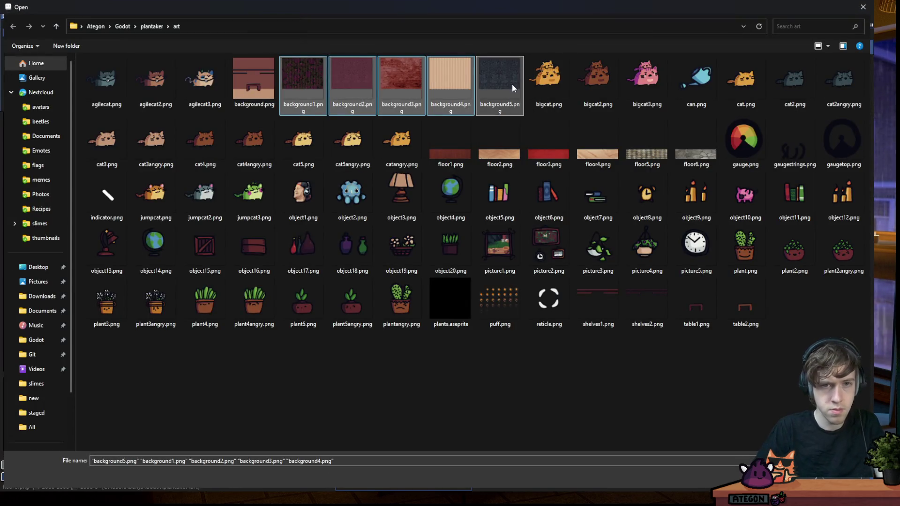
key("Return")
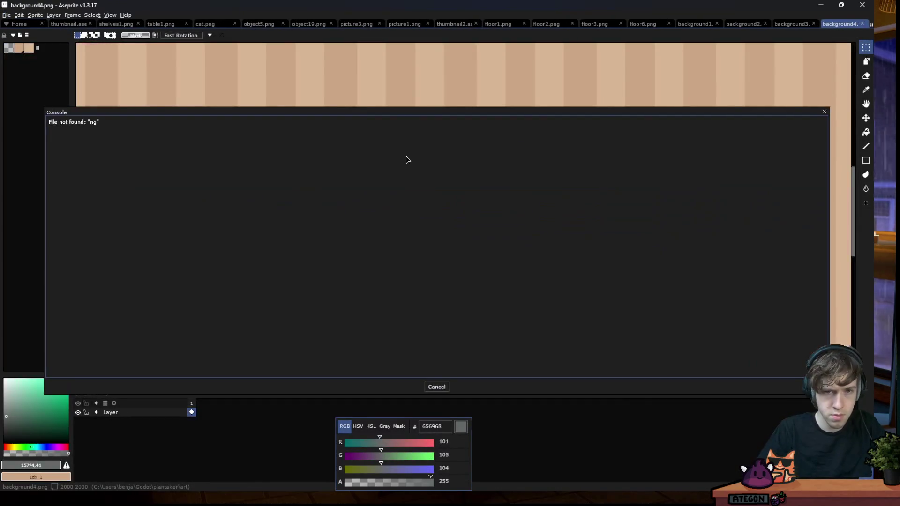
left_click(437, 387)
scroll(528, 185, "down", 3)
left_click(694, 24)
scroll(361, 180, "down", 3)
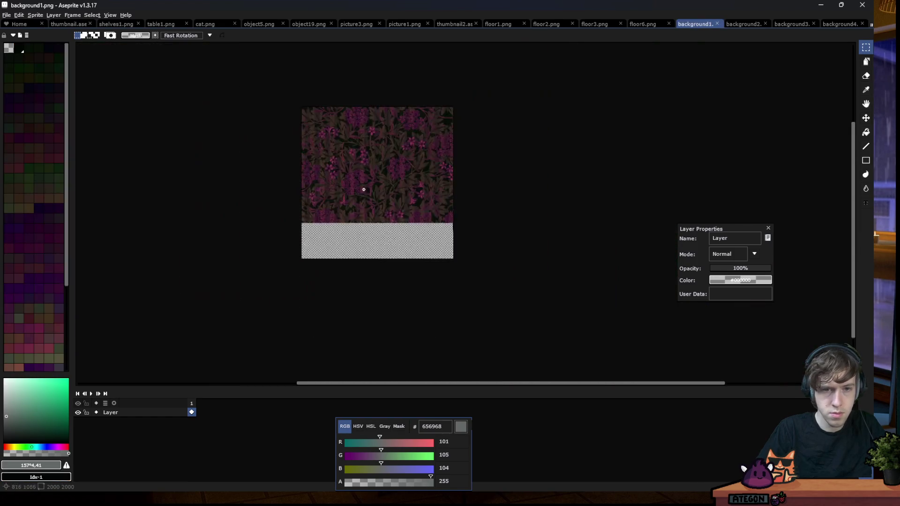
Add a new layer above the original background1 image for the paint fixes
key("shift+n")
scroll(311, 225, "up", 1)
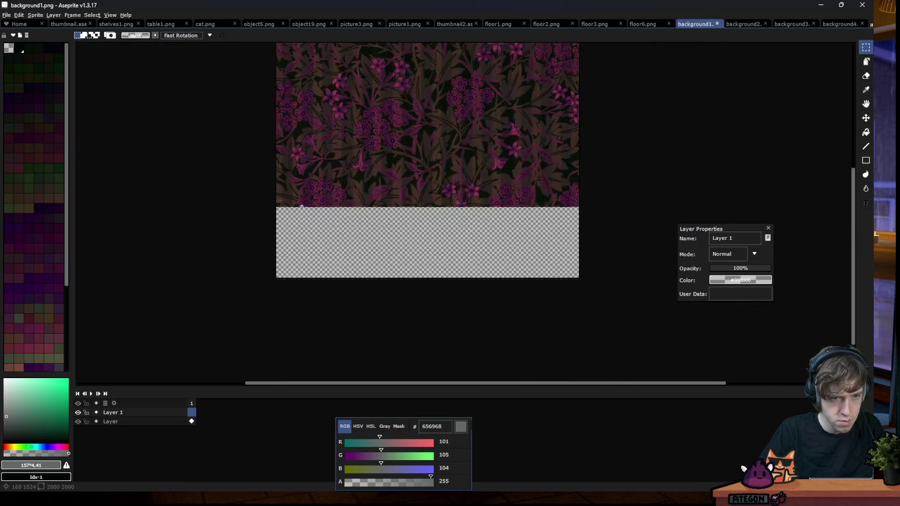
scroll(281, 215, "up", 2)
scroll(221, 203, "up", 2)
scroll(263, 191, "down", 1)
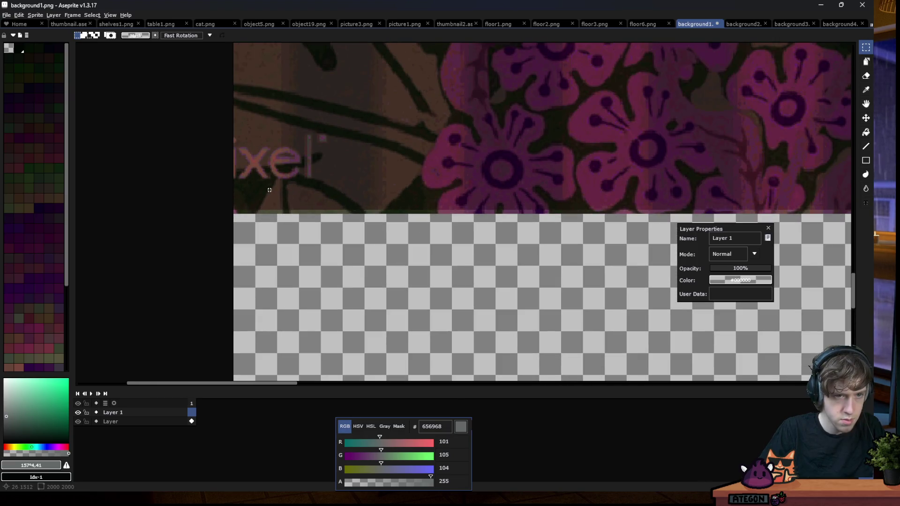
scroll(303, 132, "up", 1)
scroll(303, 131, "up", 2)
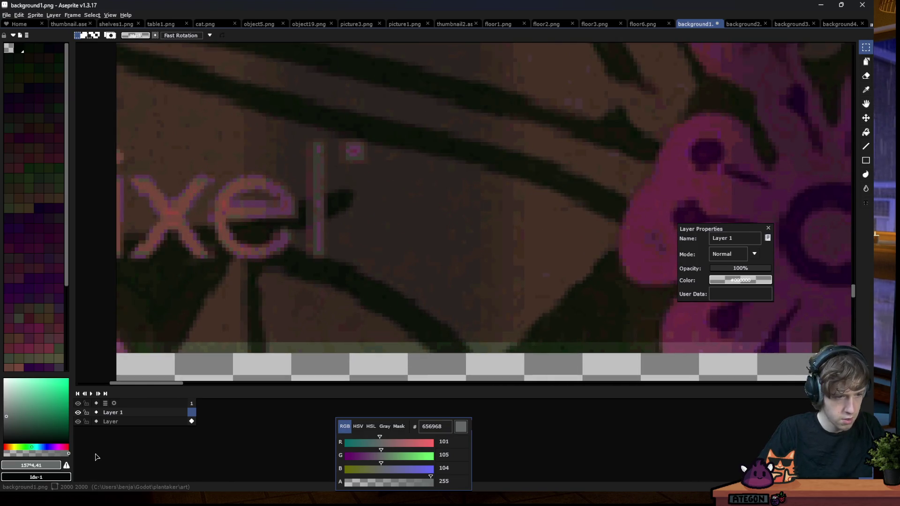
Paint over the pink 'l' with sampled dark brown and dark green from the image
key("i")
left_click(394, 192)
key("b")
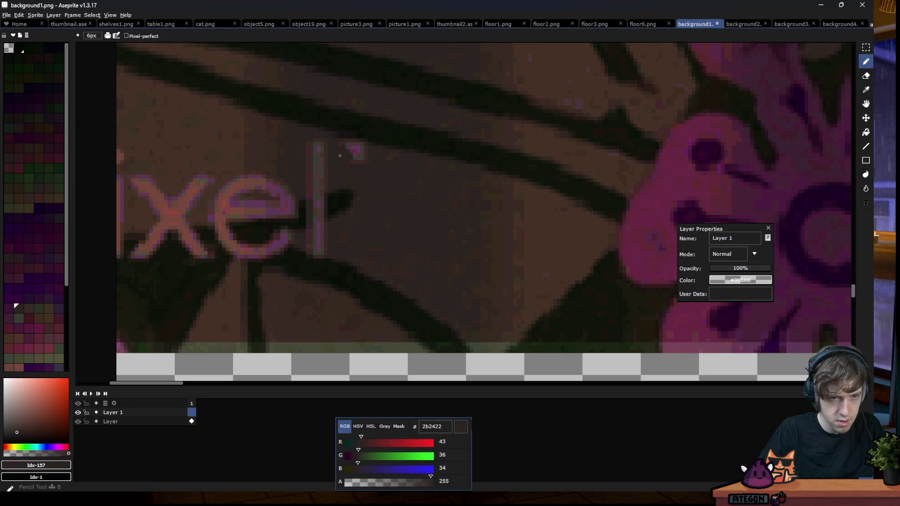
scroll(329, 158, "up", 1)
left_click_drag(317, 156, 289, 235)
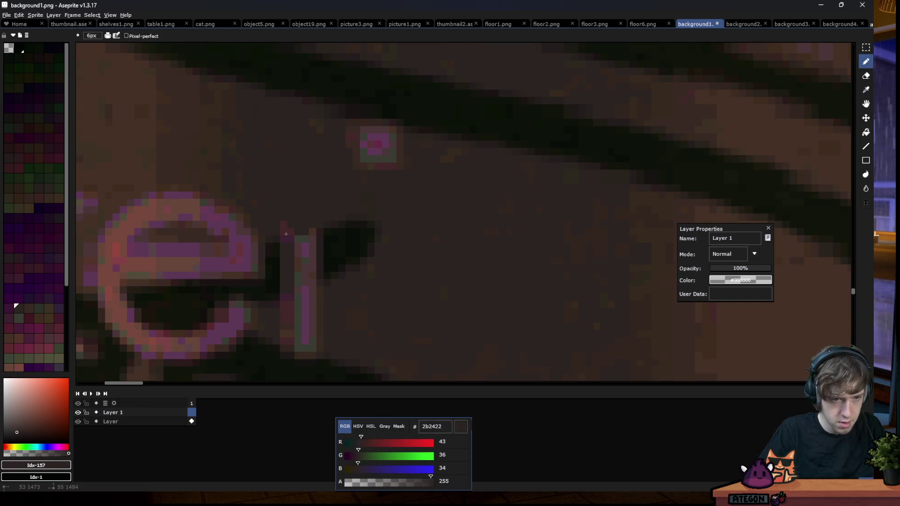
left_click_drag(367, 142, 420, 167)
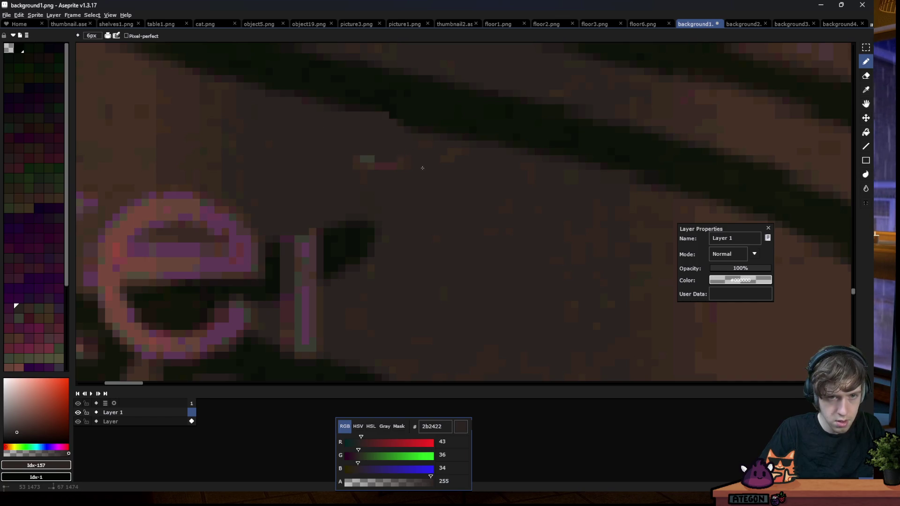
left_click(339, 249, "alt")
mouse_move(323, 234)
left_mouse_down()
mouse_move(275, 288)
mouse_move(283, 325)
left_mouse_up()
left_click(328, 286, "alt")
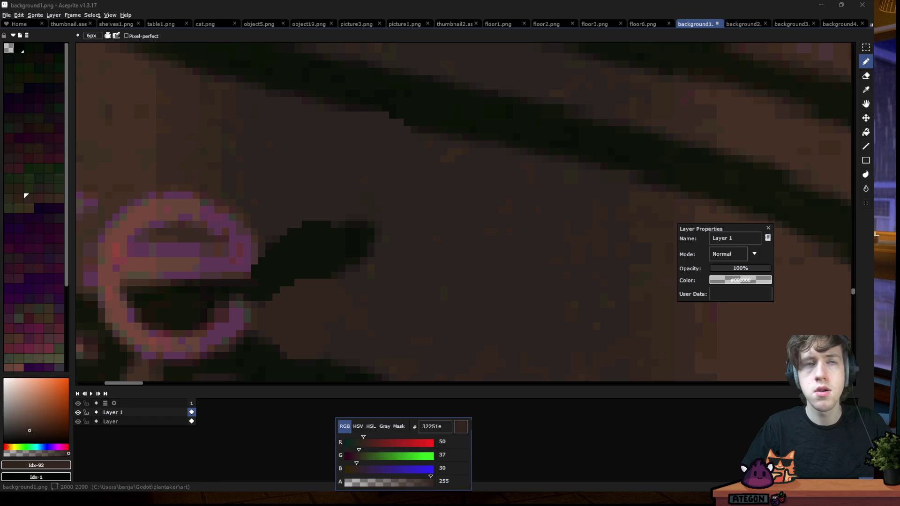
Cover the centre and strokes of the pink 'x' in sampled lighter brown
scroll(343, 149, "down", 1)
scroll(343, 149, "down", 2)
scroll(154, 171, "up", 2)
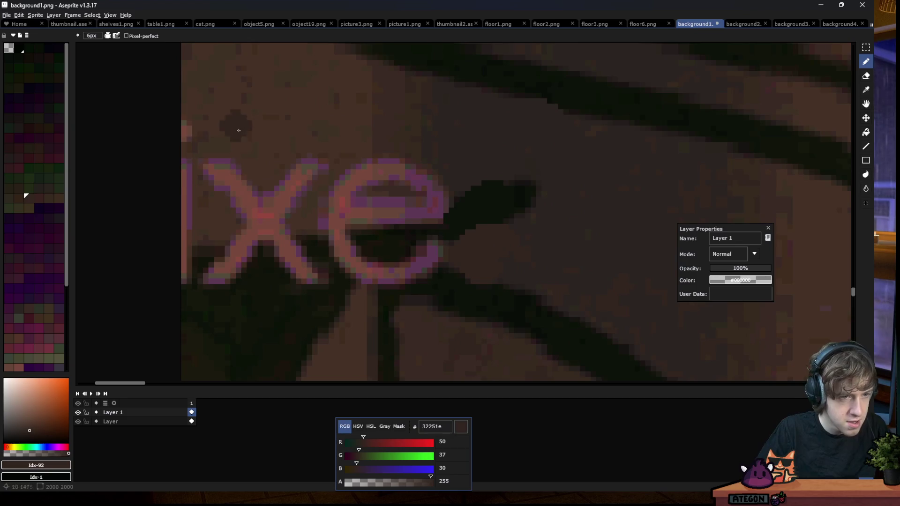
left_click(189, 118, "alt")
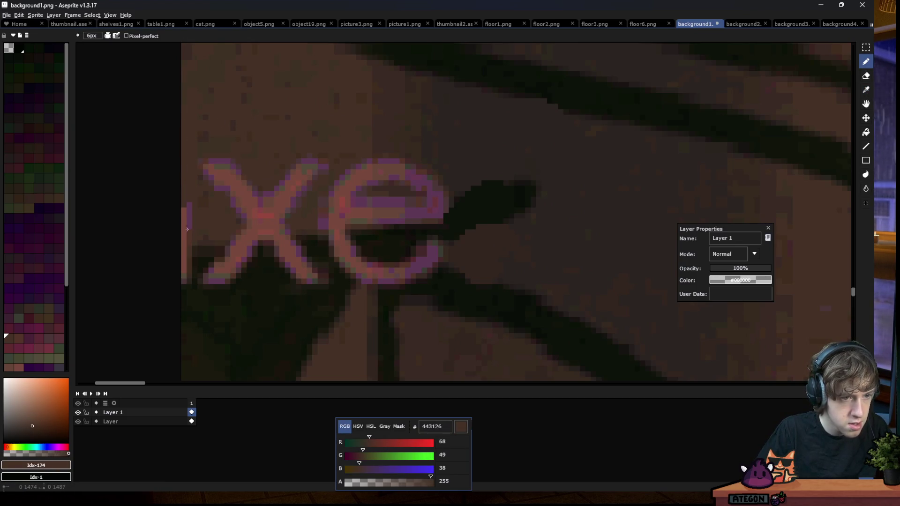
mouse_move(269, 220)
left_mouse_down()
mouse_move(325, 220)
mouse_move(364, 176)
mouse_move(359, 214)
left_mouse_up()
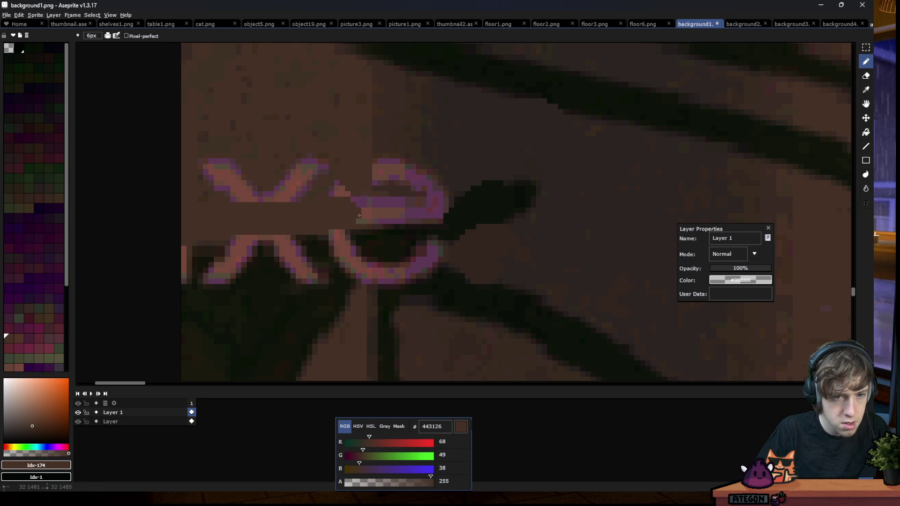
mouse_move(268, 208)
left_mouse_down()
mouse_move(328, 162)
mouse_move(206, 162)
left_mouse_up()
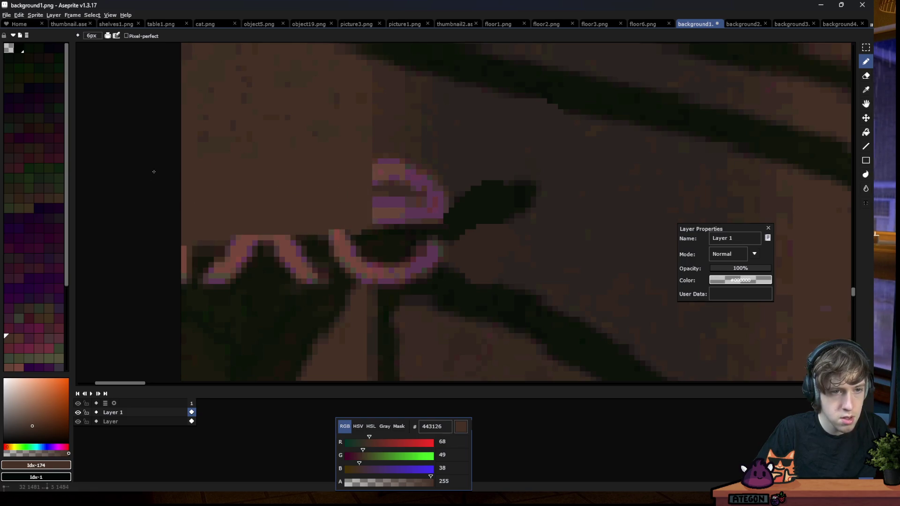
Cover the lower letter strokes in dark green and the top and left of the 'e' in brown
left_click(228, 283, "alt")
left_click_drag(210, 258, 390, 266)
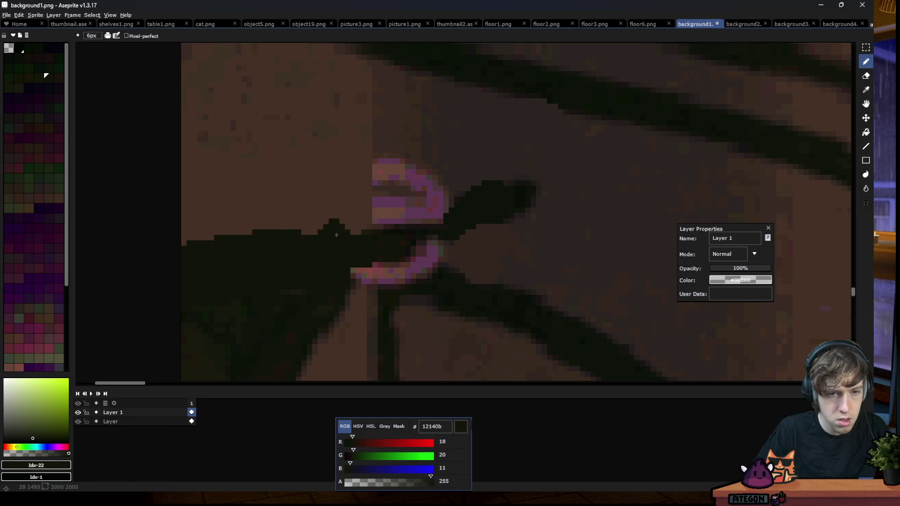
left_click(332, 223, "alt")
mouse_move(341, 232)
left_mouse_down()
mouse_move(382, 197)
mouse_move(393, 166)
left_mouse_up()
left_click(384, 173, "alt")
left_click_drag(398, 214, 394, 214)
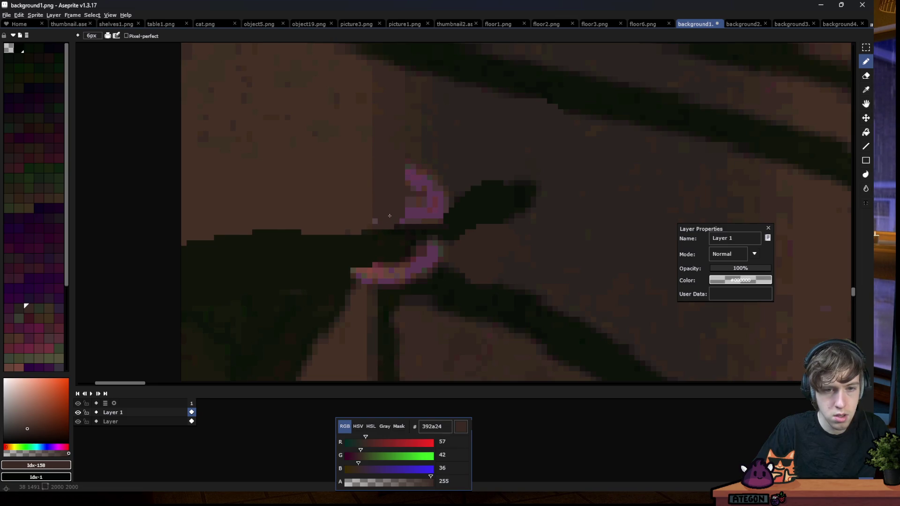
Resize the brush to 8, then 4 pixels, and paint the upper 'e' brown
key("minus")
scroll(377, 223, "up", 1)
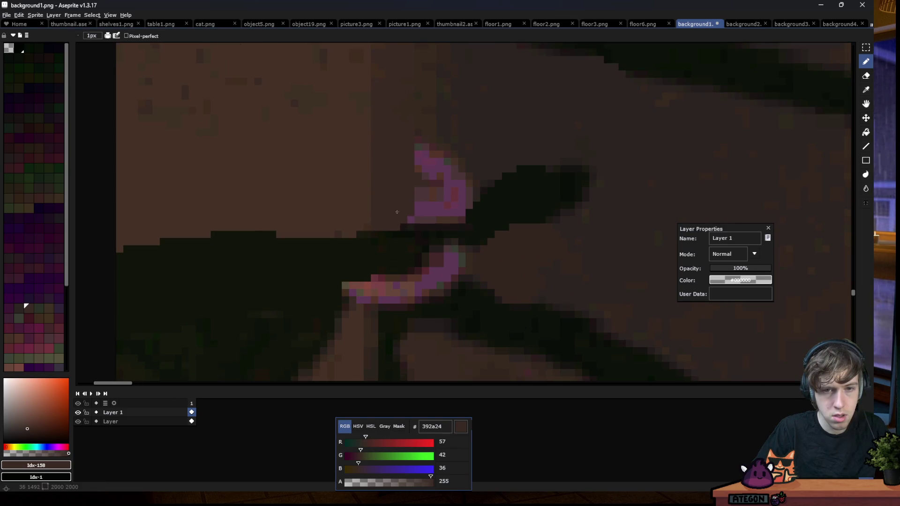
key("plus")
key("plus")
key("plus")
left_click_drag(433, 149, 415, 160)
left_click_drag(412, 213, 410, 218)
key("minus")
key("minus")
key("minus")
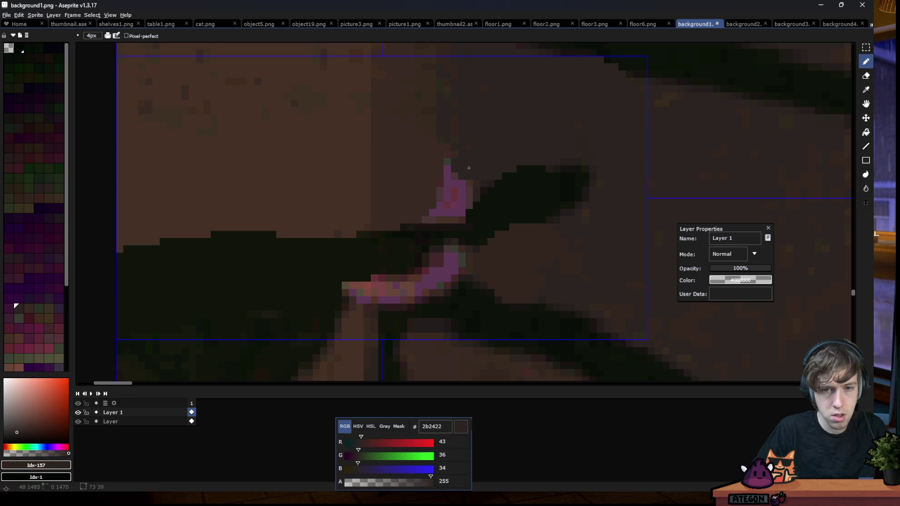
left_click_drag(467, 158, 427, 220)
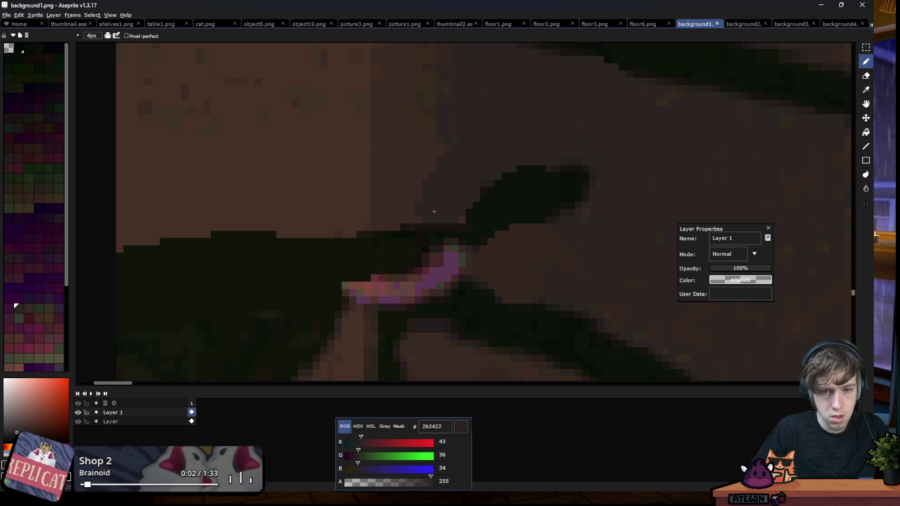
Cover the bottom-left pink pixels with sampled near-black green and dark olive
scroll(317, 211, "down", 3)
scroll(295, 262, "up", 2)
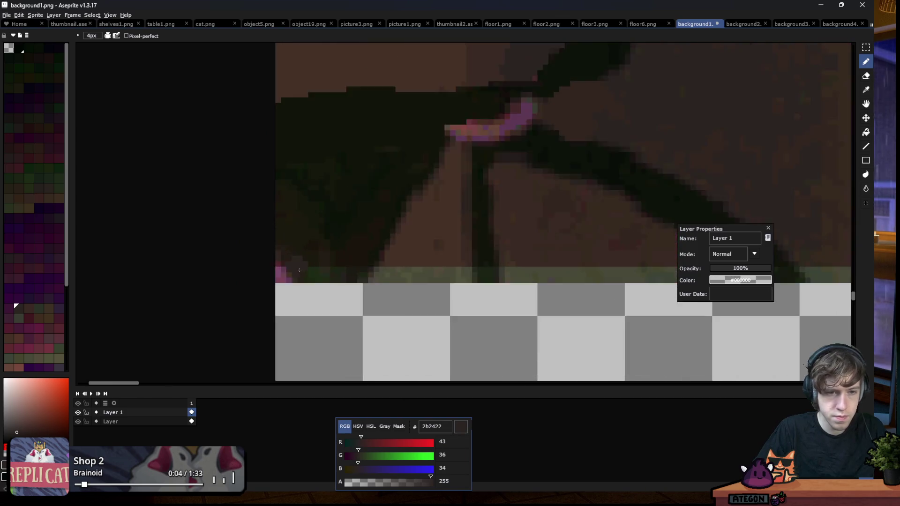
scroll(295, 263, "up", 2)
left_click(290, 192, "alt")
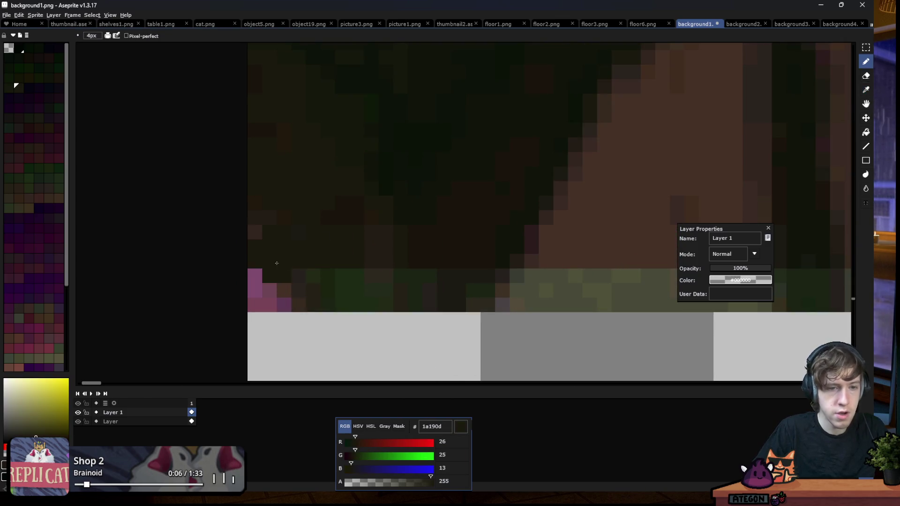
scroll(265, 274, "up", 1)
left_click(346, 295, "alt")
left_click_drag(324, 281, 315, 304)
left_click_drag(277, 281, 248, 323)
Paint the remaining pink along the stem dark green and the purple pixels brown
scroll(328, 181, "down", 3)
scroll(328, 181, "up", 3)
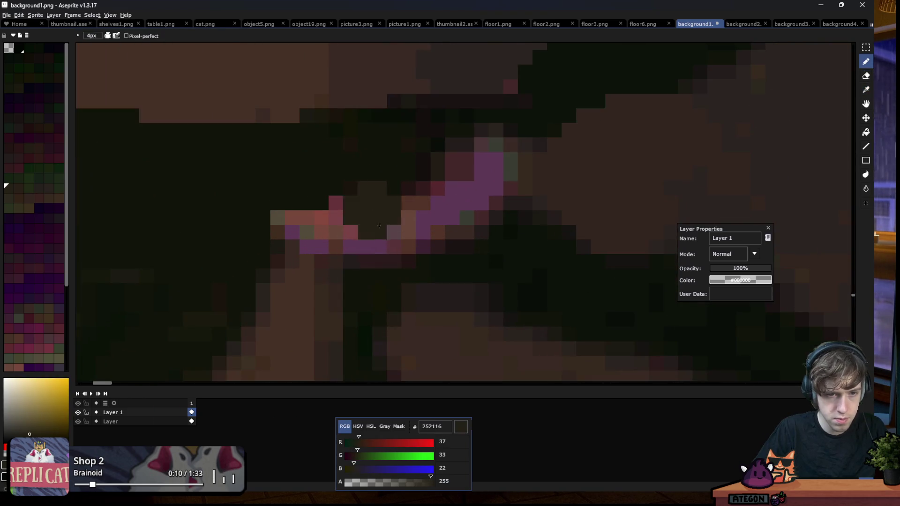
left_click(372, 220, "alt")
mouse_move(377, 261)
left_mouse_down()
mouse_move(385, 231)
mouse_move(409, 254)
mouse_move(501, 211)
mouse_move(464, 201)
left_mouse_up()
left_click(578, 176, "alt")
left_click(502, 166)
mouse_move(530, 178)
left_mouse_down()
mouse_move(501, 171)
mouse_move(462, 195)
mouse_move(439, 197)
left_mouse_up()
With a 3-pixel brush, paint the purple and red pixels brown and sample the stem green
key("minus")
left_click(305, 255, "alt")
mouse_move(322, 232)
left_mouse_down()
mouse_move(315, 247)
mouse_move(322, 225)
mouse_move(306, 232)
left_mouse_up()
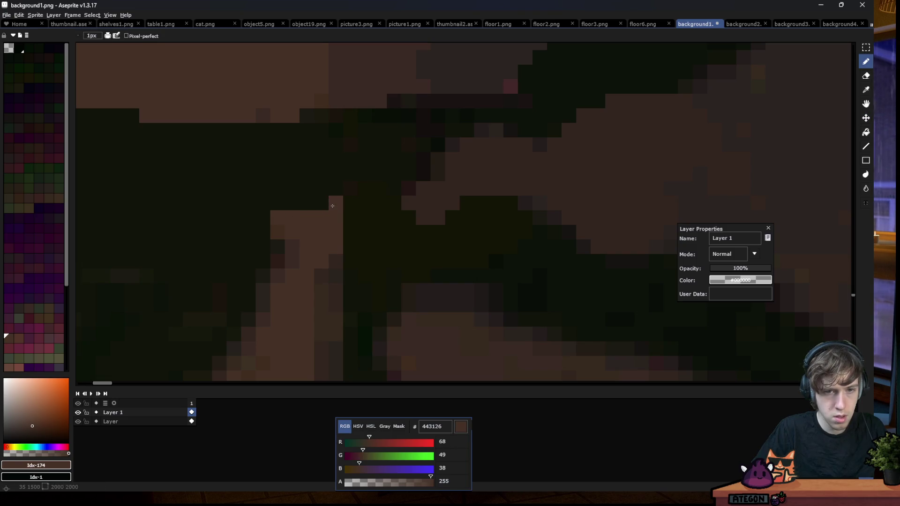
scroll(332, 205, "down", 5)
scroll(341, 203, "down", 4)
scroll(353, 183, "up", 4)
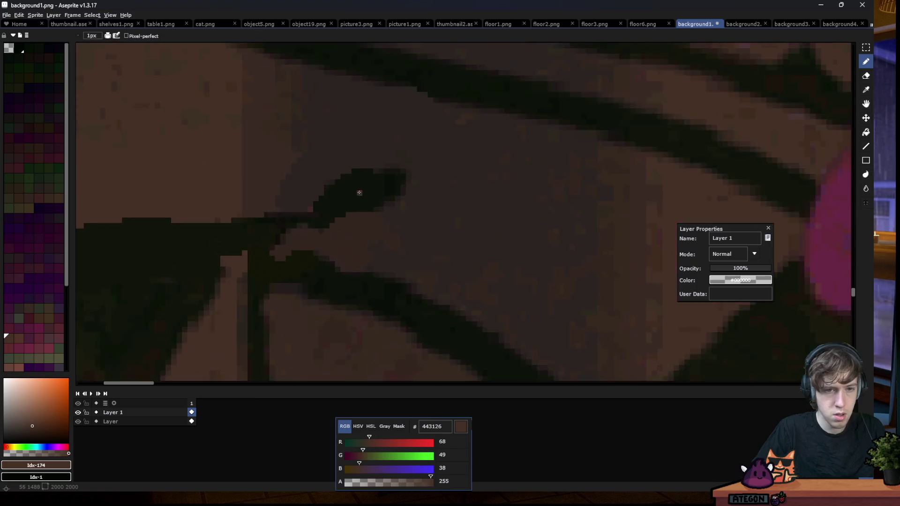
scroll(357, 184, "up", 2)
left_click(301, 214, "alt")
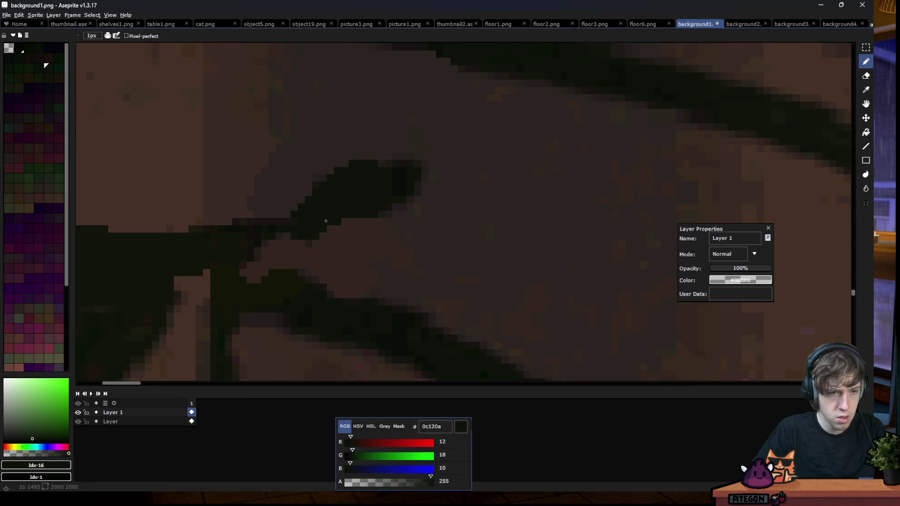
scroll(316, 221, "down", 4)
scroll(203, 248, "up", 2)
scroll(204, 248, "up", 2)
Copy a patch of the dark stem onto the paint layer and shift it up-left, then right
key("m")
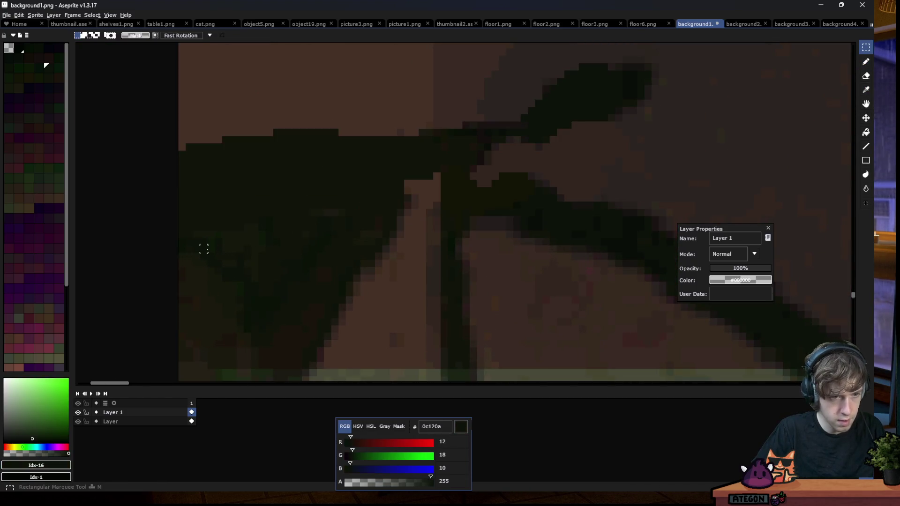
mouse_move(203, 248)
left_mouse_down()
mouse_move(308, 308)
mouse_move(265, 240)
left_mouse_up()
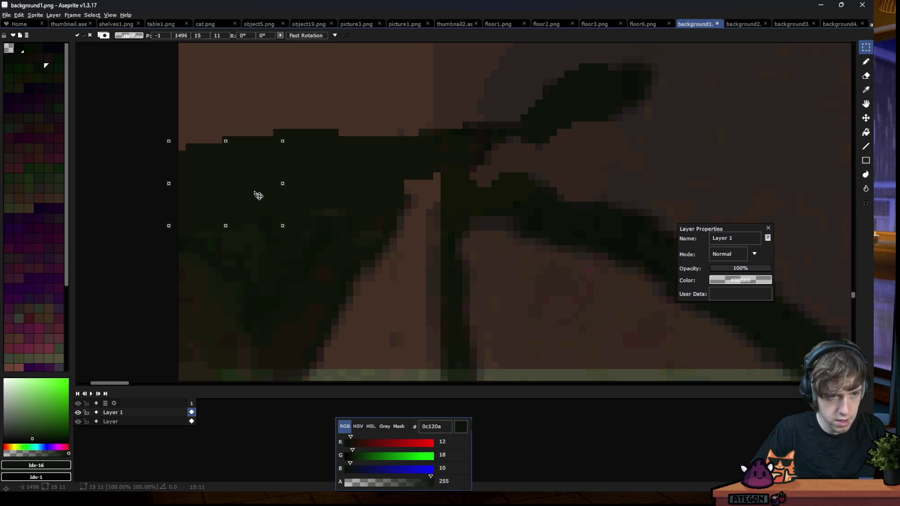
key("ctrl+z")
left_click(140, 422)
left_click_drag(208, 246, 286, 330)
key("ctrl+z")
left_click(113, 413)
left_click_drag(257, 298, 223, 233)
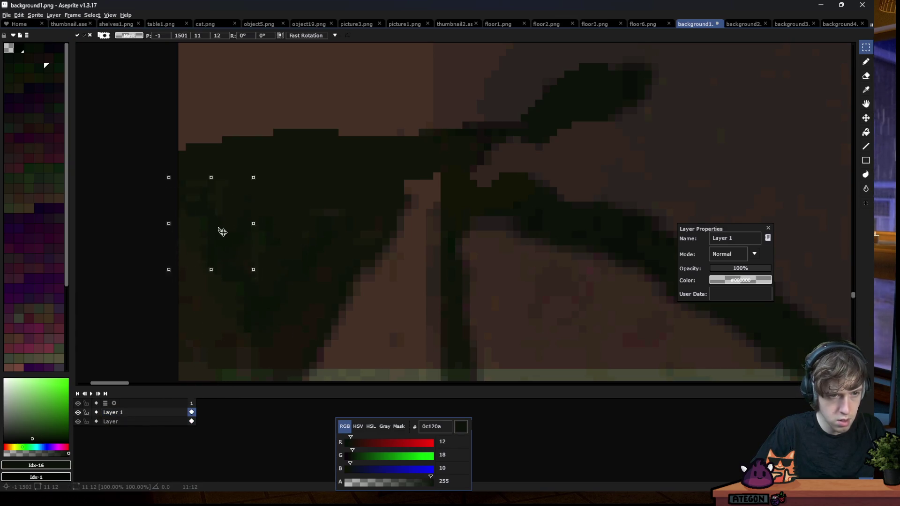
mouse_move(236, 195)
left_mouse_down()
mouse_move(321, 210)
mouse_move(235, 301)
mouse_move(333, 214)
left_mouse_up()
key("Return")
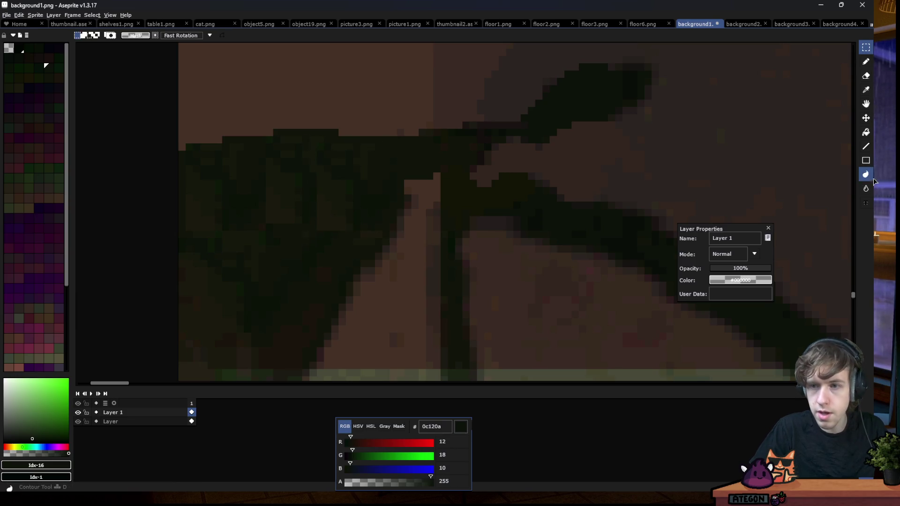
Scramble the foliage pixels near the bottom edge with the Jumble brush
left_click(865, 188)
left_click(851, 189)
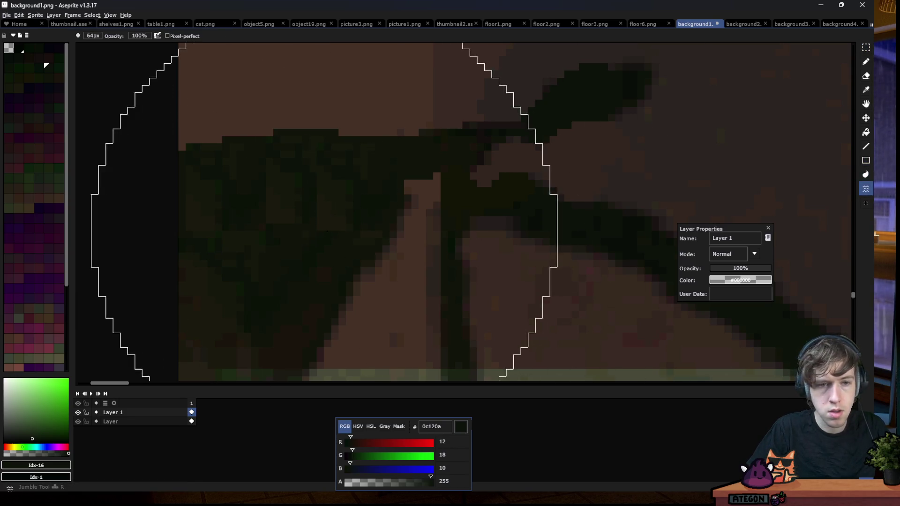
scroll(241, 202, "down", 10)
left_click_drag(242, 201, 311, 201)
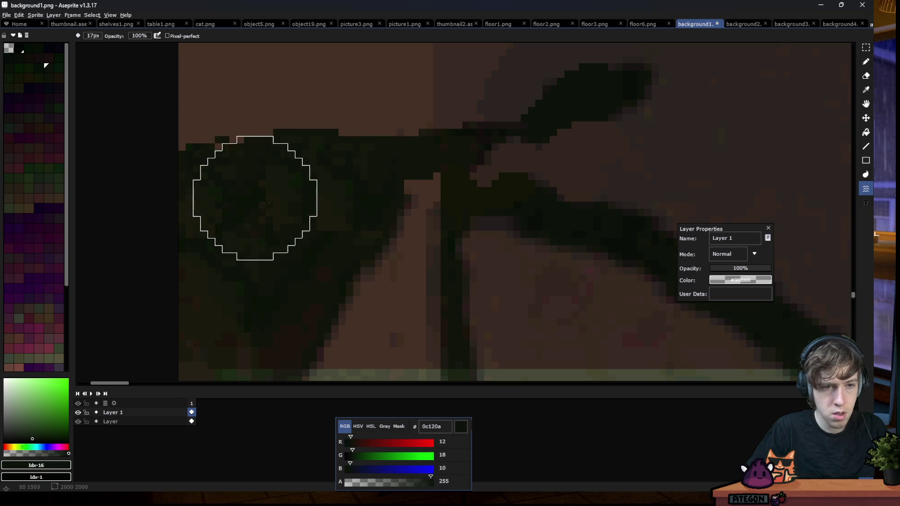
key("v")
key("shift+r")
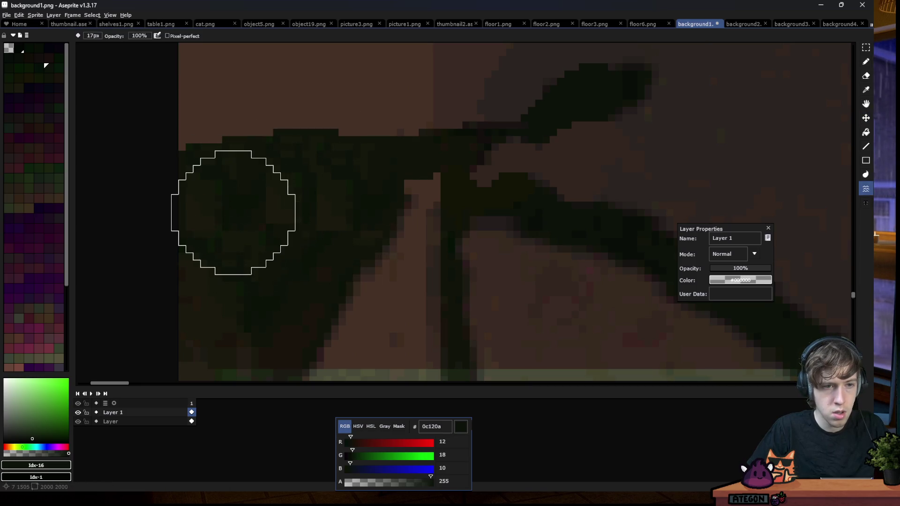
scroll(283, 220, "down", 5)
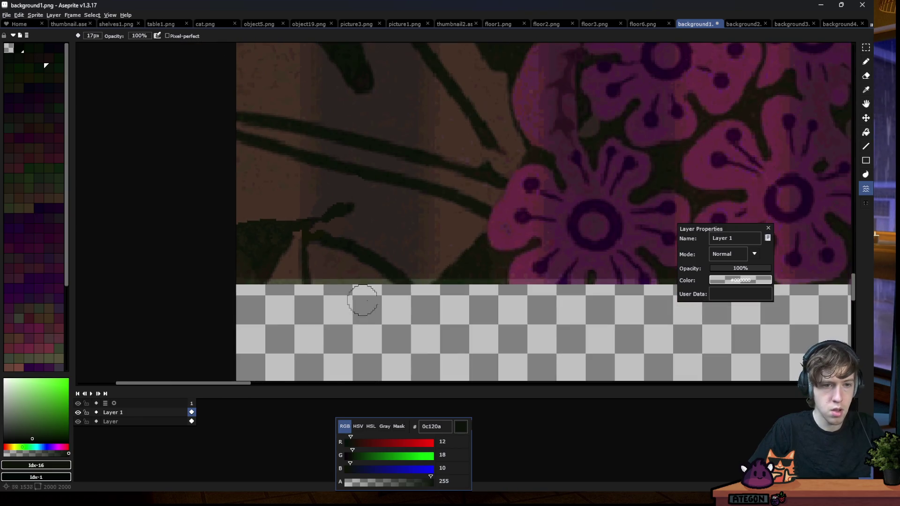
scroll(368, 303, "down", 2)
scroll(276, 281, "up", 2)
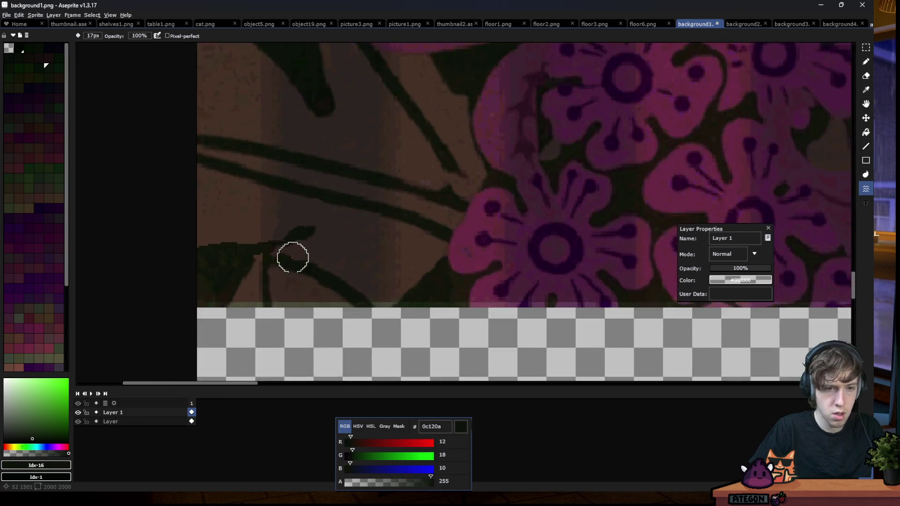
scroll(291, 255, "up", 1)
Select a rectangular strip along the artwork's bottom edge
key("m")
scroll(217, 240, "down", 3)
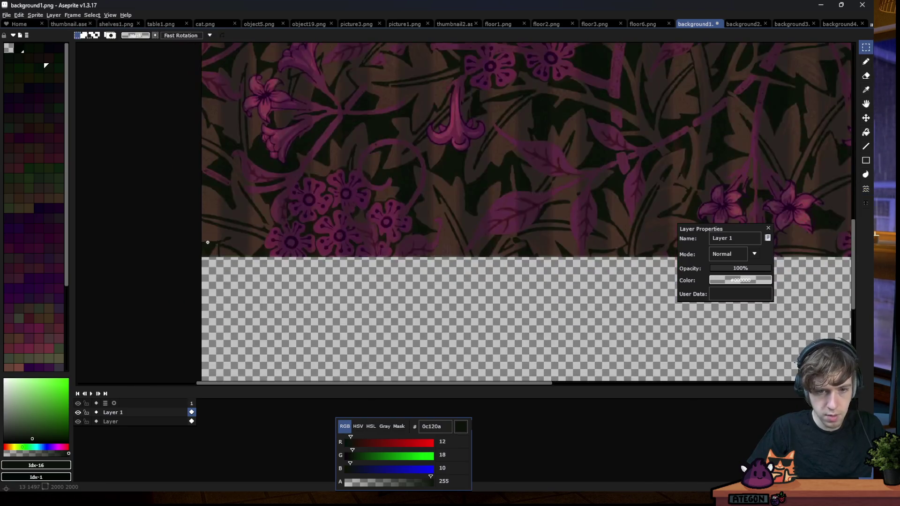
scroll(218, 240, "down", 2)
scroll(505, 251, "up", 2)
scroll(505, 251, "up", 3)
scroll(505, 251, "up", 3)
mouse_move(581, 288)
left_mouse_down()
mouse_move(139, 228)
mouse_move(76, 239)
mouse_move(224, 206)
mouse_move(240, 190)
left_mouse_up()
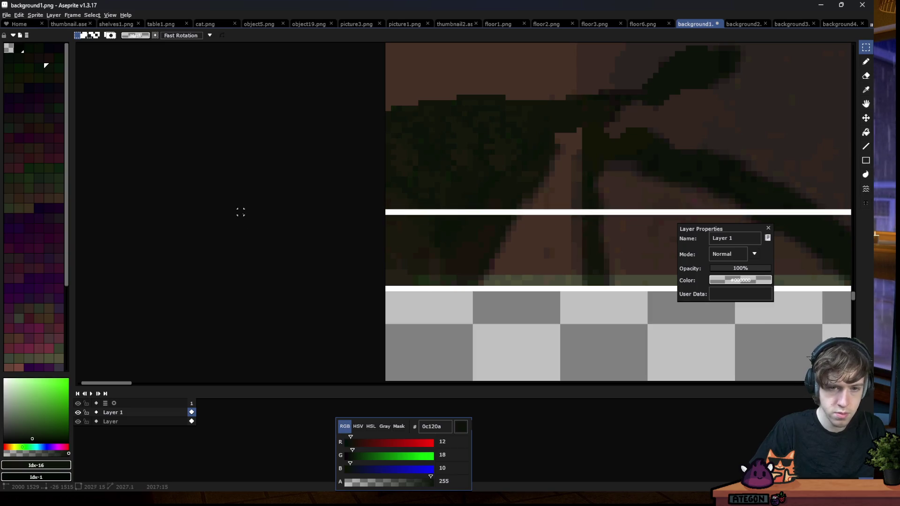
scroll(239, 190, "down", 2)
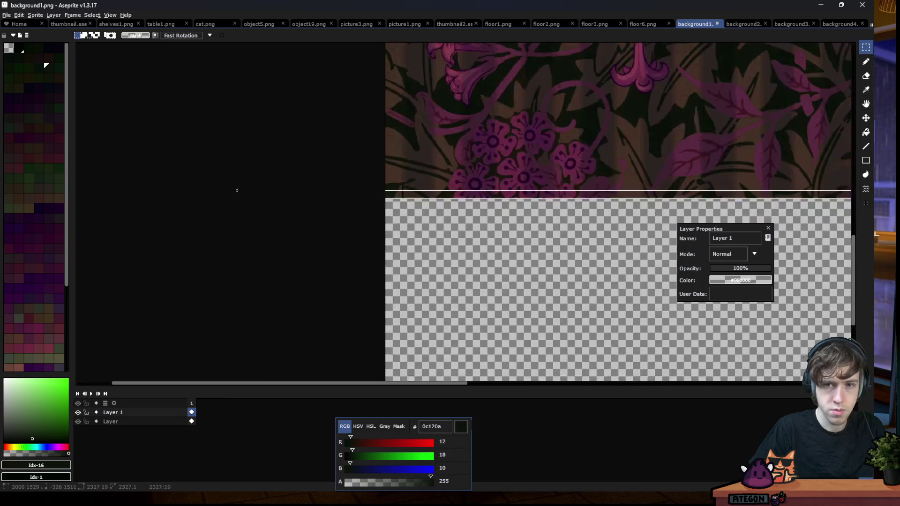
scroll(239, 190, "down", 1)
scroll(348, 178, "up", 5)
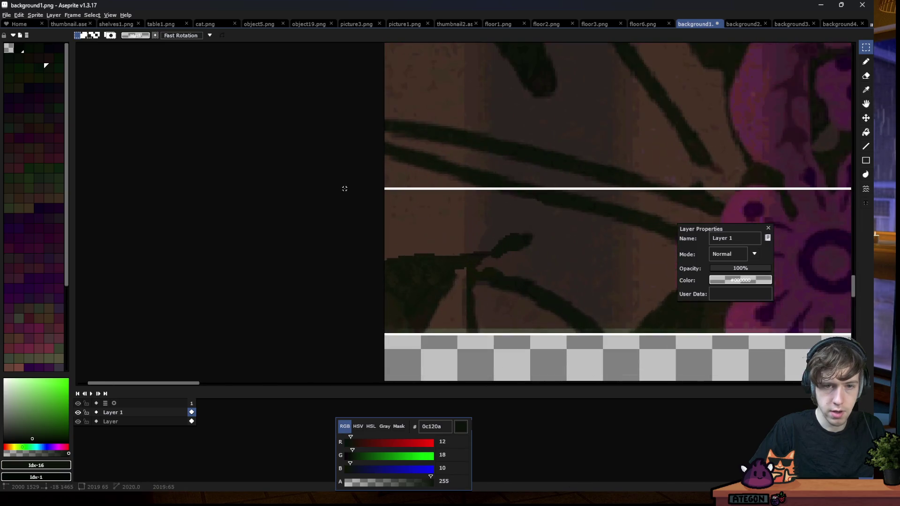
Adjust the strip selection and fill it with grey #999999 on a new layer
left_click_drag(348, 178, 333, 250)
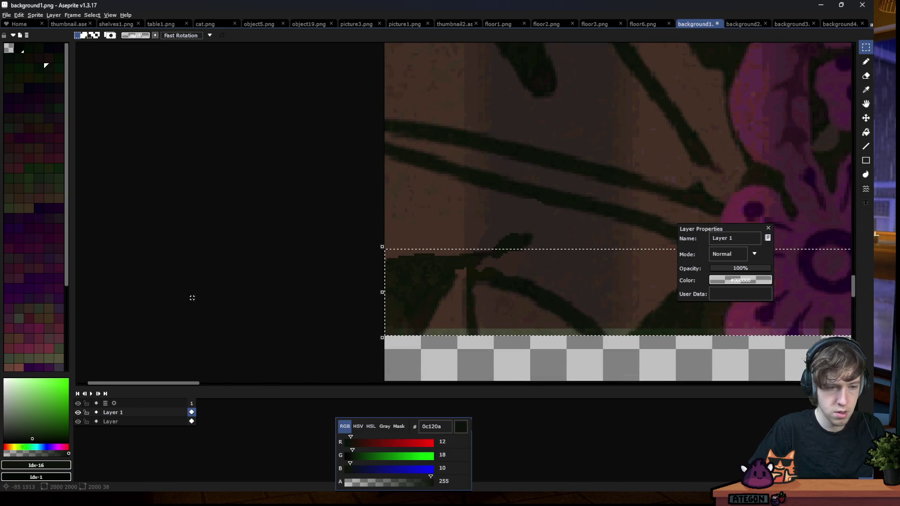
key("shift+n")
key("g")
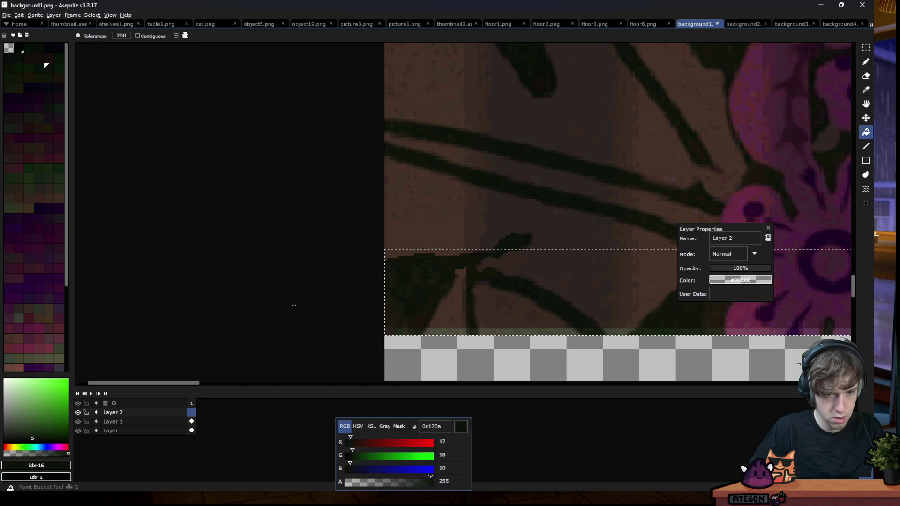
left_click(43, 453)
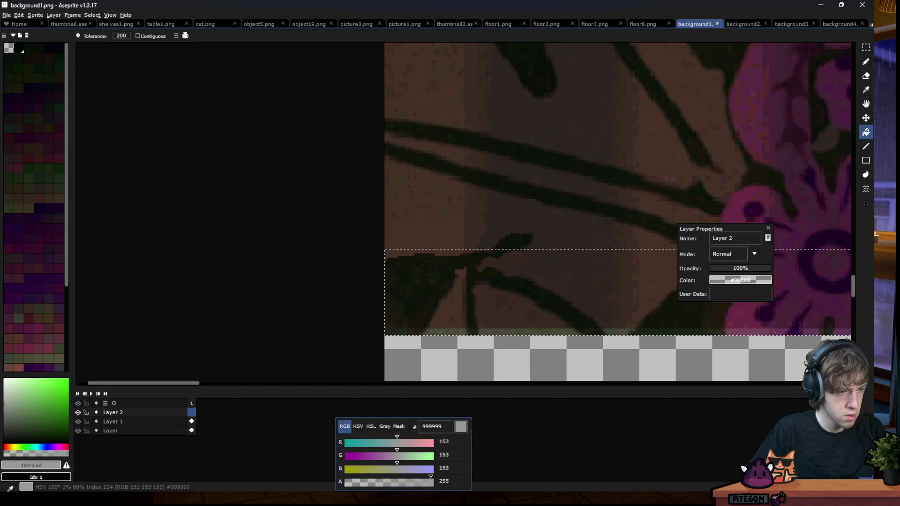
key("f")
Select the grey band with the Magic Wand
scroll(229, 278, "down", 3)
scroll(228, 278, "down", 2)
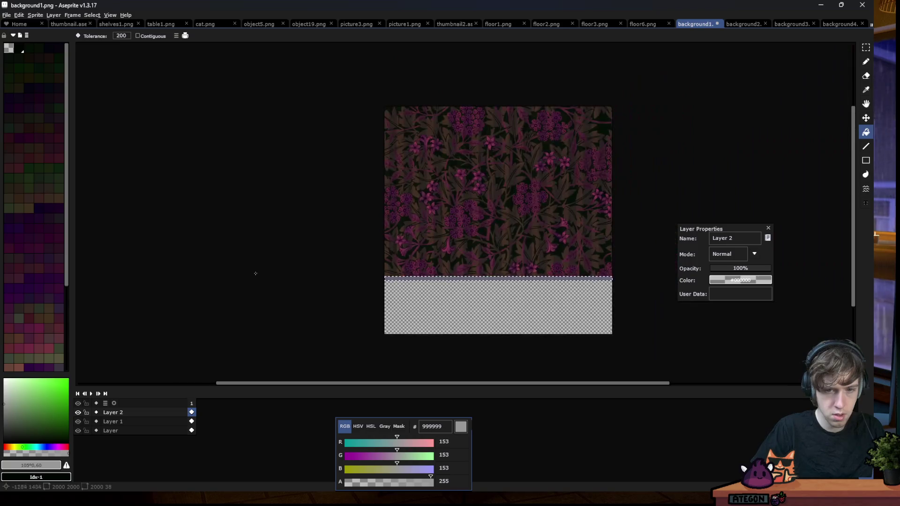
key("m")
scroll(595, 297, "up", 3)
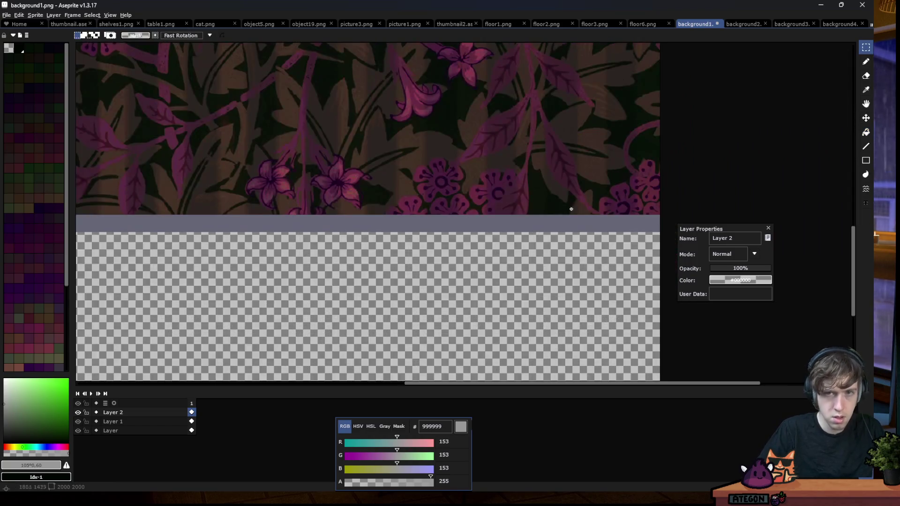
key("w")
left_click(560, 221)
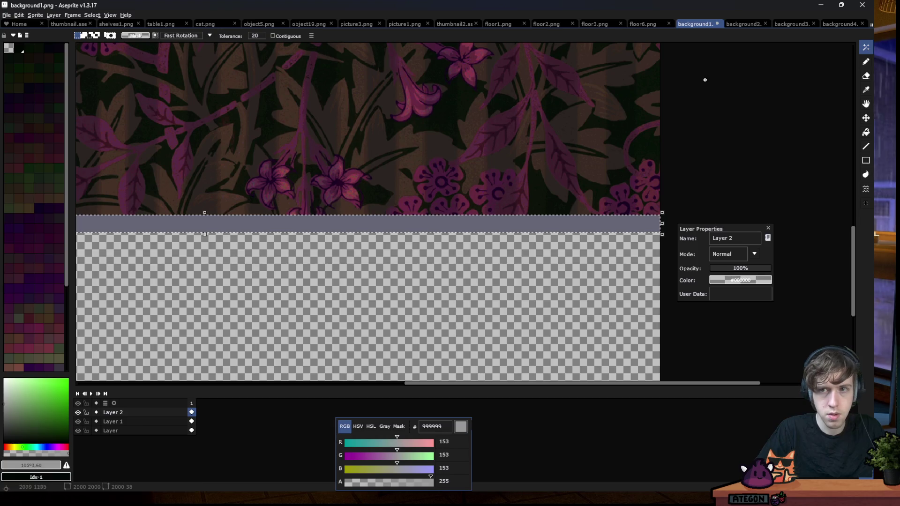
Check the grey bands in background2, background3 and background4, saving background4
key("ctrl+Tab")
scroll(341, 196, "down", 3)
left_click(397, 199)
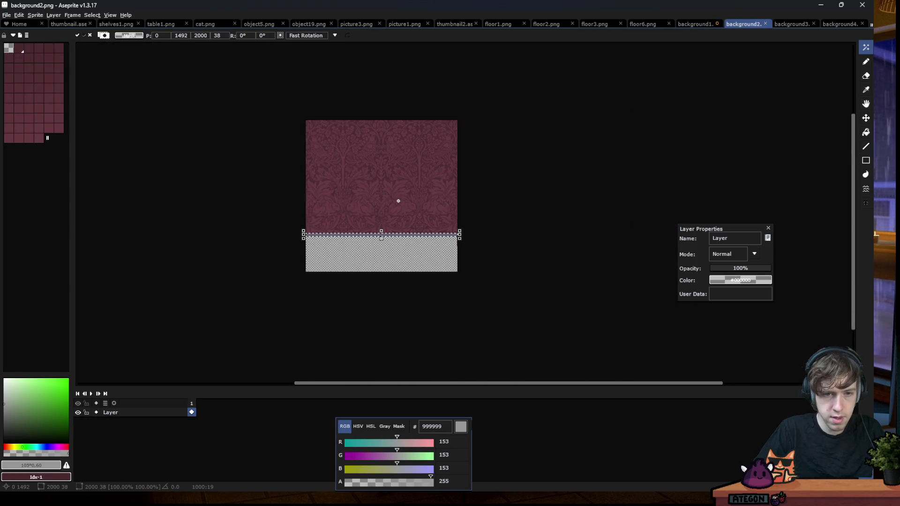
scroll(397, 199, "up", 1)
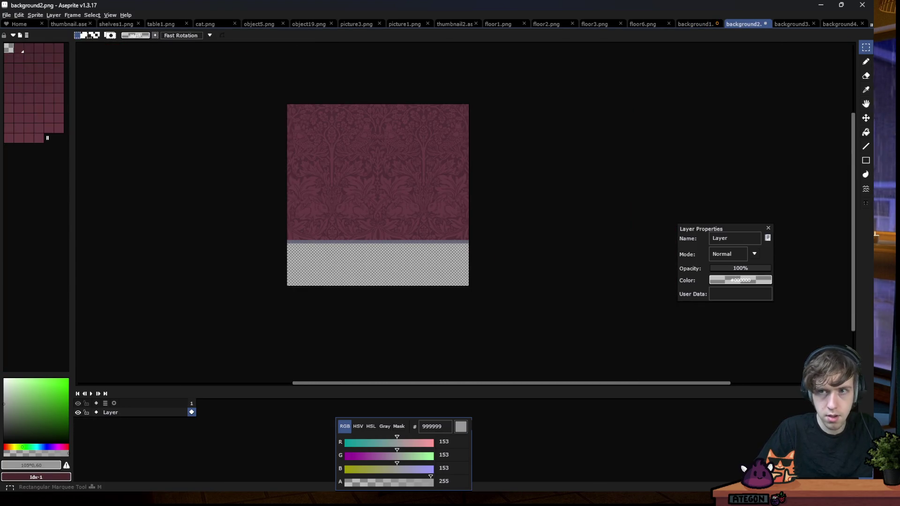
left_click(791, 23)
scroll(478, 186, "down", 5)
scroll(478, 186, "down", 1)
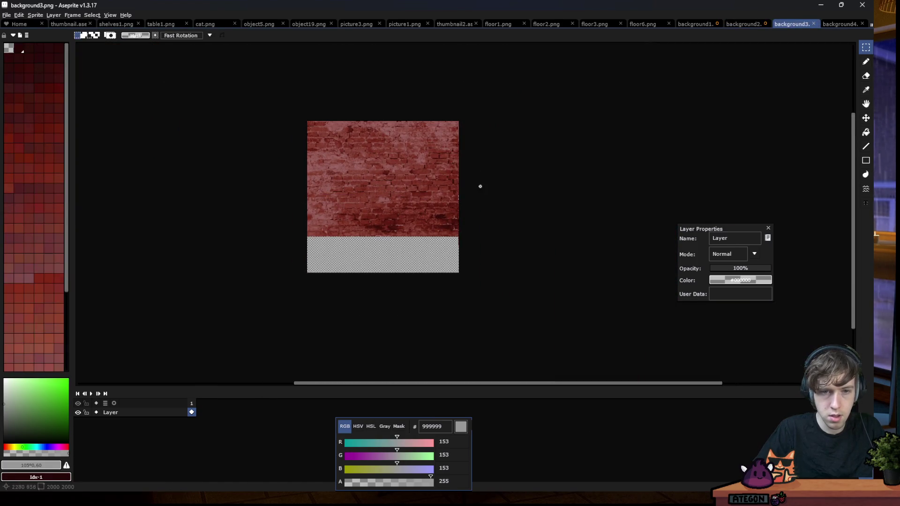
key("ctrl+Tab")
key("ctrl+v")
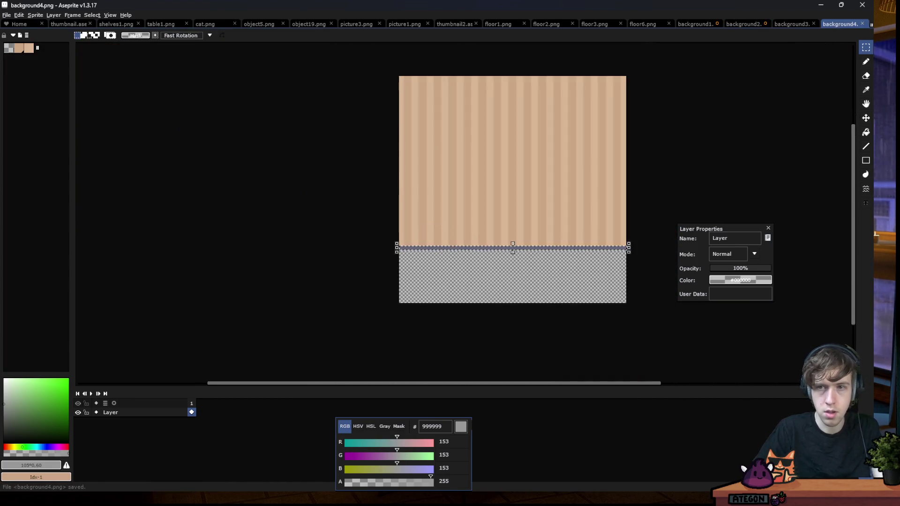
Save background1 as a flattened PNG
left_click(784, 25)
left_click(750, 25)
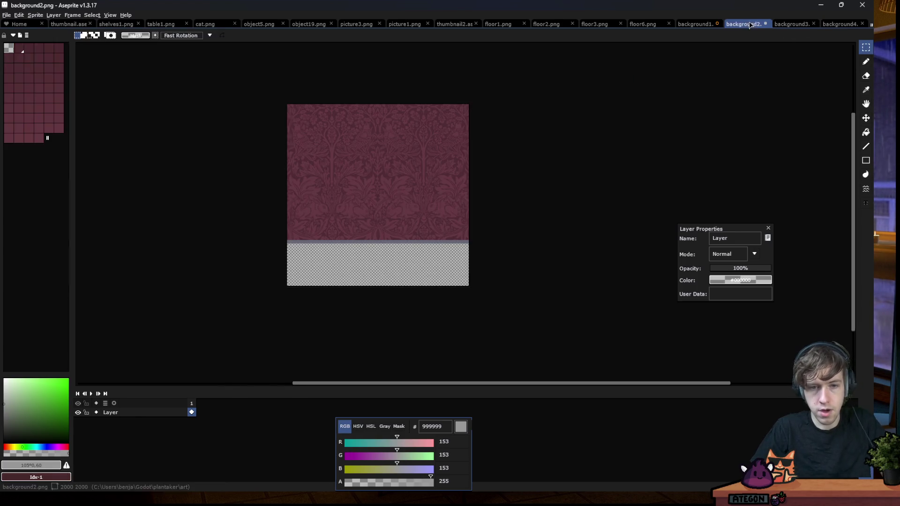
left_click(700, 26)
key("ctrl+s")
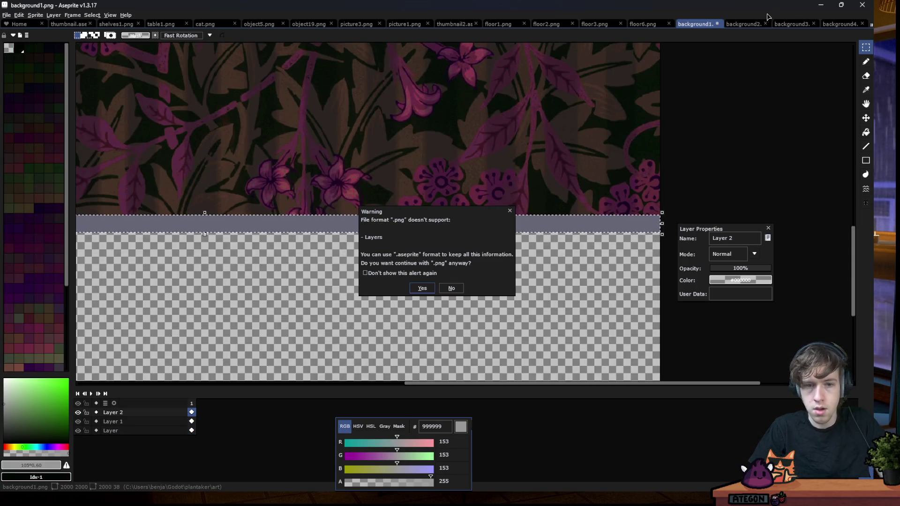
key("Return")
key("alt+Tab")
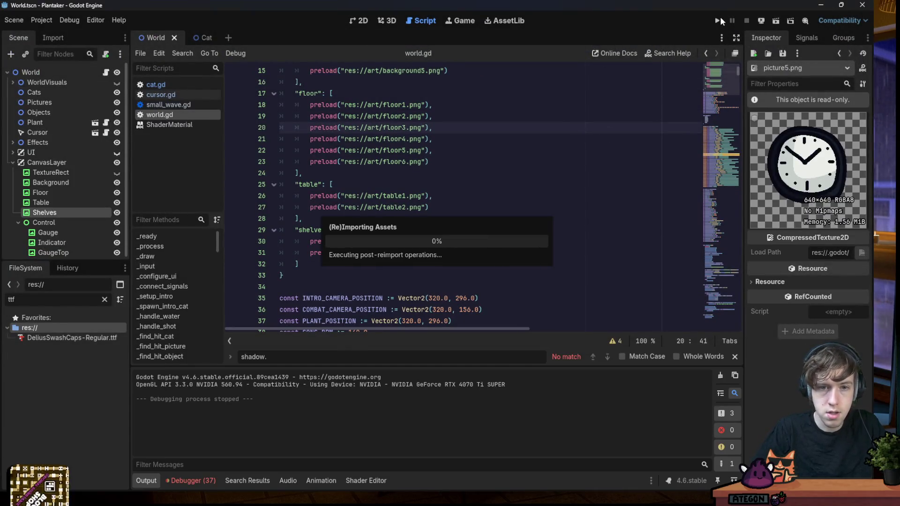
Run the Godot project to view the new grey strip, then close the game and return to Aseprite
left_click(719, 17)
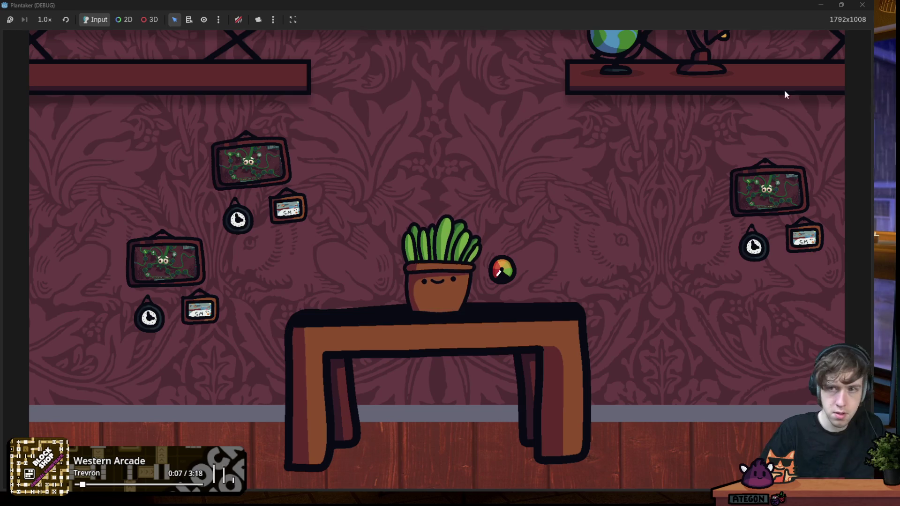
left_click(859, 8)
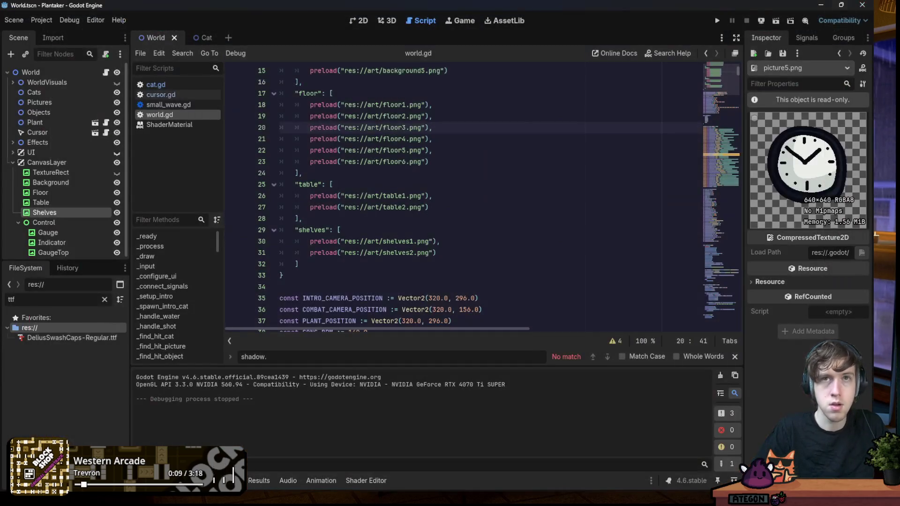
key("alt+Tab")
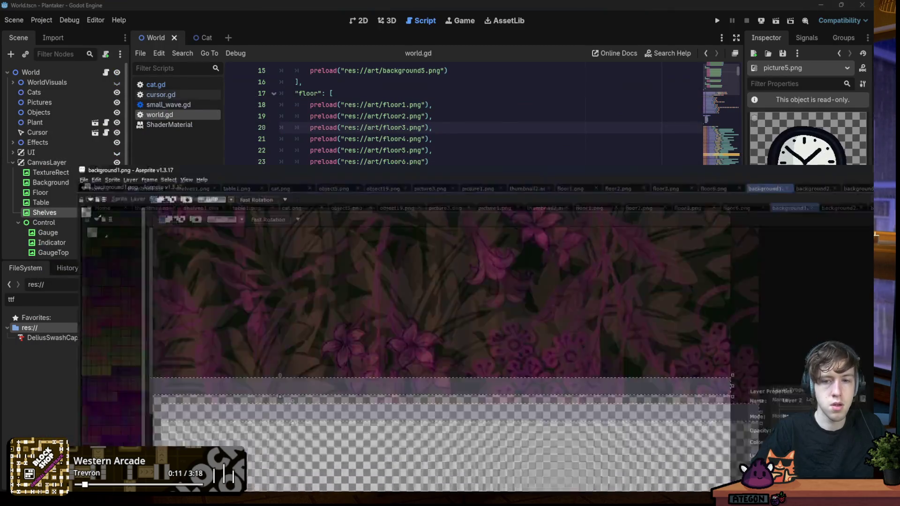
Fill the strip below the floral background with dark brown 2b2422
key("f")
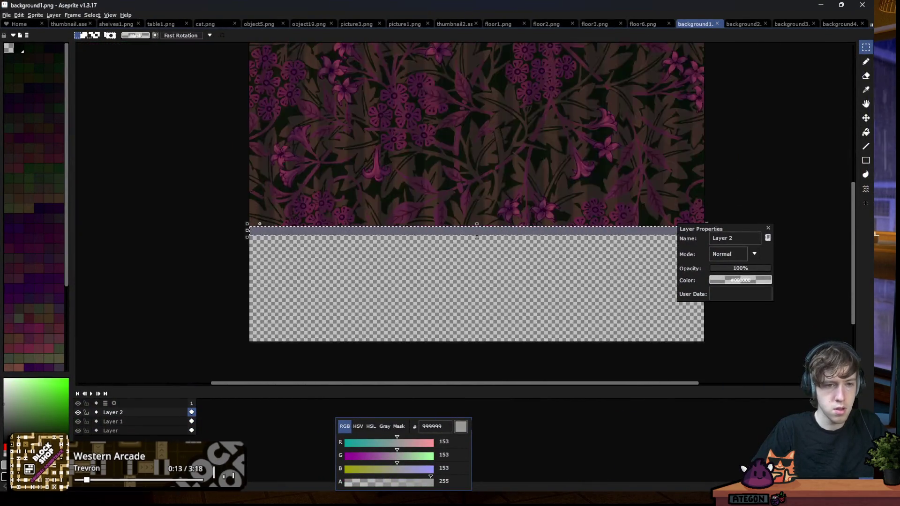
scroll(233, 262, "up", 3)
scroll(311, 201, "up", 4)
left_click(311, 201, "alt")
key("f")
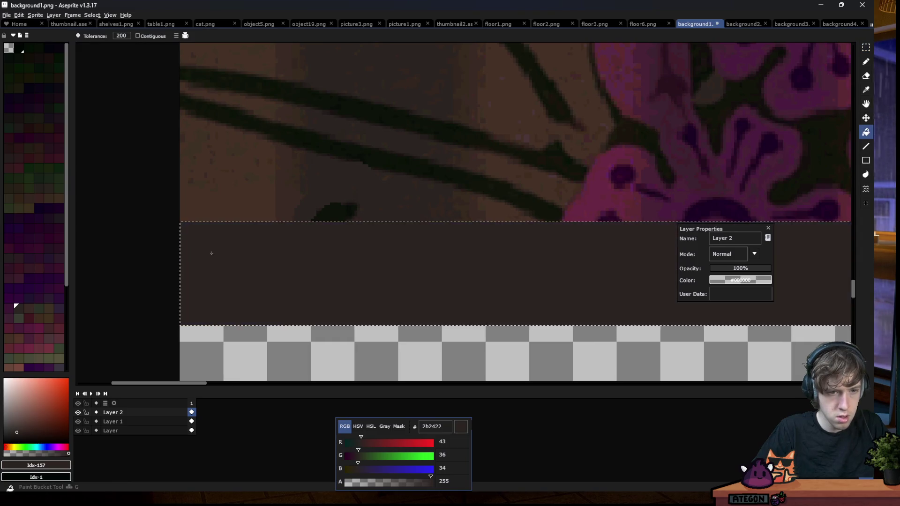
Reselect the dark strip so it reaches the image's right edge
scroll(235, 253, "down", 5)
scroll(273, 284, "up", 3)
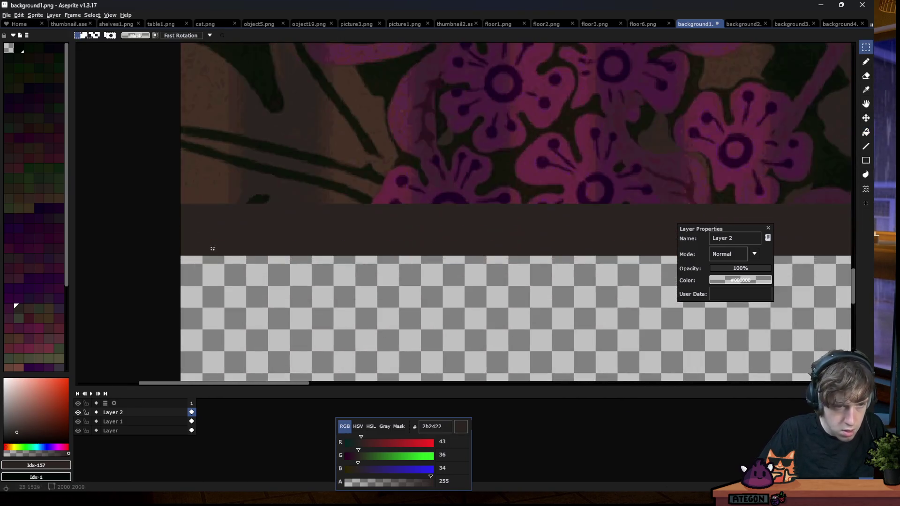
scroll(177, 200, "up", 3)
left_click_drag(175, 199, 855, 238)
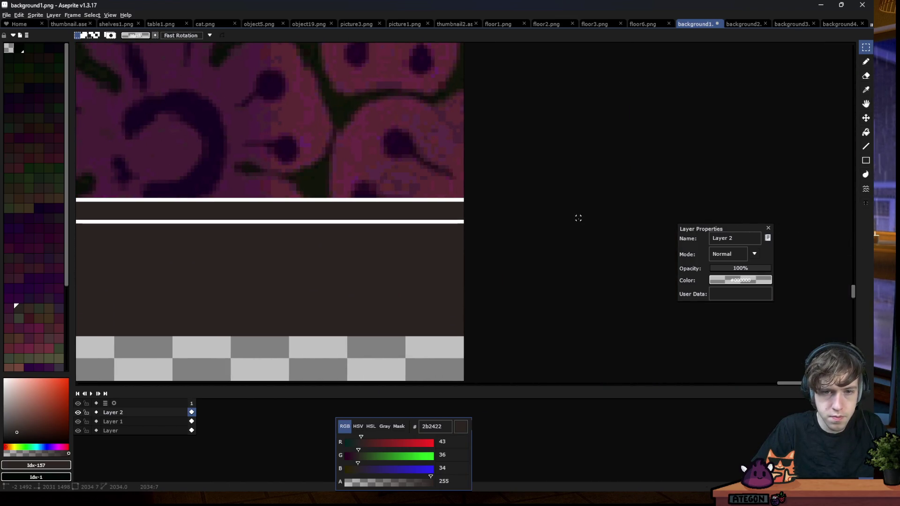
left_click_drag(855, 237, 576, 215)
Sample the strip's colour and pick a slightly darker brown, 1d1817, for filling
key("i")
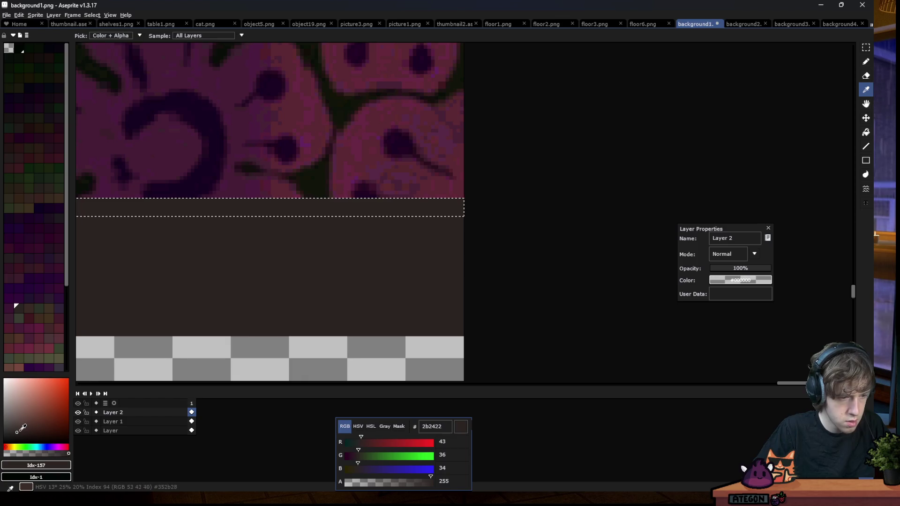
left_click(16, 434)
left_click(66, 446)
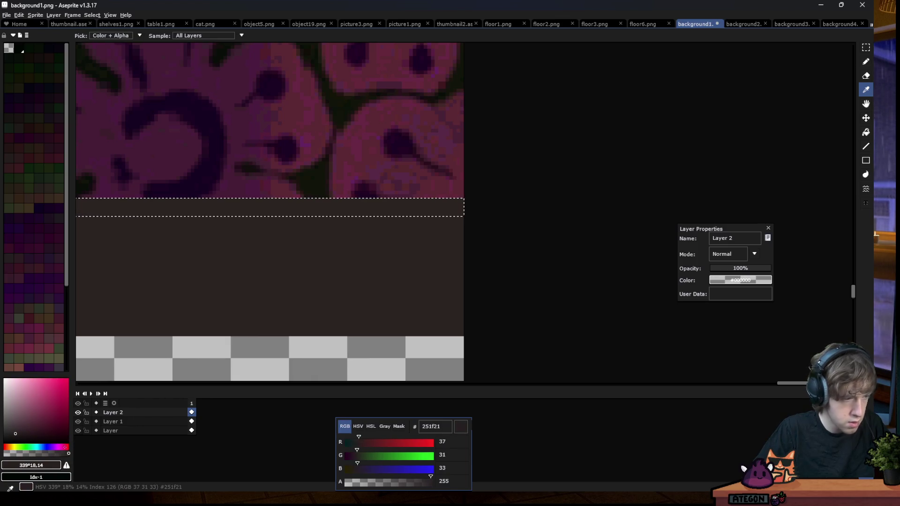
key("g")
key("m")
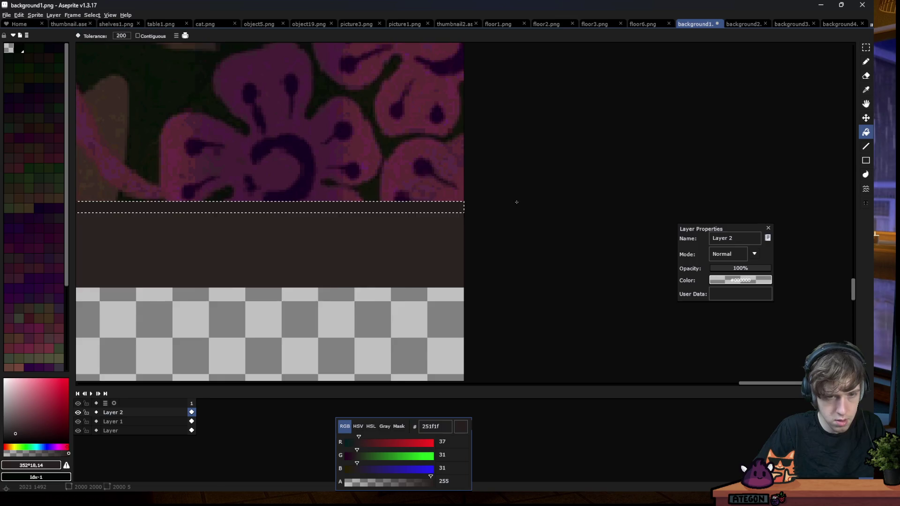
scroll(514, 200, "down", 4)
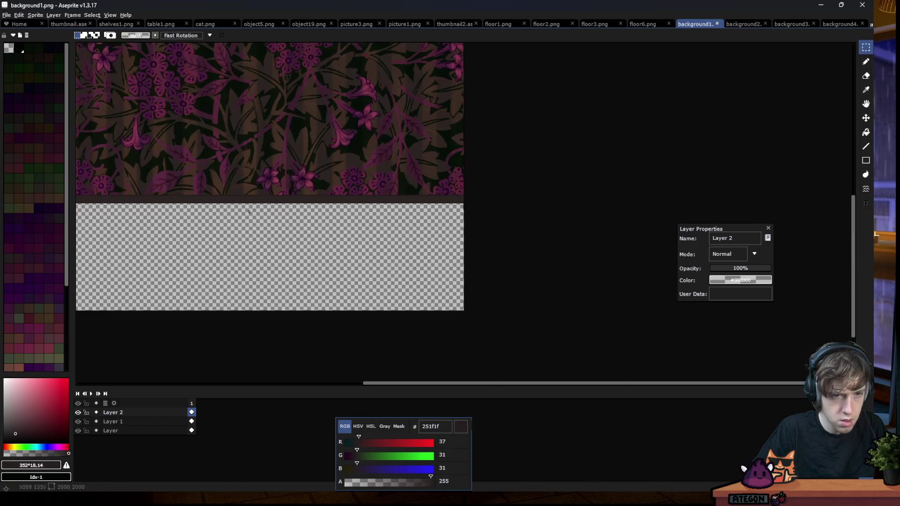
scroll(494, 197, "up", 2)
scroll(488, 169, "up", 2)
scroll(487, 168, "up", 1)
left_click(438, 166, "alt")
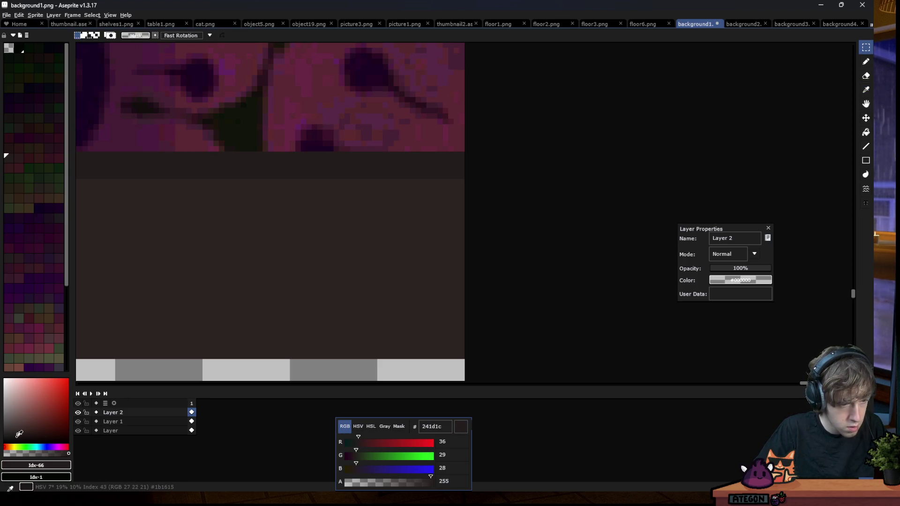
left_click(17, 436)
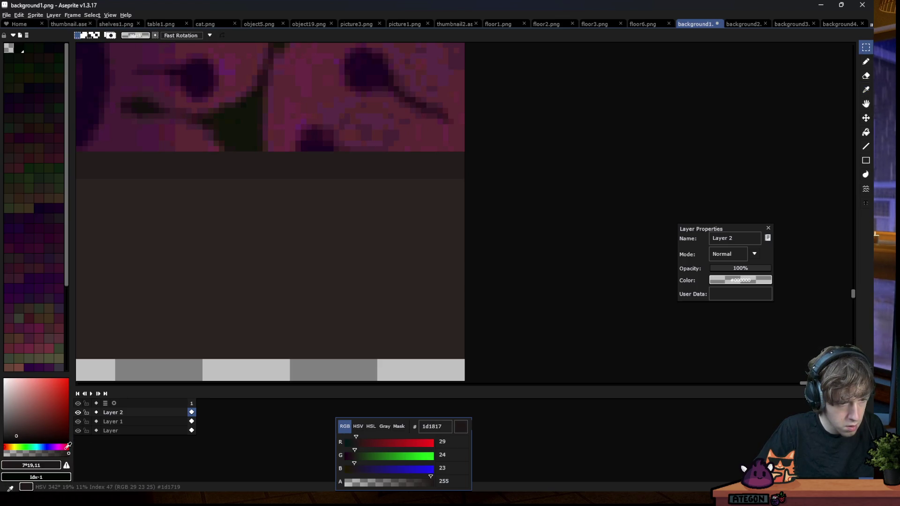
Undo the accidental full-canvas dark fill and make Layer 2 the active layer again
key("v")
left_click_drag(325, 170, 281, 137)
key("ctrl+z")
key("g")
left_click(251, 178)
key("ctrl+z")
left_click(112, 421)
left_click(79, 412)
left_click(78, 412)
left_click(112, 413)
Set the bucket Tolerance to 0 and fill the strip with the darker brown
left_click(123, 36)
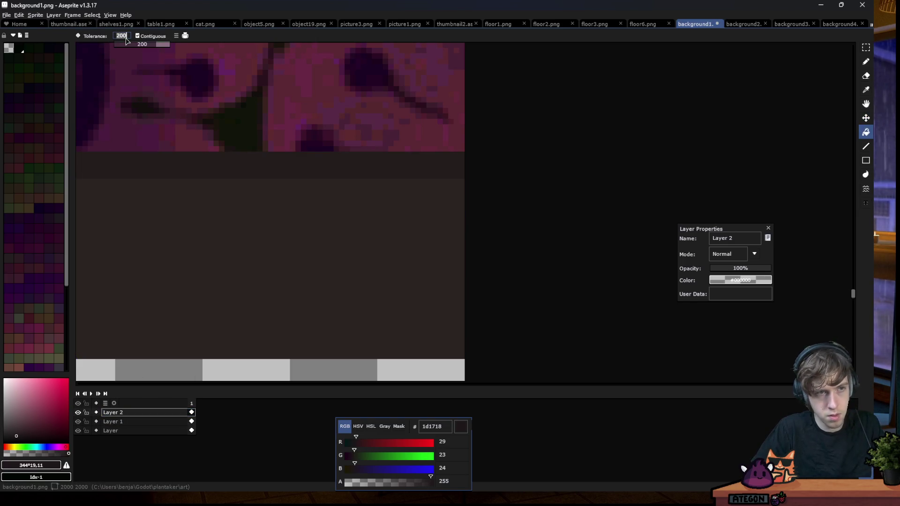
type("0")
key("Return")
left_click(290, 171)
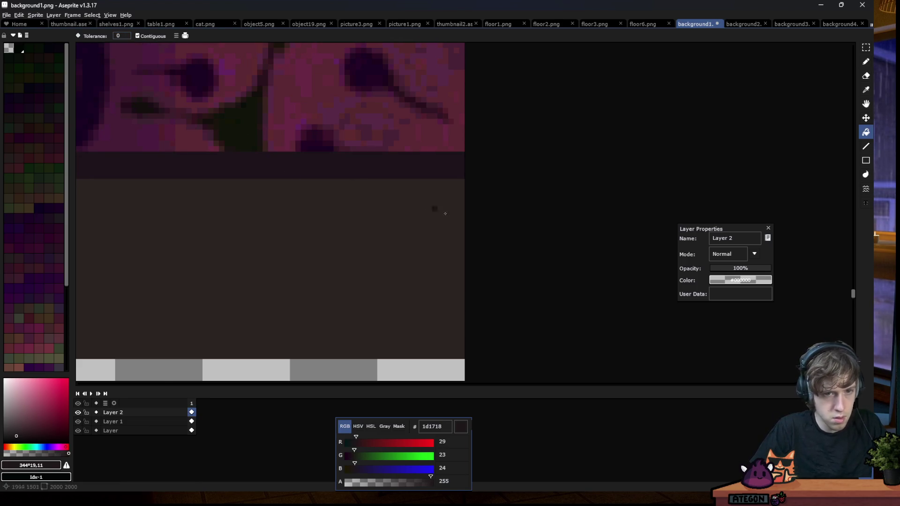
scroll(426, 208, "down", 2)
scroll(426, 208, "down", 1)
scroll(448, 241, "down", 1)
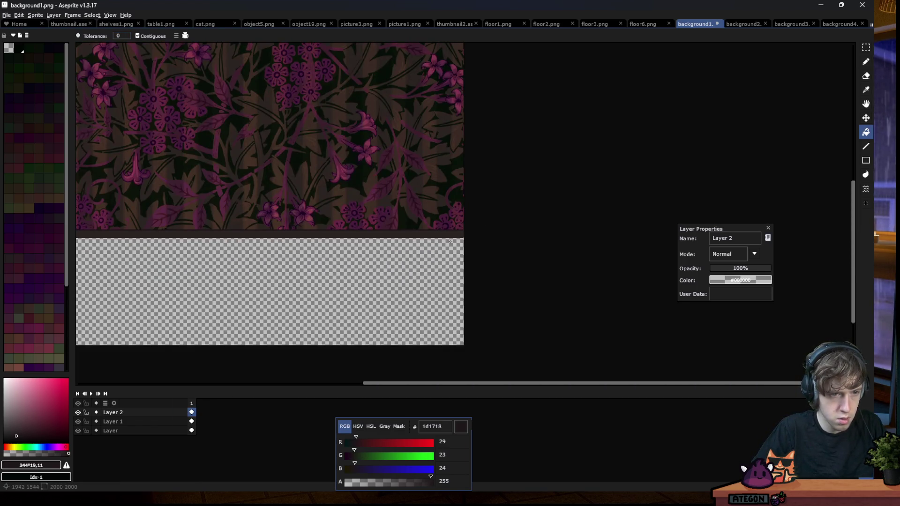
scroll(478, 203, "up", 3)
scroll(478, 203, "up", 1)
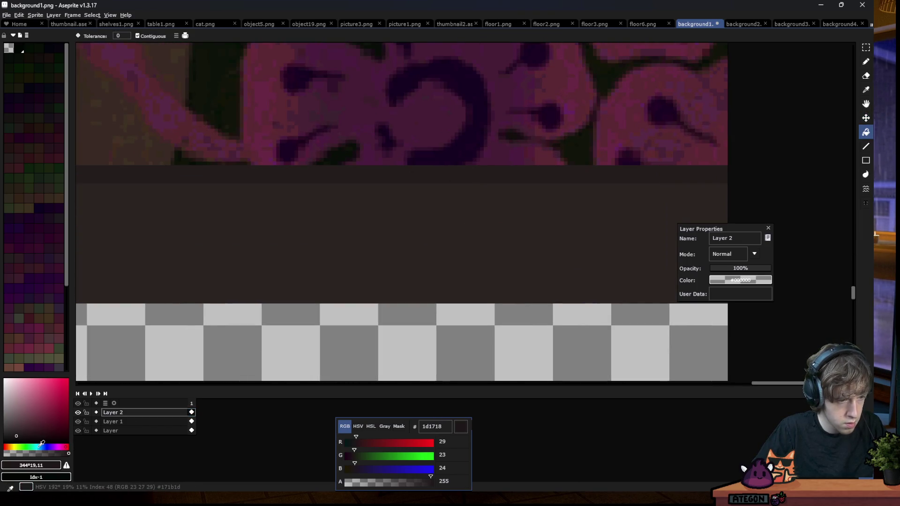
Make the fill colour semi-transparent, fill the top band, then lower its opacity further
left_click(36, 453)
left_click(287, 171)
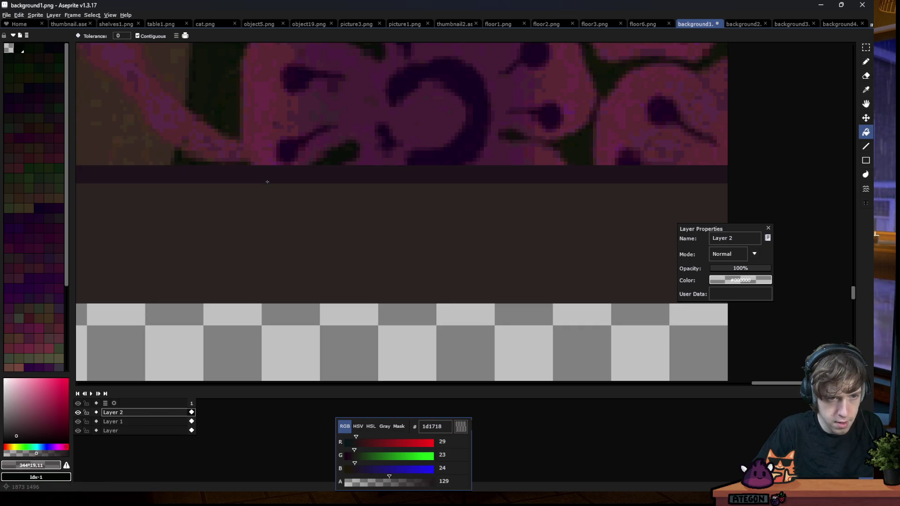
key("v")
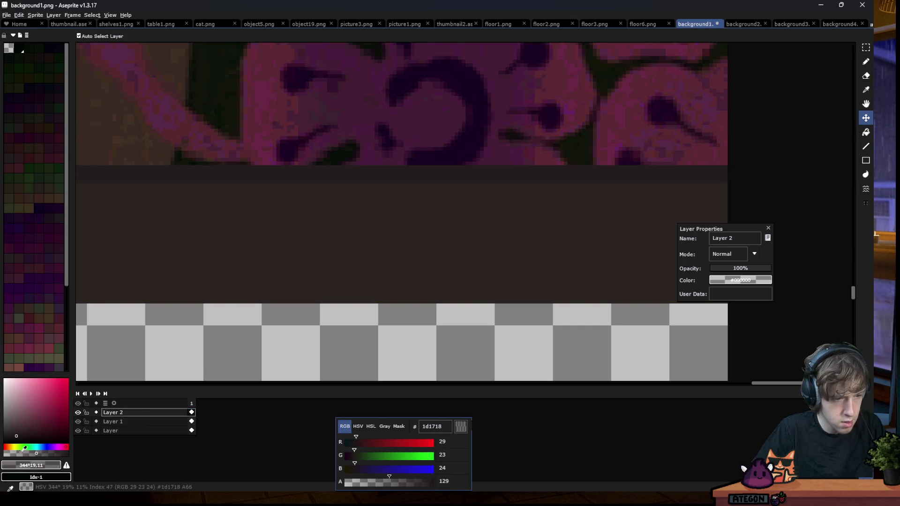
left_click(20, 453)
key("g")
Refill the strip with the fainter brown and save background1.png
scroll(449, 214, "down", 3)
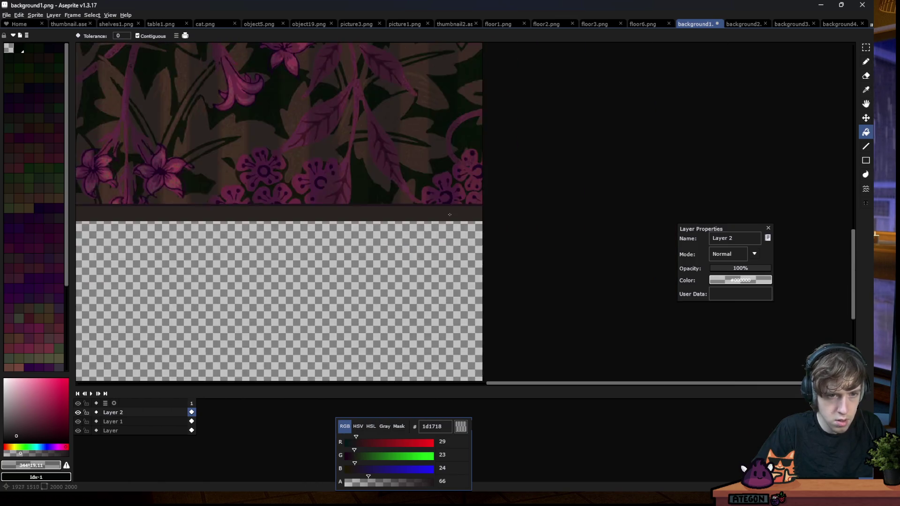
scroll(449, 214, "down", 2)
scroll(449, 213, "down", 2)
scroll(170, 218, "up", 3)
scroll(170, 219, "up", 3)
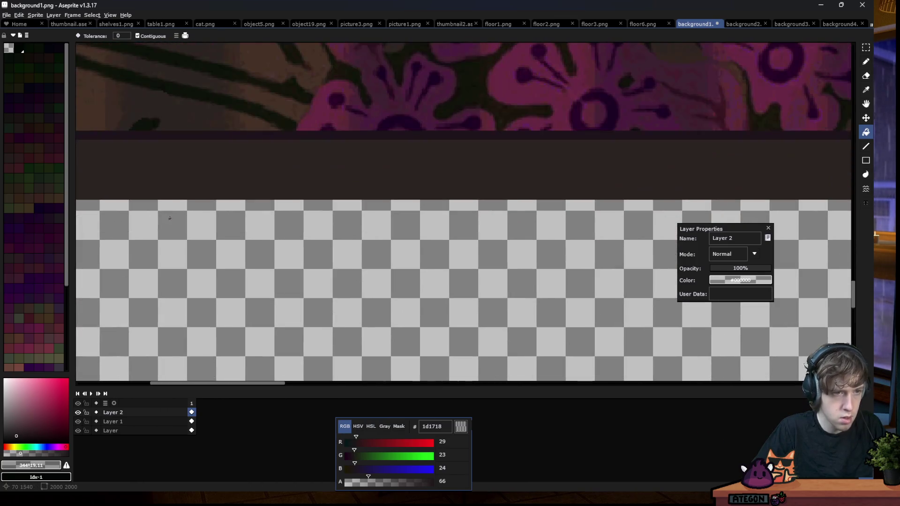
left_click(201, 202)
left_click(421, 284)
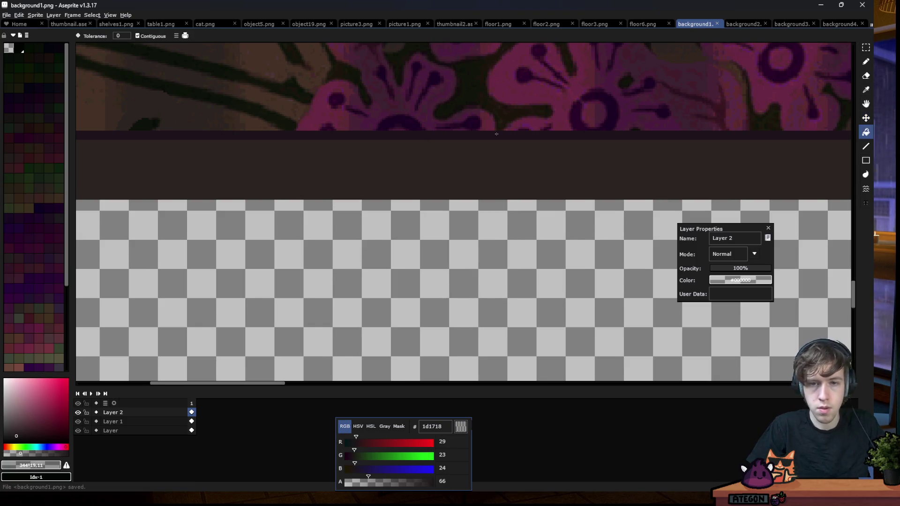
key("w")
left_click(441, 164)
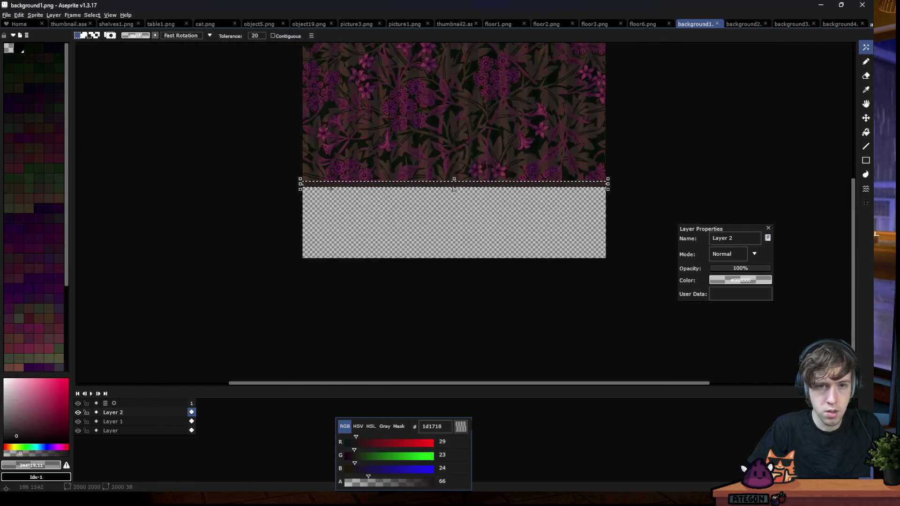
Switch to background2.png and select the dark band beneath the maroon pattern
scroll(529, 164, "down", 3)
key("ctrl+d")
key("m")
left_click(729, 24)
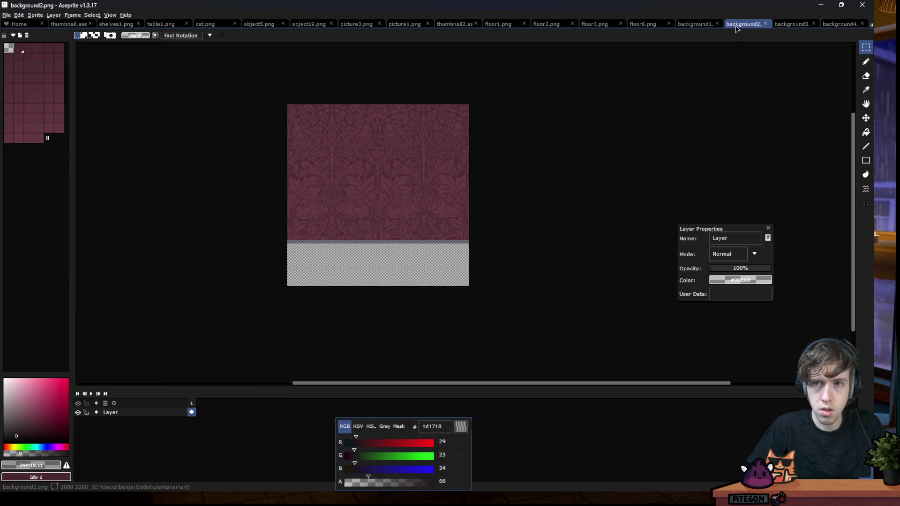
left_click_drag(473, 243, 283, 240)
scroll(289, 221, "up", 2)
scroll(289, 221, "up", 2)
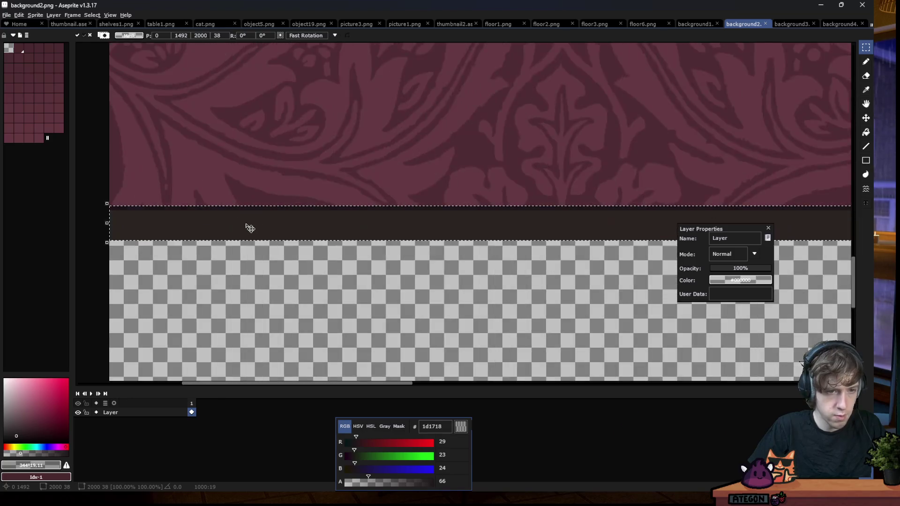
scroll(247, 225, "up", 2)
Lower the band's saturation with Hue/Saturation to tint it dark purple
left_click(19, 15)
mouse_move(71, 184)
left_click(154, 193)
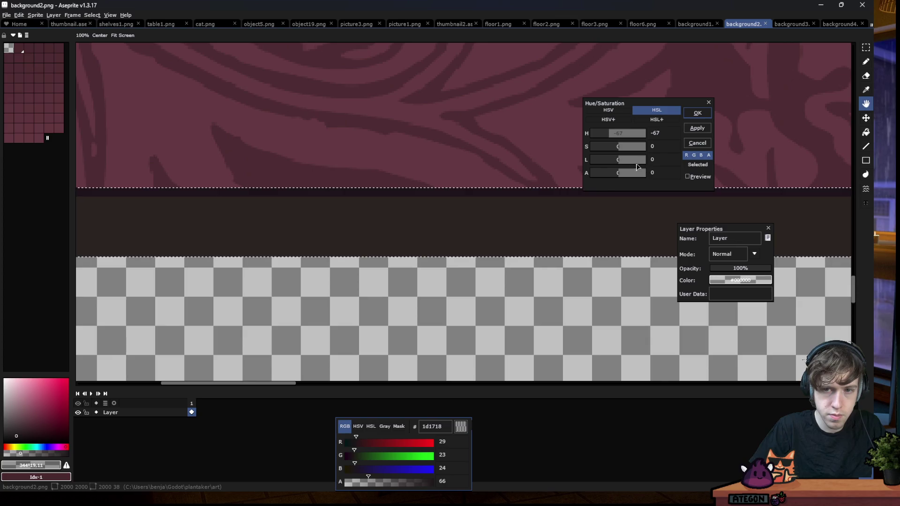
left_click_drag(641, 149, 627, 154)
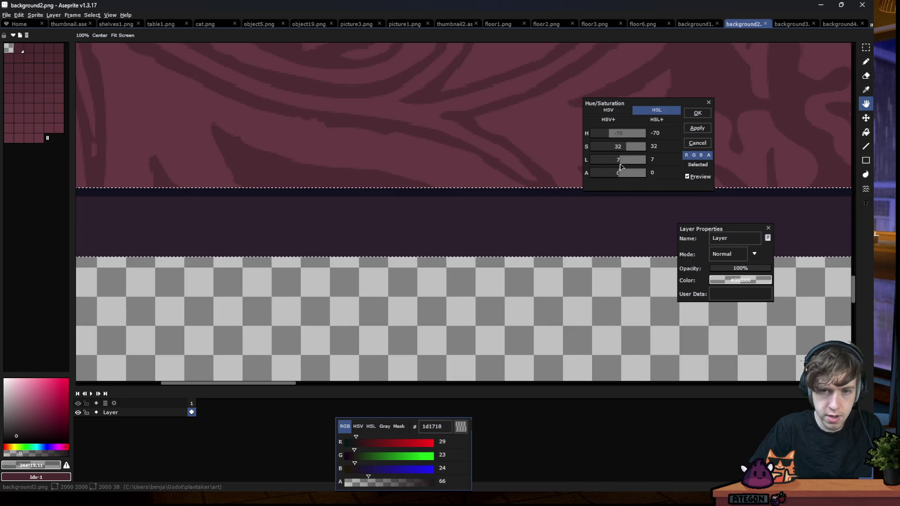
left_click(693, 117)
Deselect, save background2.png, and move on to background3.png
scroll(295, 203, "down", 1)
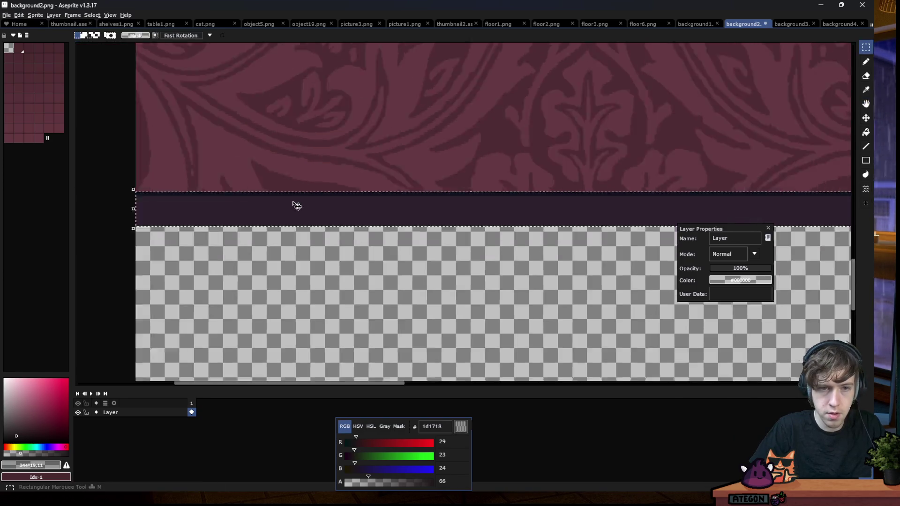
scroll(295, 203, "down", 2)
key("ctrl+d")
key("ctrl+s")
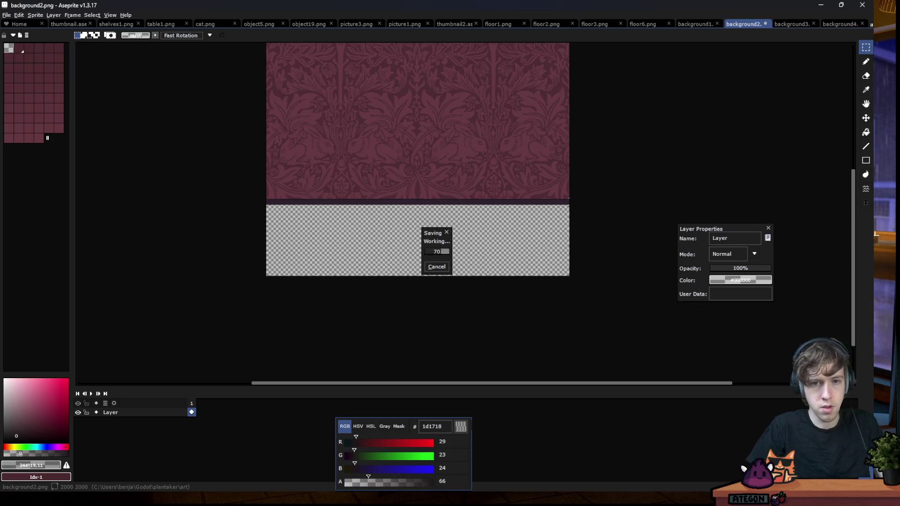
scroll(639, 104, "down", 1)
scroll(485, 72, "up", 1)
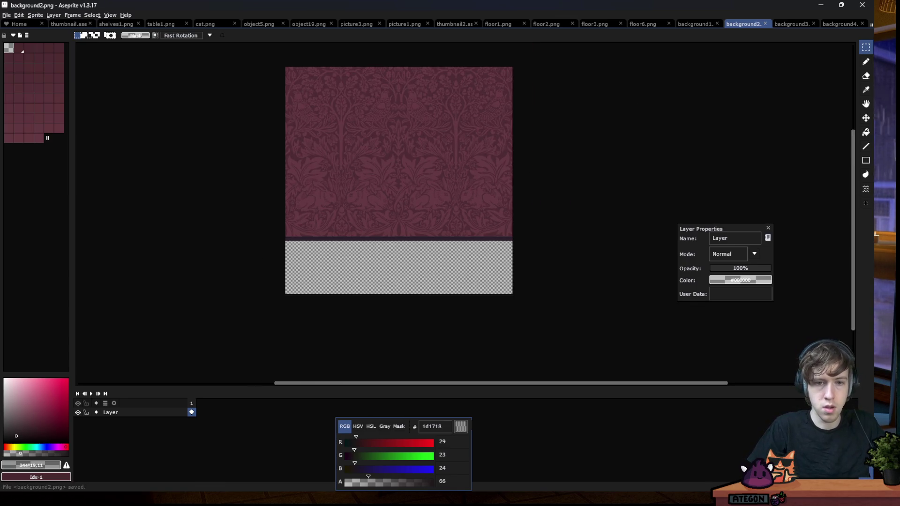
key("ctrl+Tab")
left_click(364, 237)
Tint the brick wall's strip with Hue/Saturation: Hue -27, Saturation -39, Lightness -17
scroll(364, 237, "up", 2)
scroll(364, 237, "up", 2)
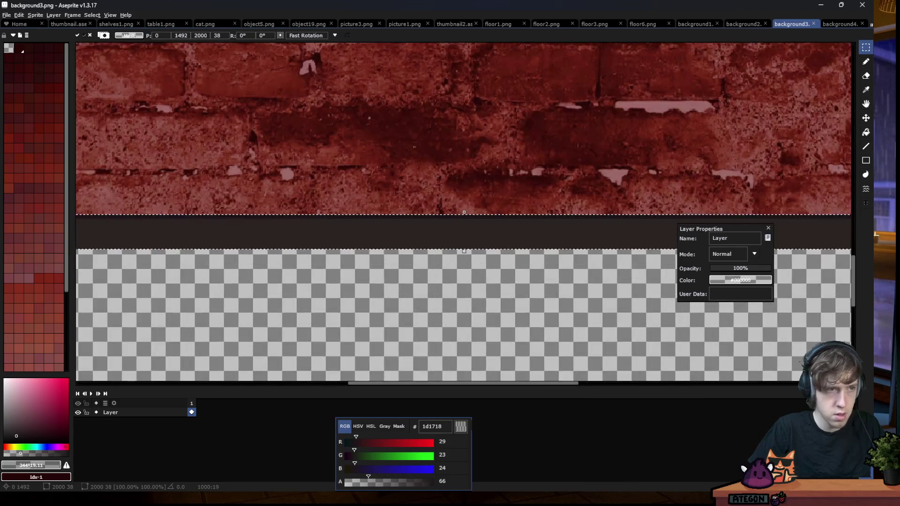
left_click(19, 15)
mouse_move(108, 184)
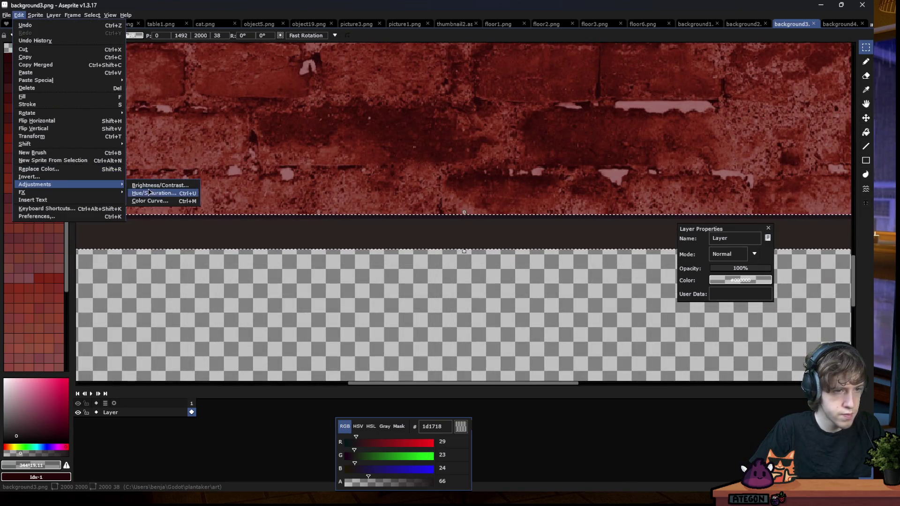
left_click(149, 193)
mouse_move(624, 135)
left_mouse_down()
mouse_move(599, 130)
mouse_move(615, 133)
mouse_move(612, 155)
mouse_move(608, 146)
mouse_move(615, 165)
left_mouse_up()
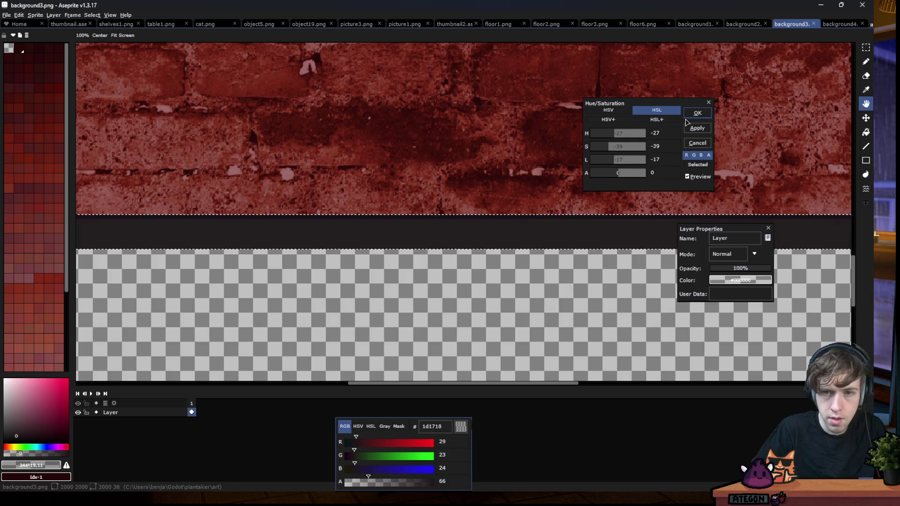
left_click(697, 113)
Save background3.png, then paste the dark strip into background4.png
key("m")
scroll(500, 174, "down", 5)
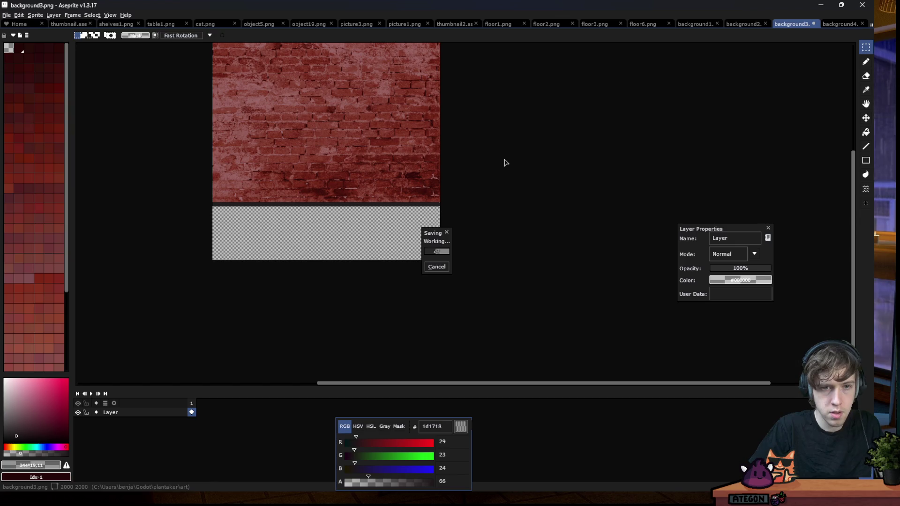
left_click(838, 24)
key("ctrl+v")
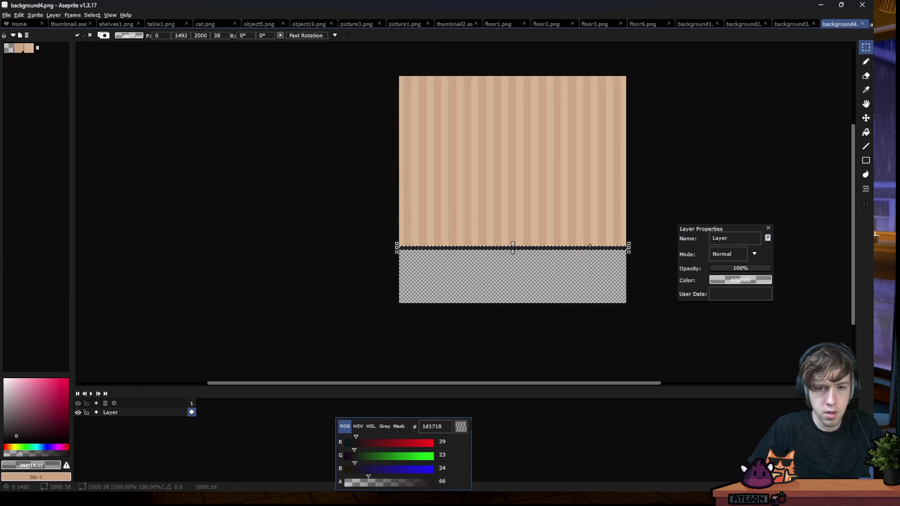
Lighten the pasted band and shift its hue toward purple with Hue/Saturation
scroll(645, 259, "up", 2)
scroll(645, 259, "up", 2)
left_click(18, 15)
mouse_move(47, 178)
left_click(155, 194)
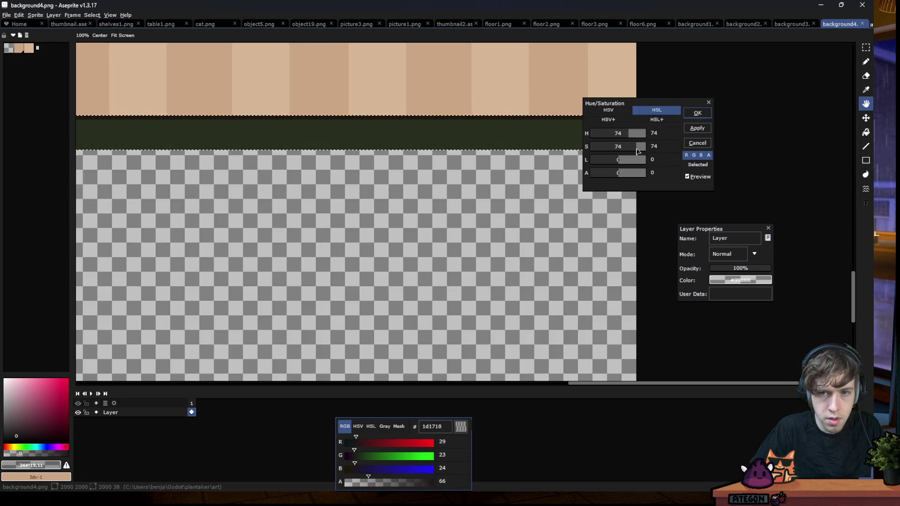
left_click_drag(621, 165, 646, 169)
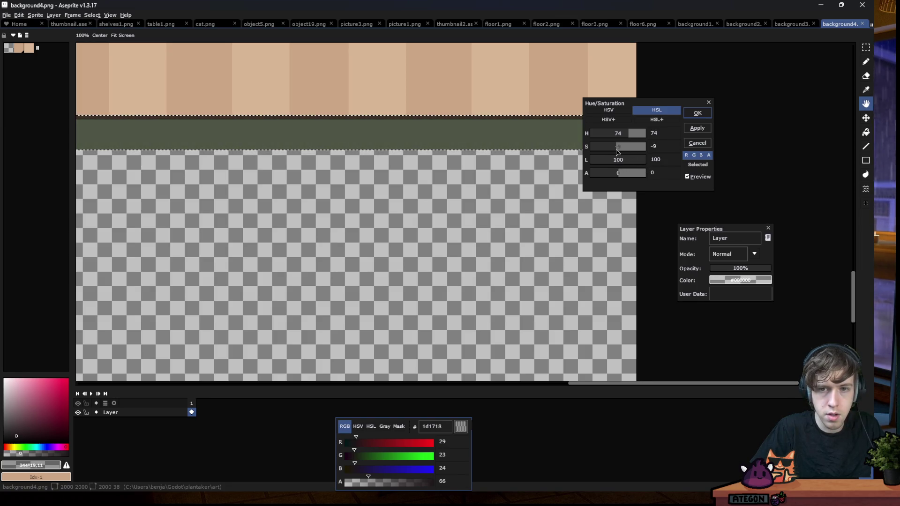
mouse_move(637, 135)
left_mouse_down()
mouse_move(608, 139)
mouse_move(622, 142)
left_mouse_up()
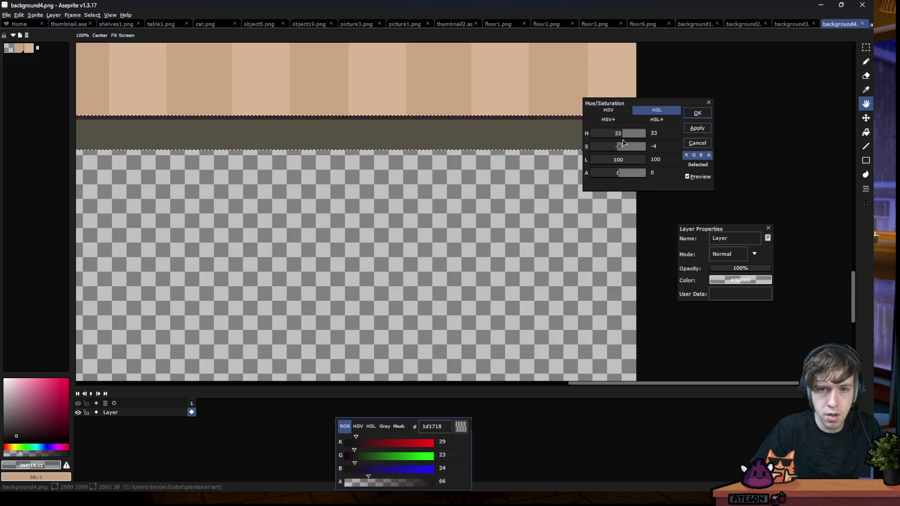
left_click(697, 113)
Sample the strip's olive colour, darken it toward brown, and bucket-fill the maroon strip
key("i")
scroll(619, 129, "up", 2)
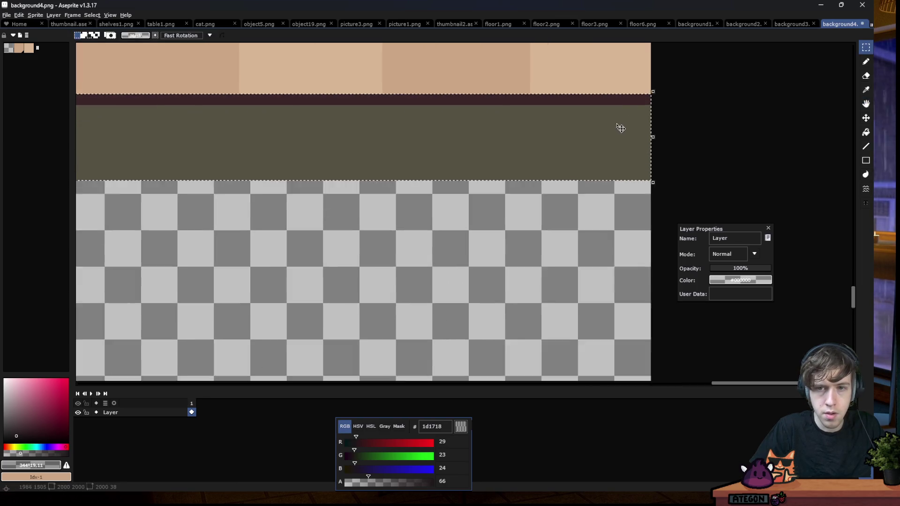
scroll(618, 128, "up", 1)
left_click(619, 131)
key("m")
left_click(15, 424)
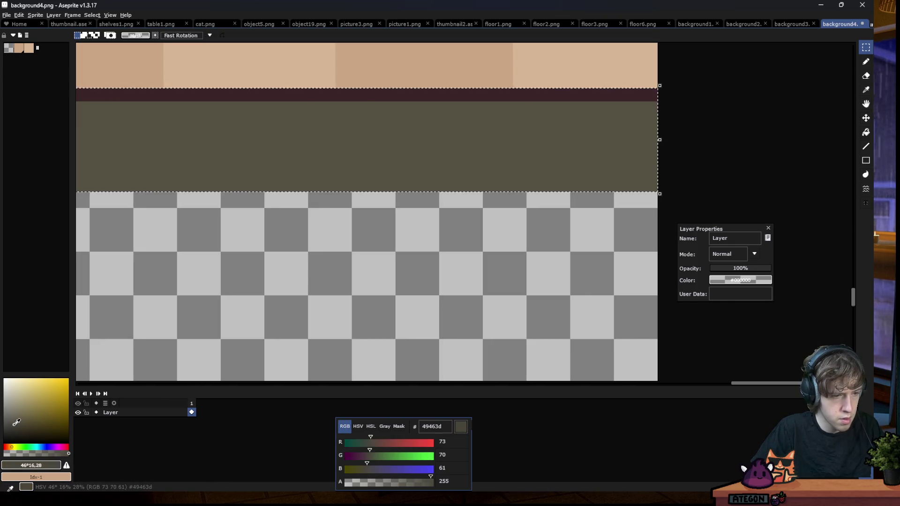
left_click(9, 446)
key("g")
left_click(371, 94)
Zoom out to review the recoloured strip on background4.png
scroll(508, 141, "down", 1)
scroll(626, 153, "down", 1)
key("m")
scroll(518, 233, "down", 1)
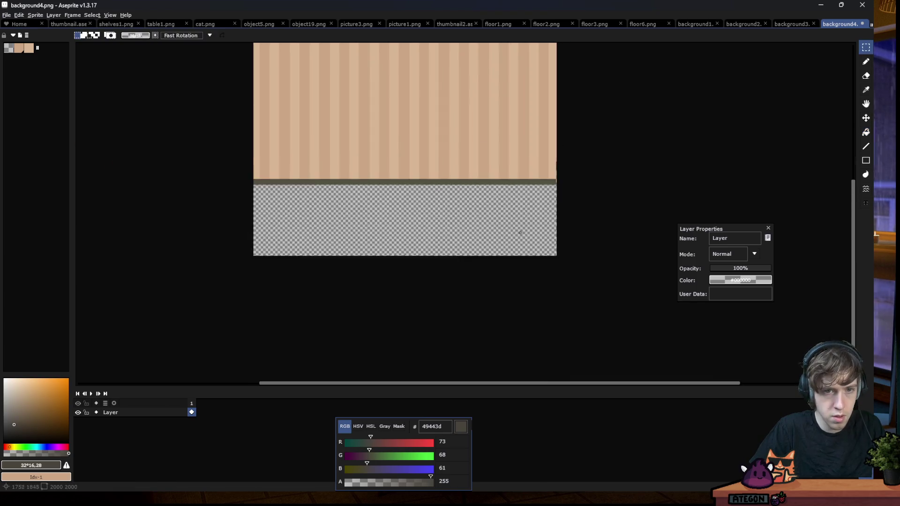
scroll(435, 195, "down", 1)
right_click(421, 227)
key("Escape")
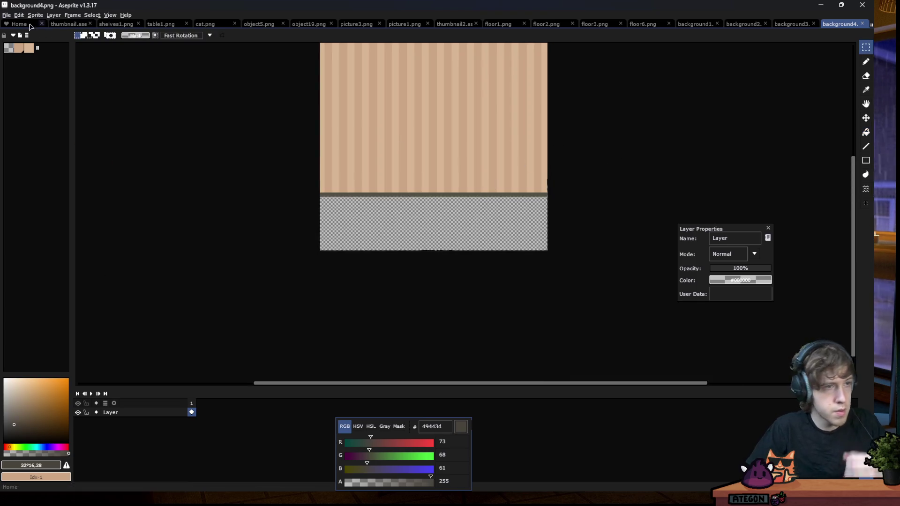
left_click(6, 15)
Open background5.png and paste the dark edge strip into it
left_click(14, 36)
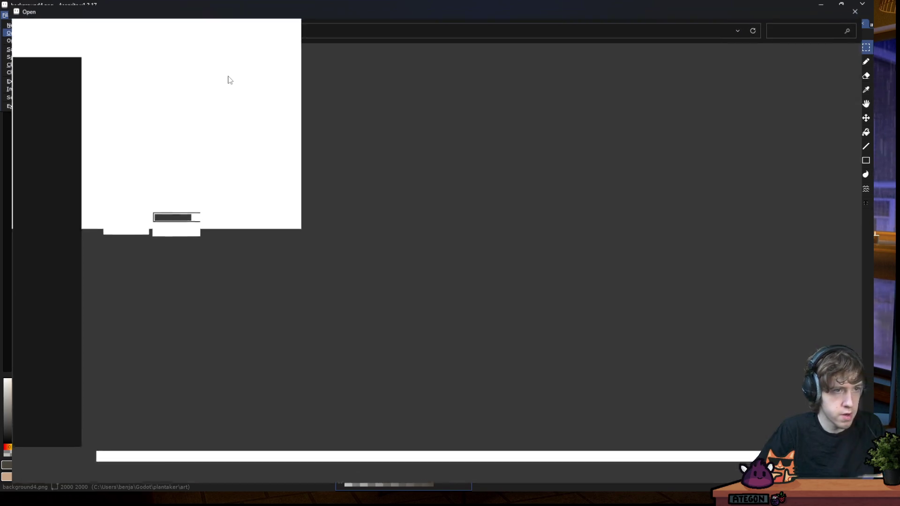
double_click(501, 75)
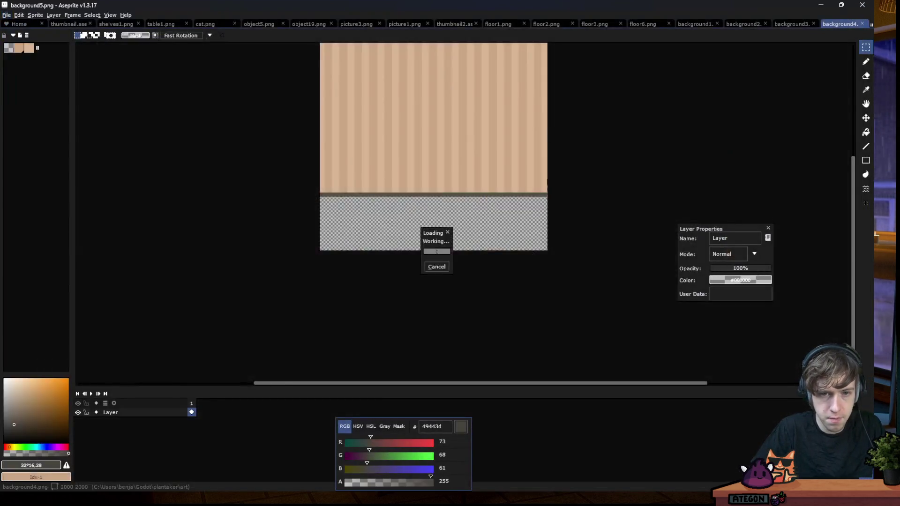
scroll(380, 262, "down", 3)
key("ctrl+v")
Darken the pasted strip to near-black with Hue/Saturation lightness about -43
scroll(370, 300, "up", 5)
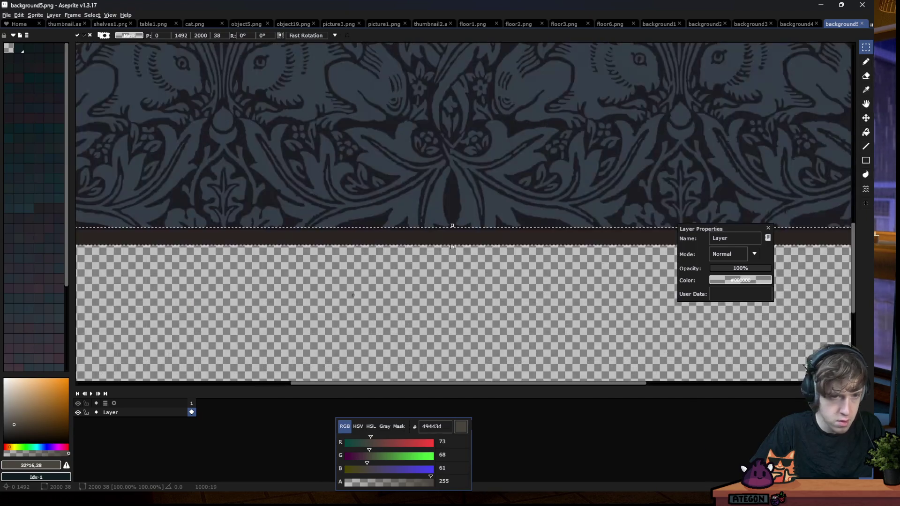
left_click(19, 15)
mouse_move(94, 184)
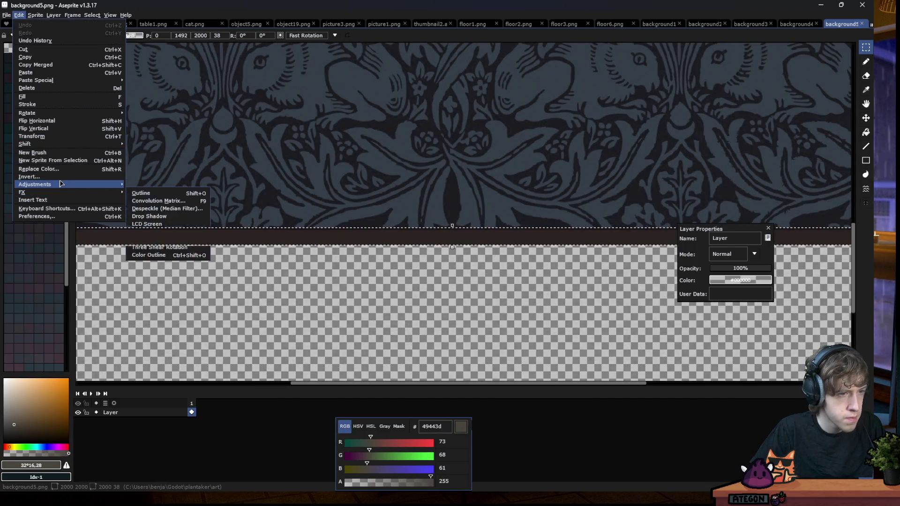
left_click(154, 193)
mouse_move(617, 160)
left_mouse_down()
mouse_move(607, 161)
mouse_move(627, 150)
mouse_move(608, 147)
mouse_move(625, 135)
mouse_move(607, 140)
left_mouse_up()
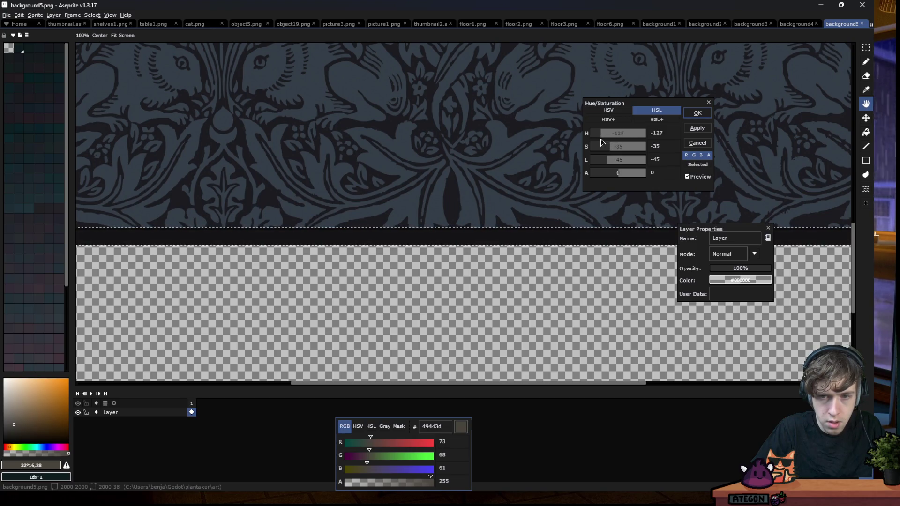
left_click(697, 113)
Sample the darkened strip's colour, then switch over to the Godot editor
key("m")
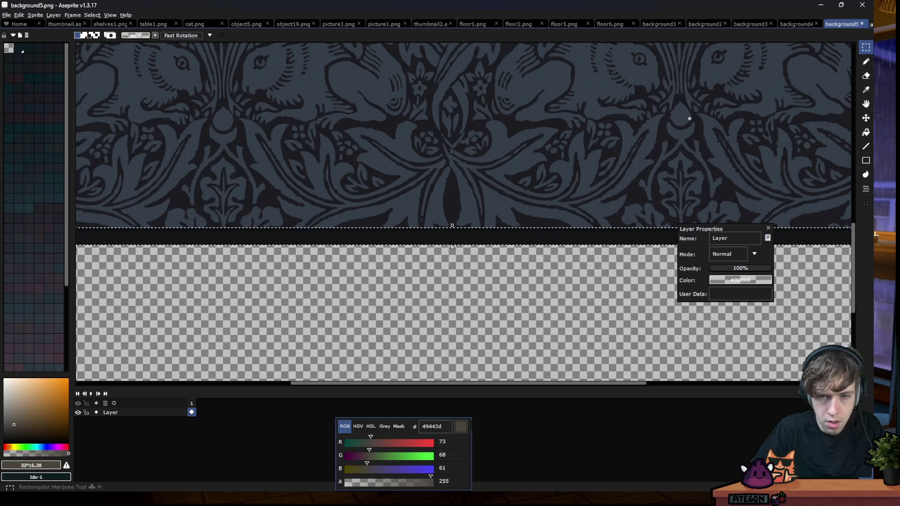
scroll(482, 267, "up", 2)
key("i")
scroll(454, 140, "up", 3)
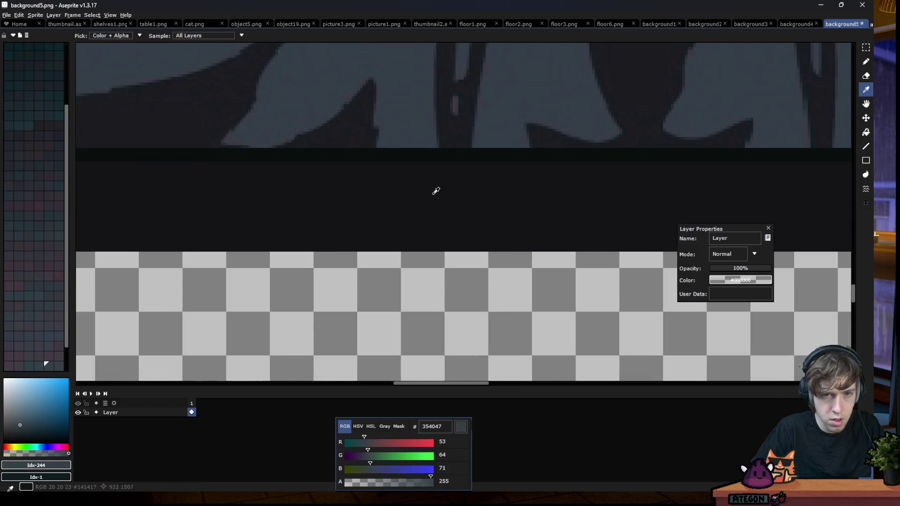
left_click(432, 184)
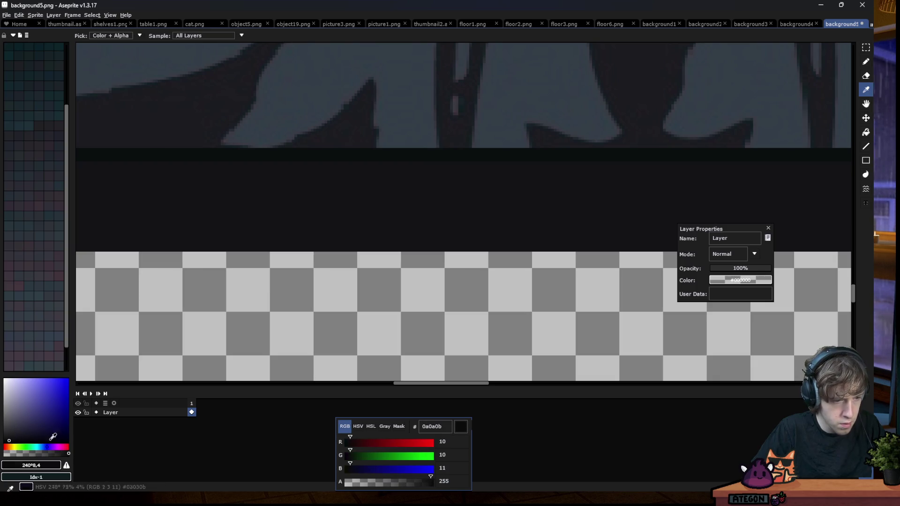
key("g")
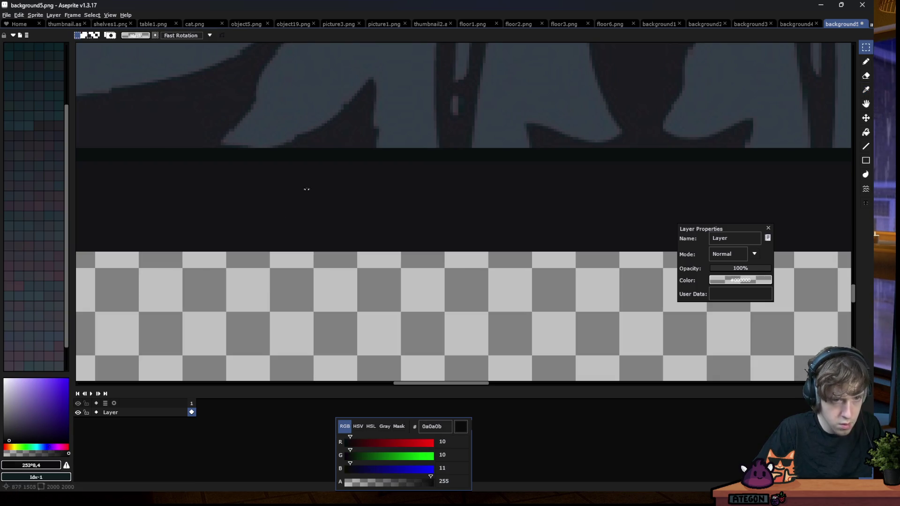
scroll(345, 200, "down", 3)
scroll(370, 218, "down", 3)
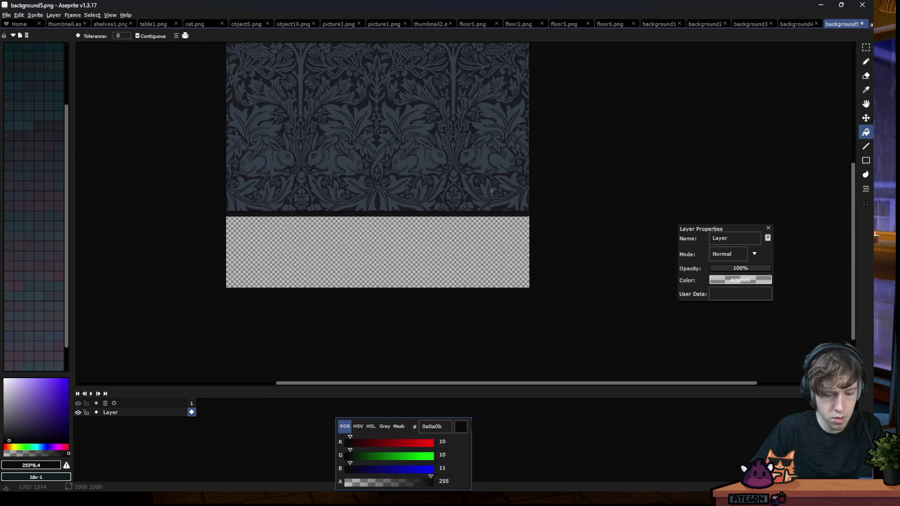
key("m")
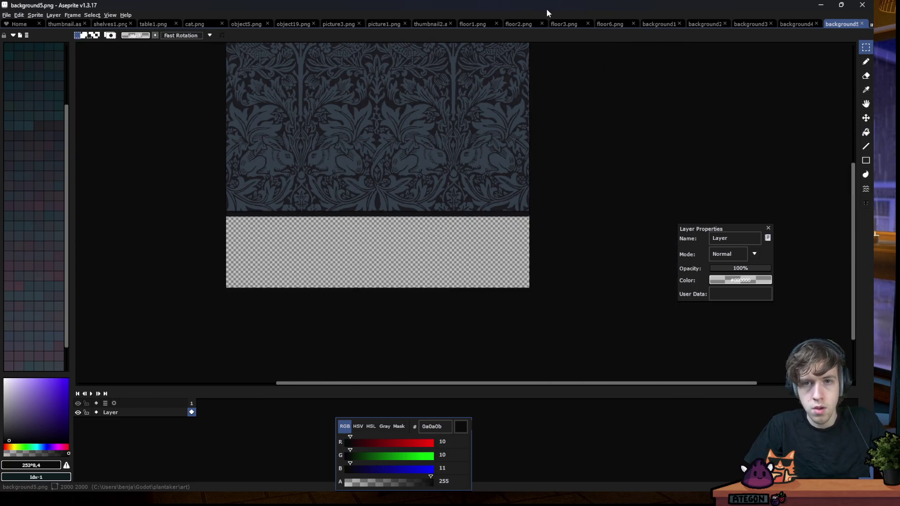
key("alt+Tab")
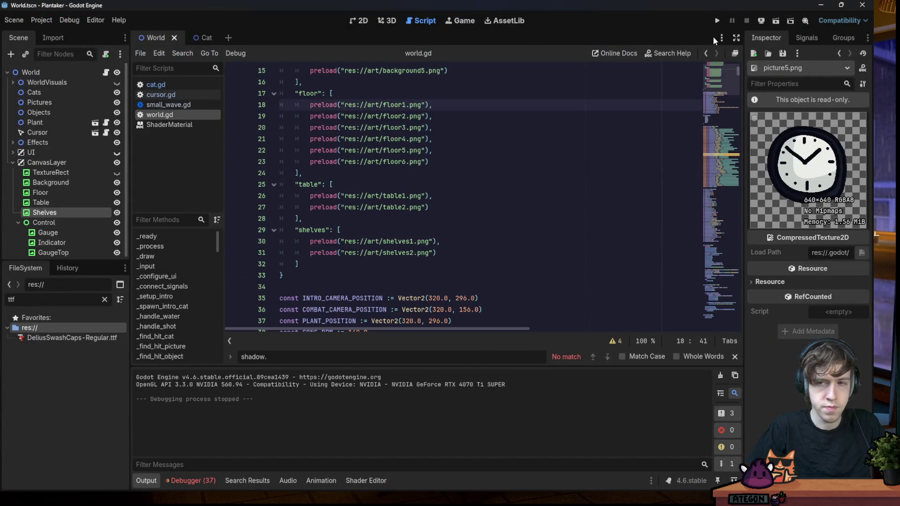
Run the game to check the blue-grey wallpaper's dark strip, then close it and return to Aseprite
left_click(716, 20)
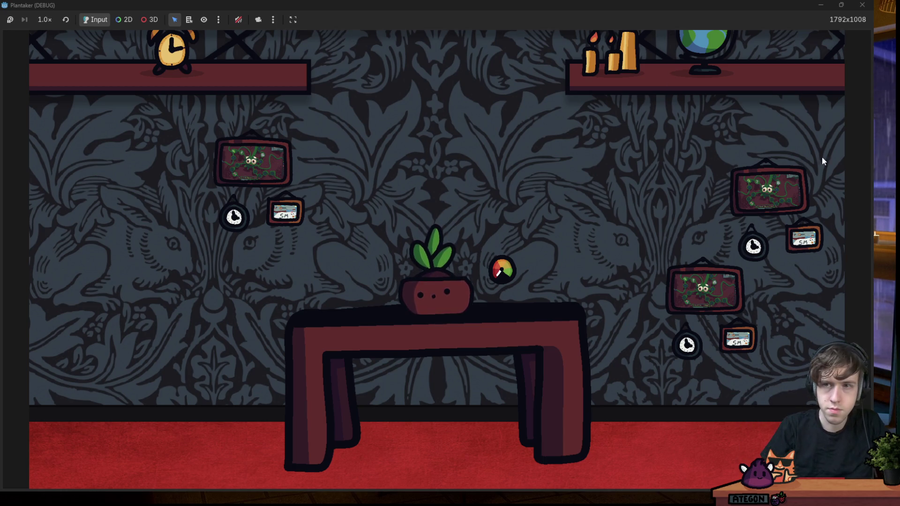
left_click(863, 5)
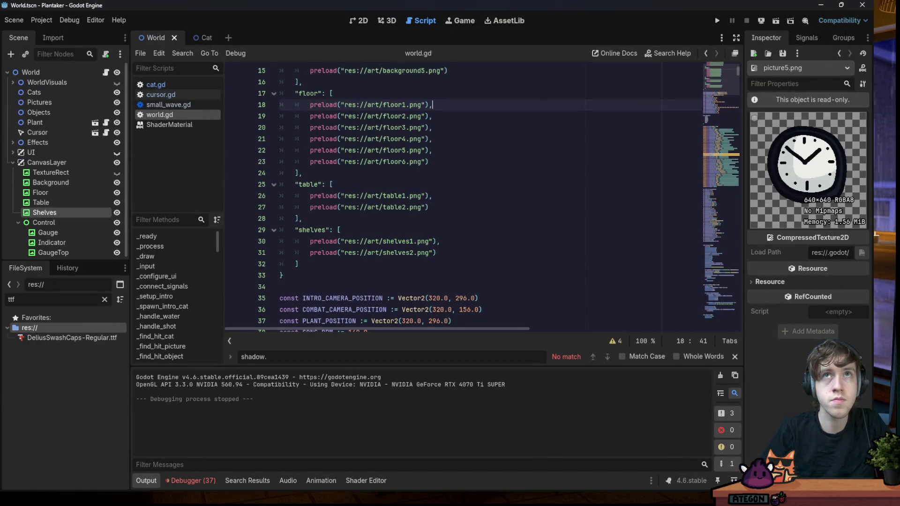
key("alt+Tab")
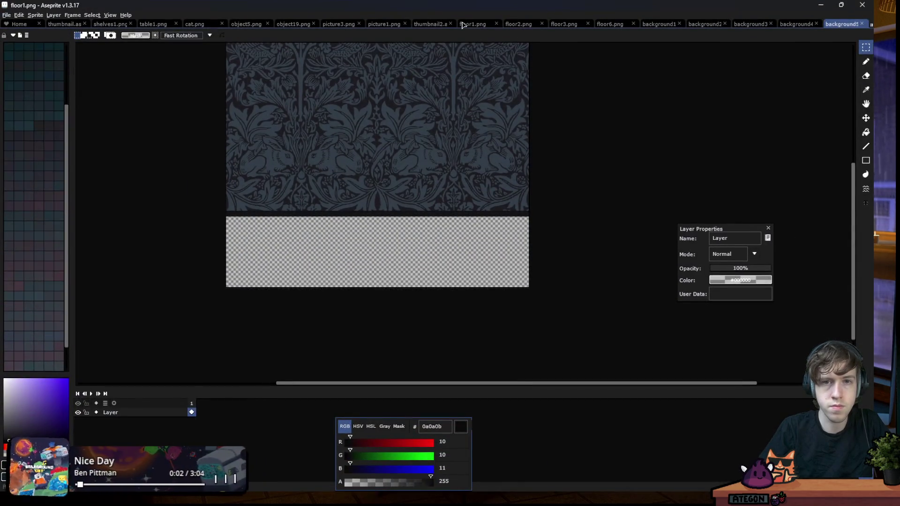
Add a new layer and fill a black strip along the top of the floor texture
key("shift+n")
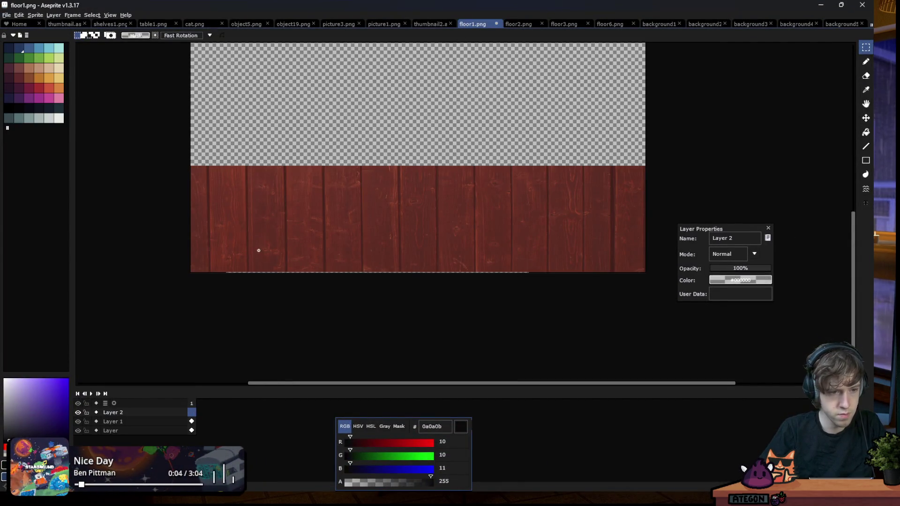
scroll(174, 169, "up", 2)
scroll(185, 137, "up", 2)
scroll(183, 133, "up", 1)
left_click_drag(182, 133, 830, 243)
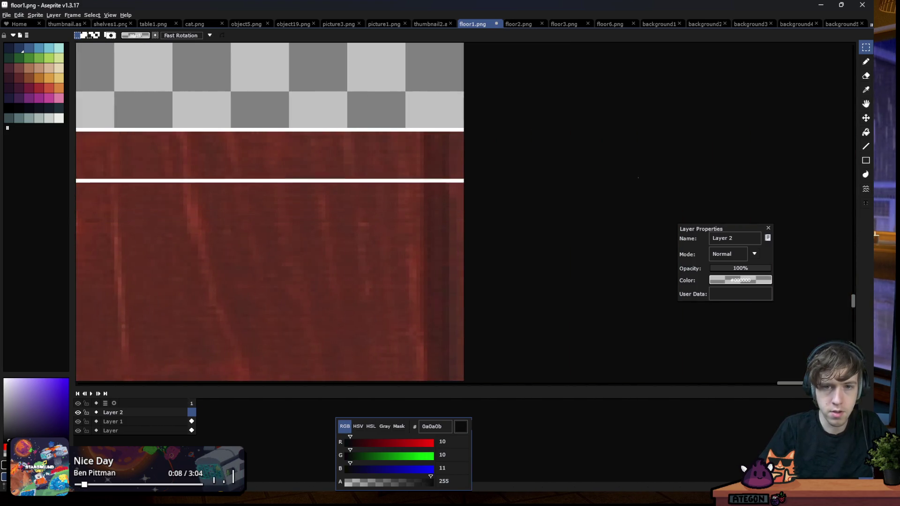
left_click_drag(831, 243, 511, 167)
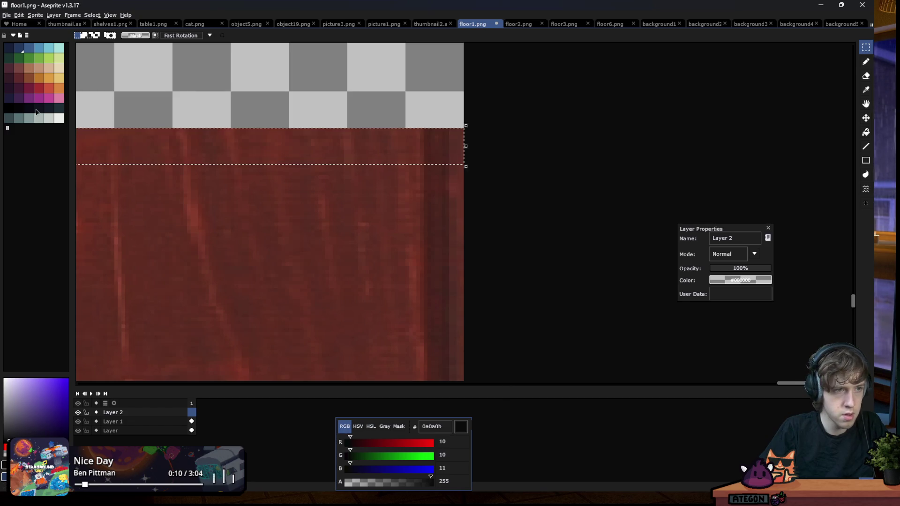
left_click(9, 108)
key("g")
left_click(157, 136)
key("ctrl+d")
key("m")
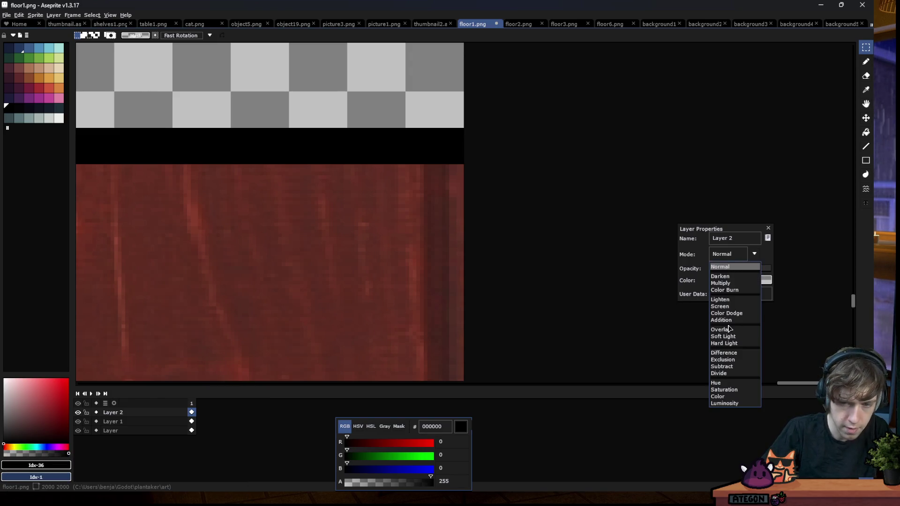
Keep the strip layer at normal blending and make it mostly transparent
left_click(729, 328)
left_click(724, 254)
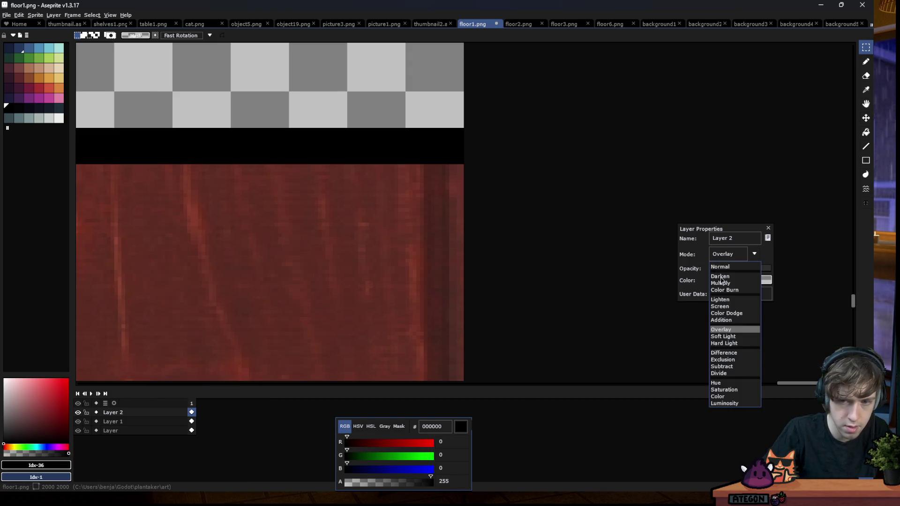
left_click(720, 266)
left_click(729, 268)
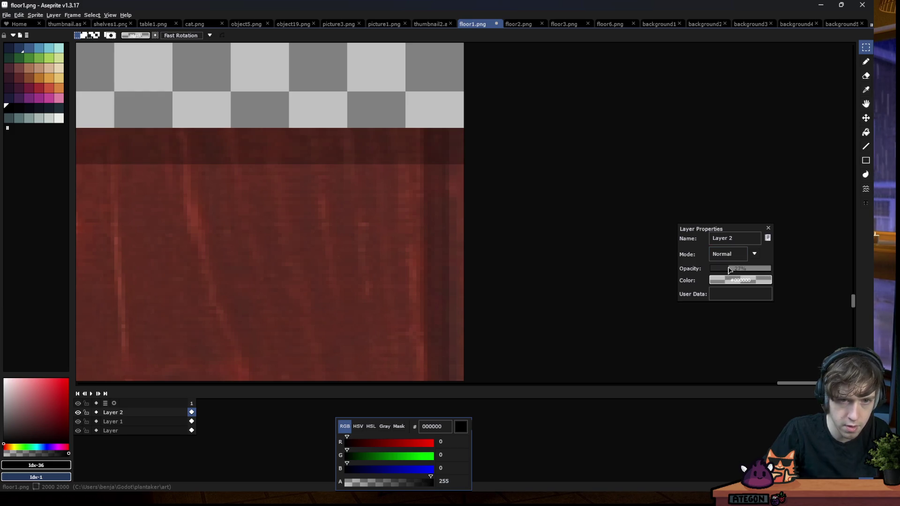
left_click(768, 228)
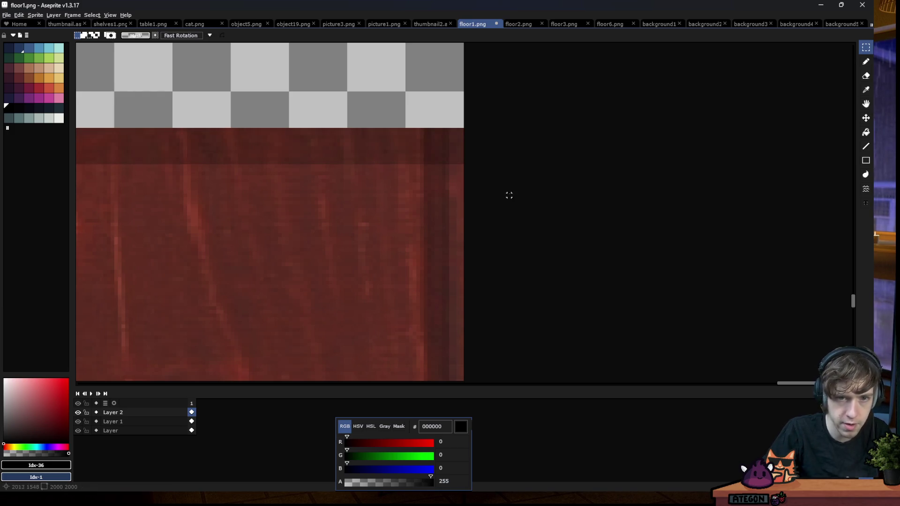
scroll(525, 196, "down", 2)
scroll(518, 195, "down", 1)
scroll(145, 202, "up", 1)
scroll(146, 203, "up", 2)
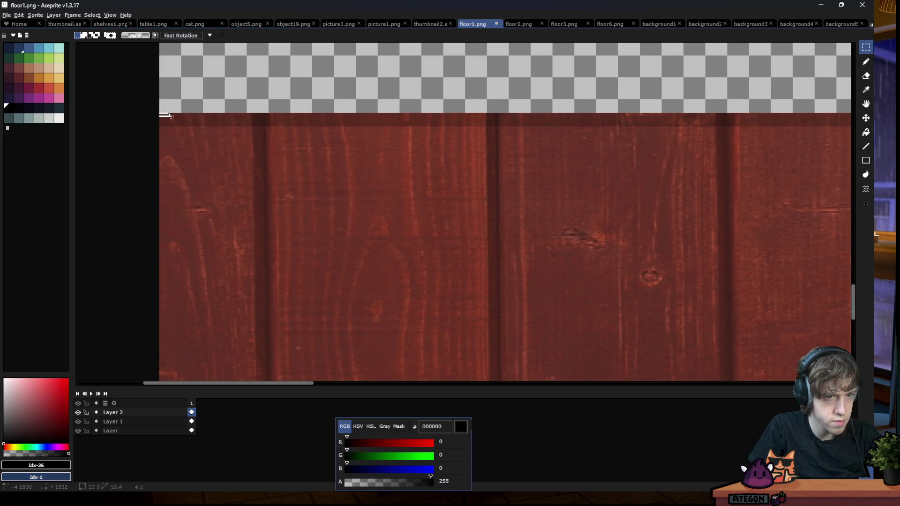
Select a strip along the floor's top edge
left_click_drag(154, 114, 701, 134)
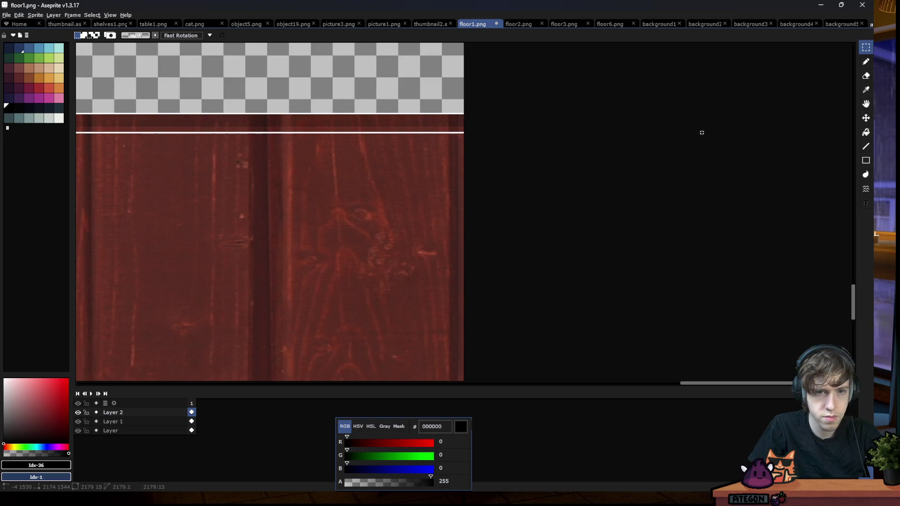
key("g")
key("m")
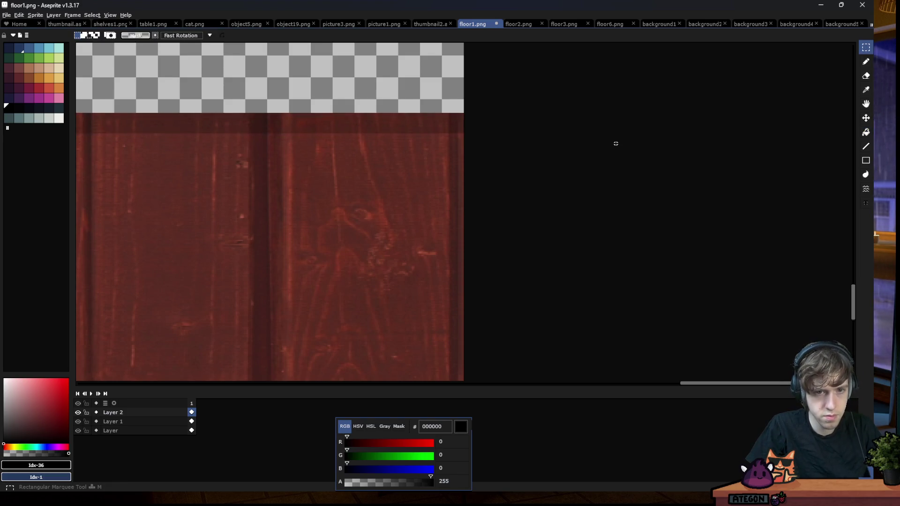
scroll(670, 145, "down", 2)
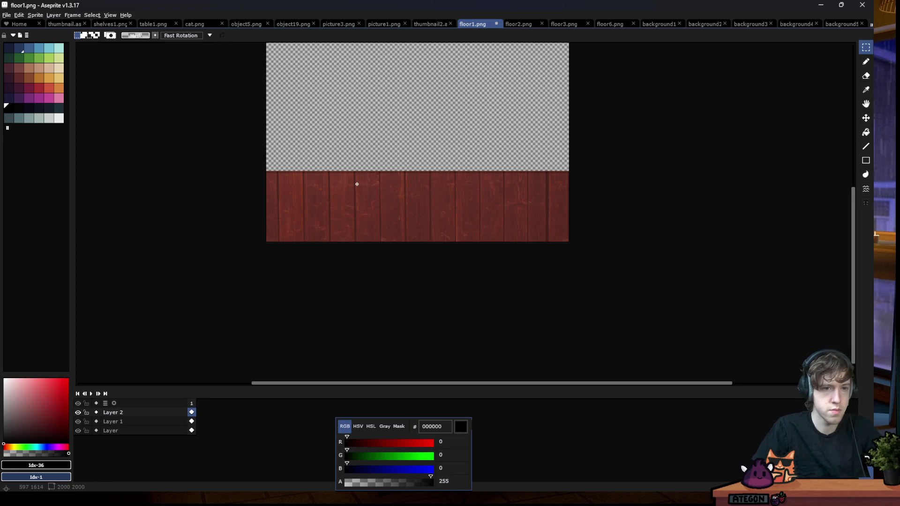
scroll(354, 191, "up", 1)
left_click_drag(225, 131, 787, 171)
Save floor1.png as a plain PNG without layers and return to Godot
key("ctrl+s")
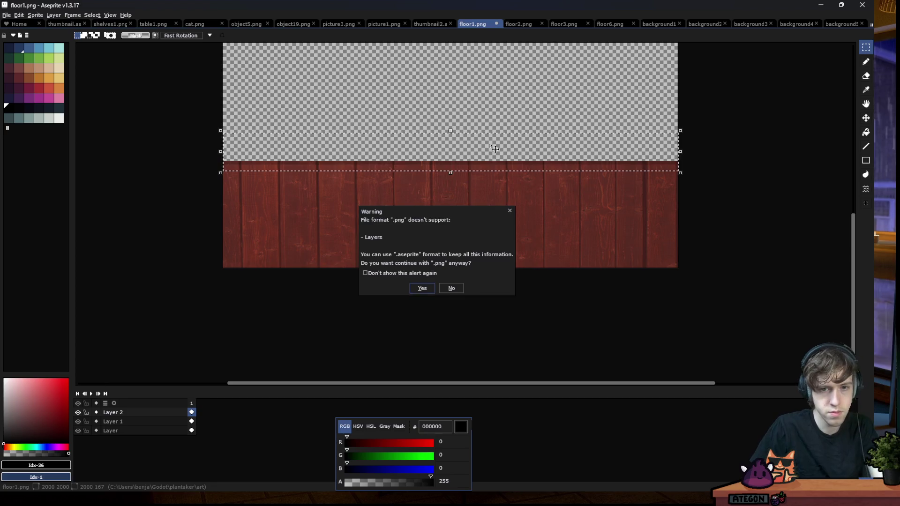
key("Return")
key("alt+Tab")
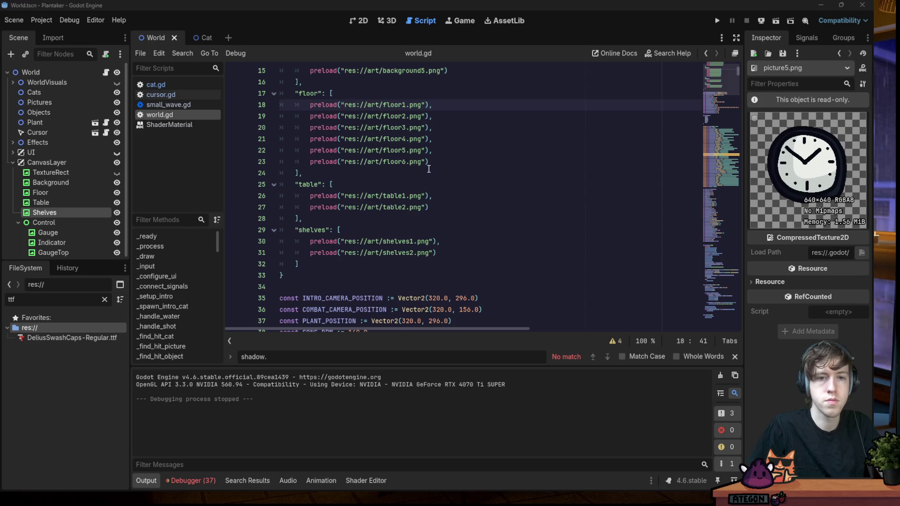
Run the game to check the red floor and floral wall, then close it
left_click(688, 184)
left_click(716, 20)
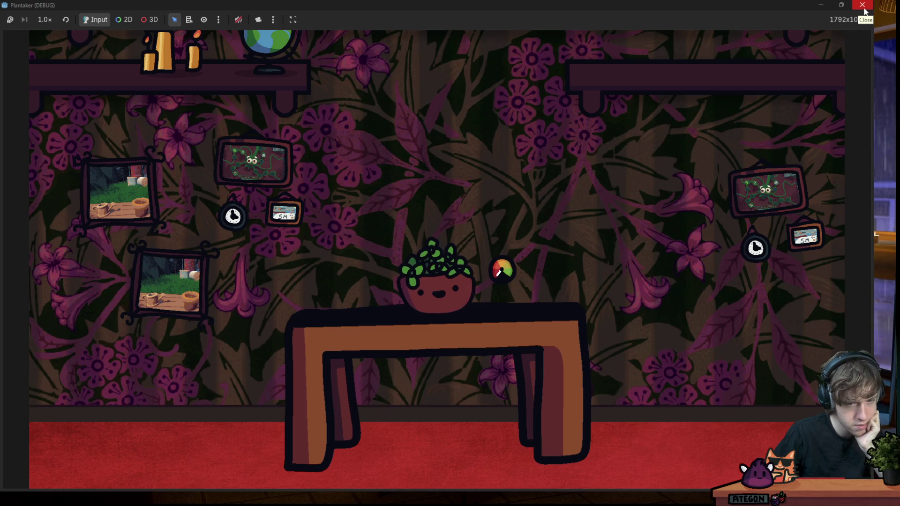
left_click(862, 5)
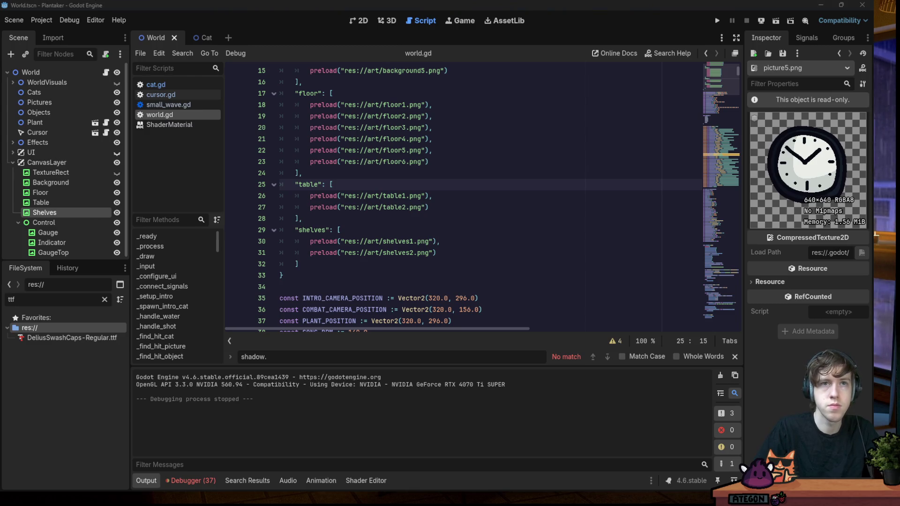
Resave floor3.png and floor6.png as plain PNGs in Aseprite, then return to Godot
key("alt+Tab")
key("ctrl+s")
key("Return")
left_click(610, 24)
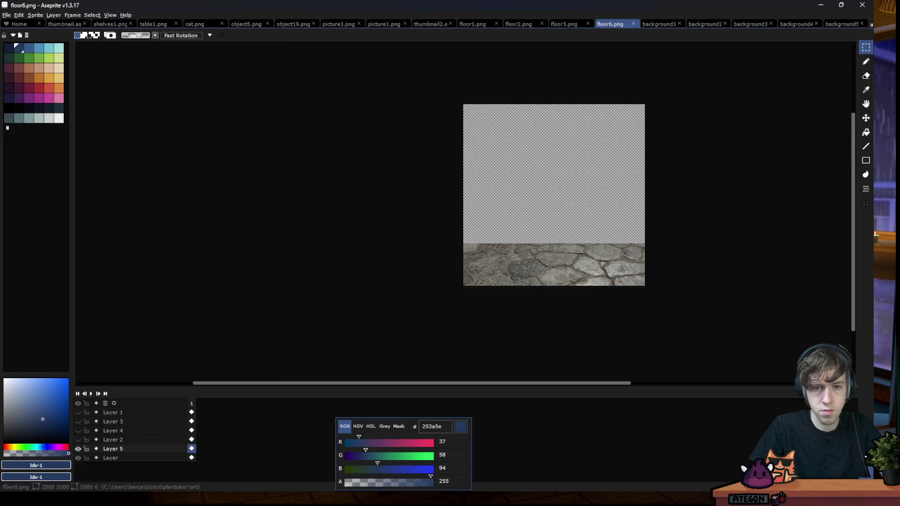
key("ctrl+s")
left_click(420, 289)
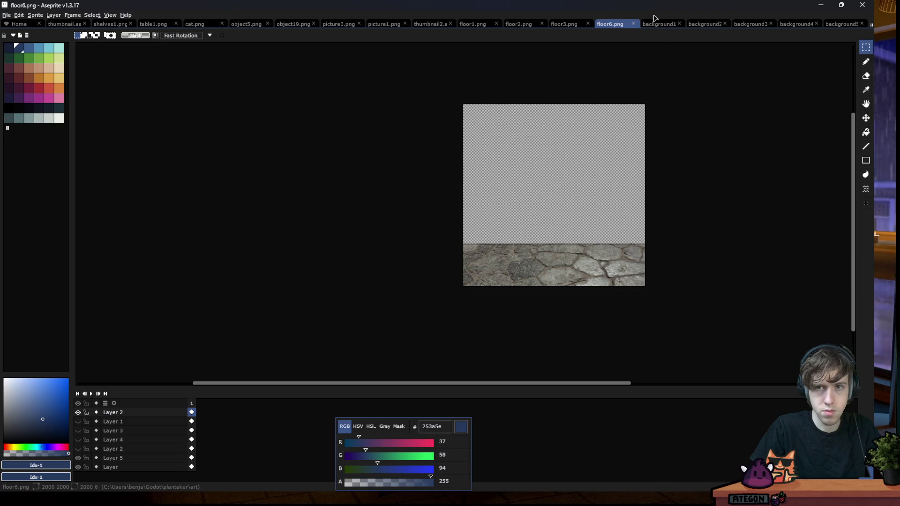
left_click(658, 24)
key("alt+Tab")
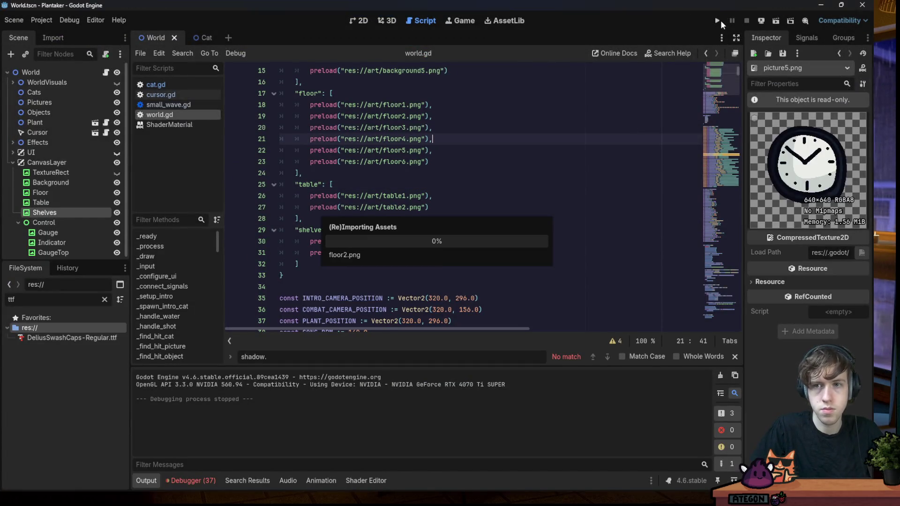
left_click(720, 21)
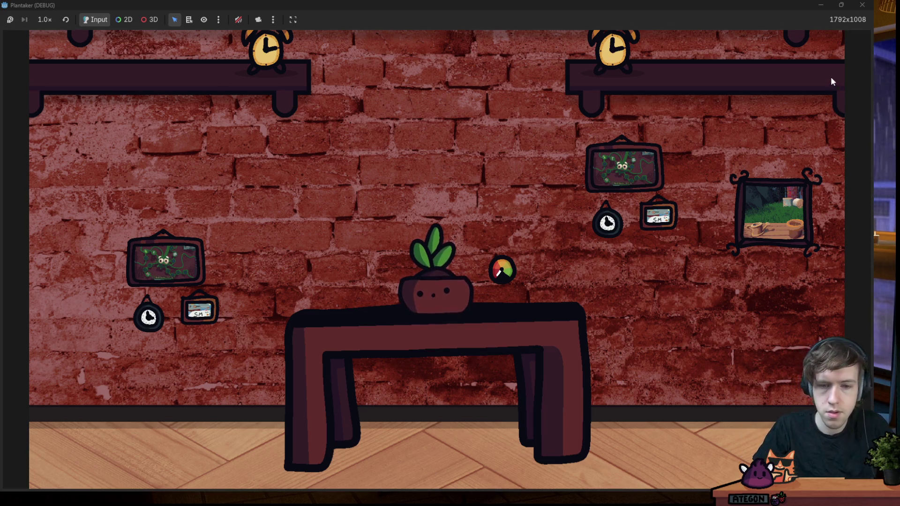
left_click(864, 6)
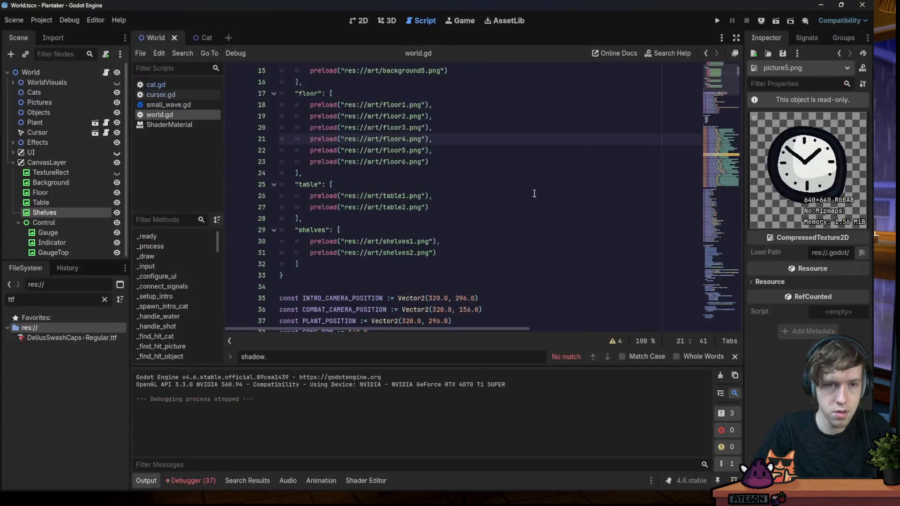
Select the strip just above floor1.png's wood planks and paint-bucket fill it
key("alt+Tab")
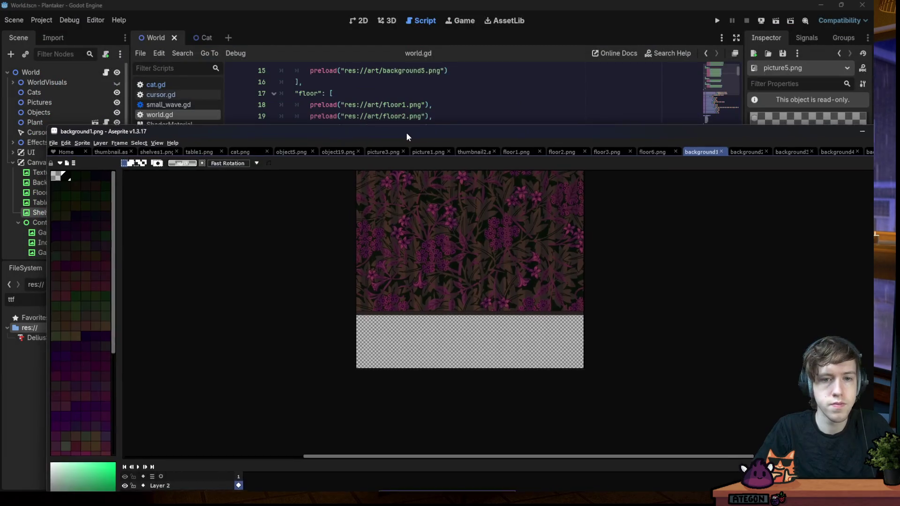
scroll(311, 215, "up", 1)
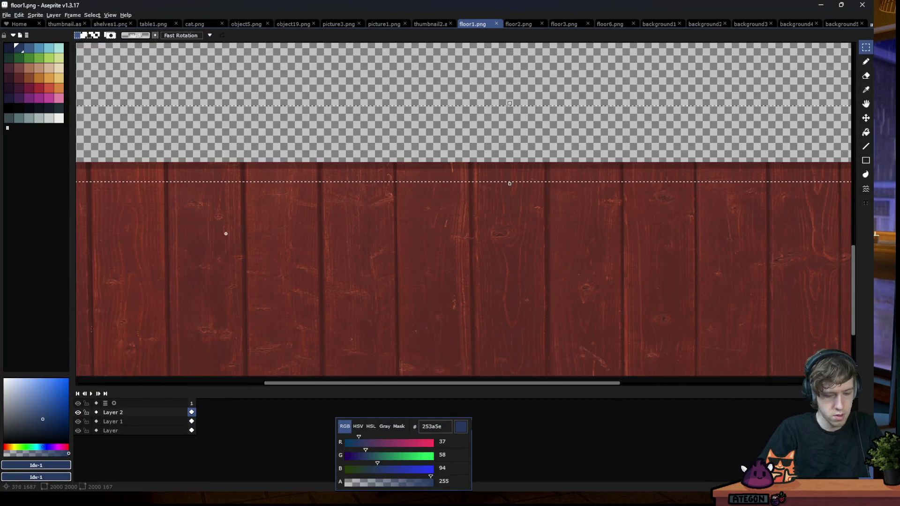
scroll(272, 220, "down", 1)
left_click(241, 191)
left_click_drag(132, 134, 637, 185)
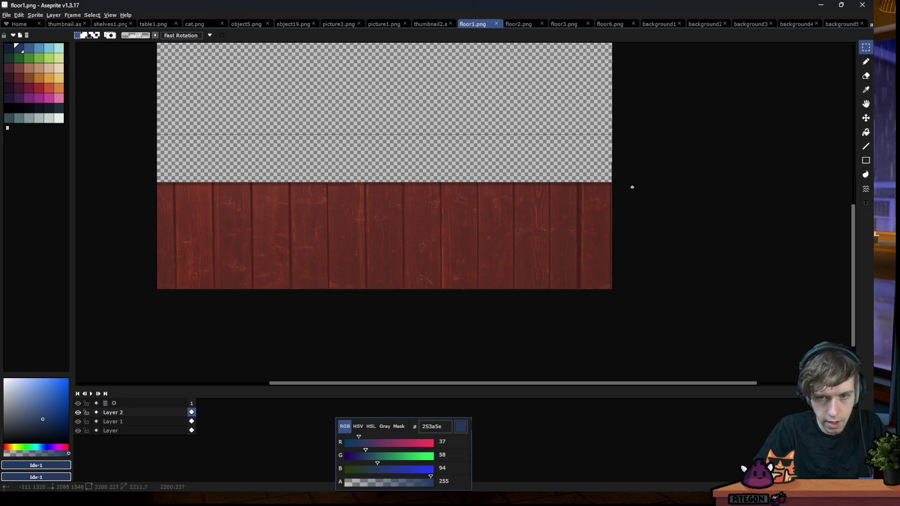
key("g")
left_click(604, 159)
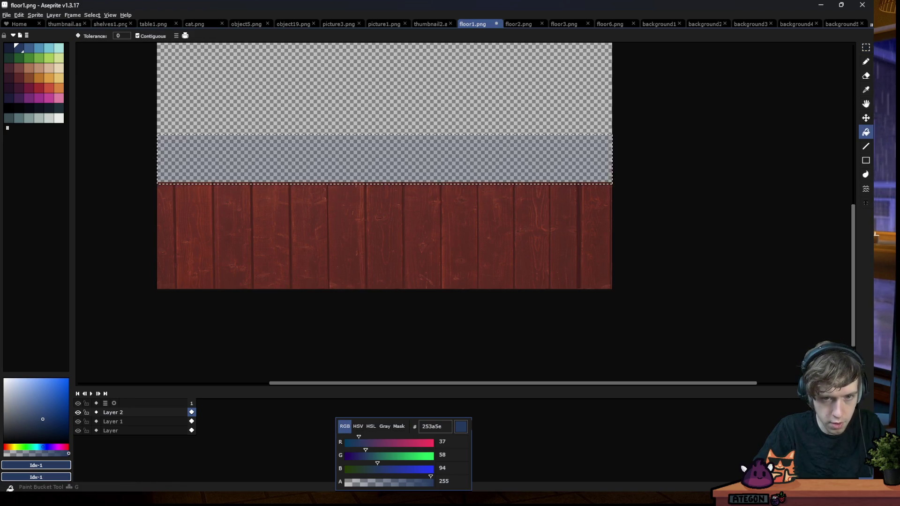
Apply the drunk-5x5_+ Convolution Matrix filter to the strip
scroll(398, 234, "up", 1)
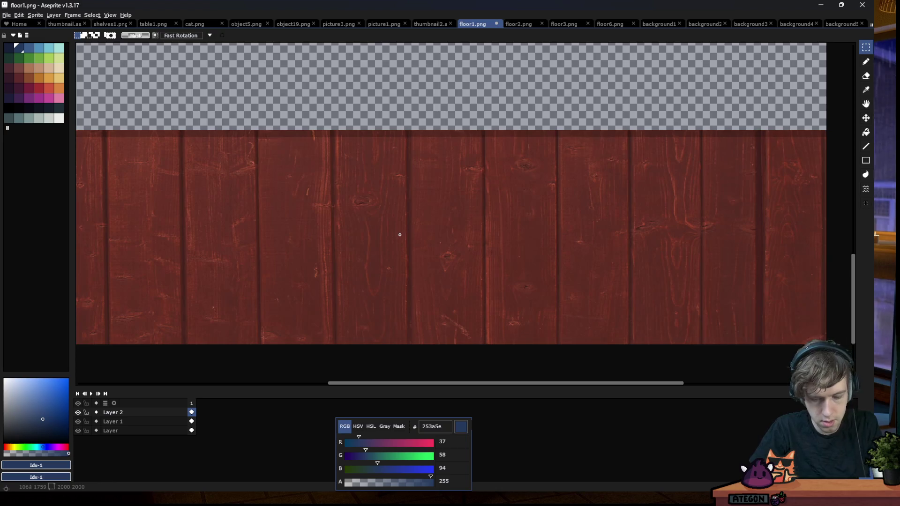
key("F9")
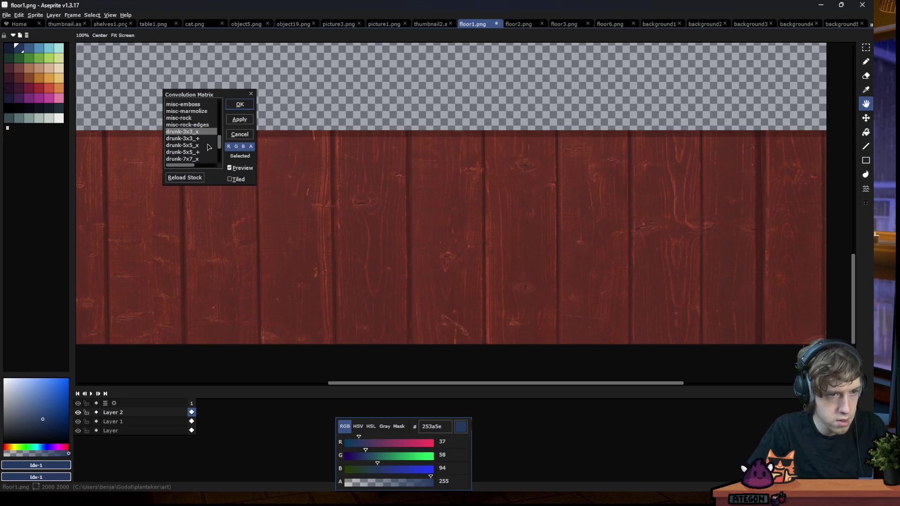
scroll(206, 148, "down", 3)
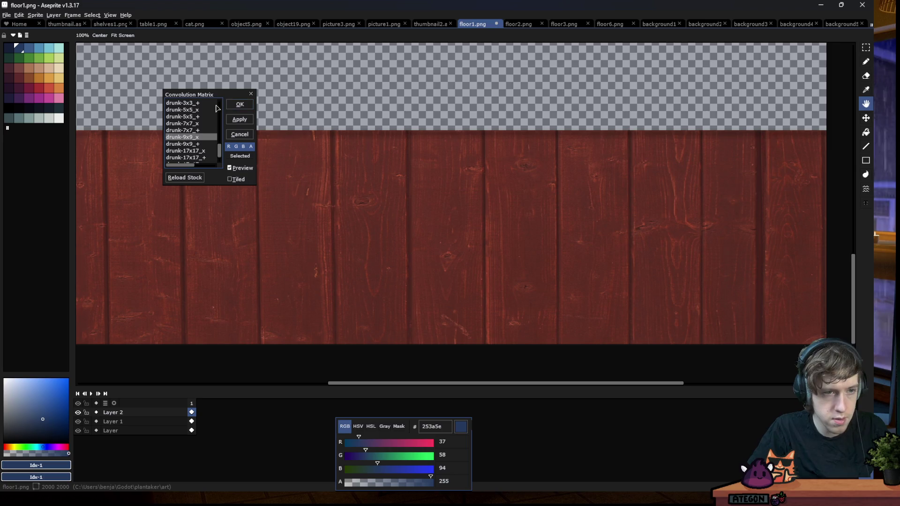
left_click(203, 116)
left_click(227, 104)
key("m")
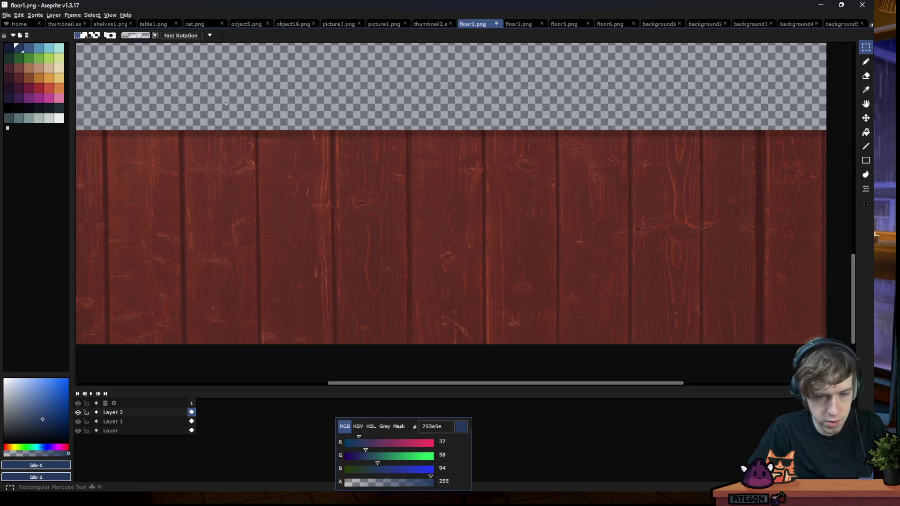
key("F9")
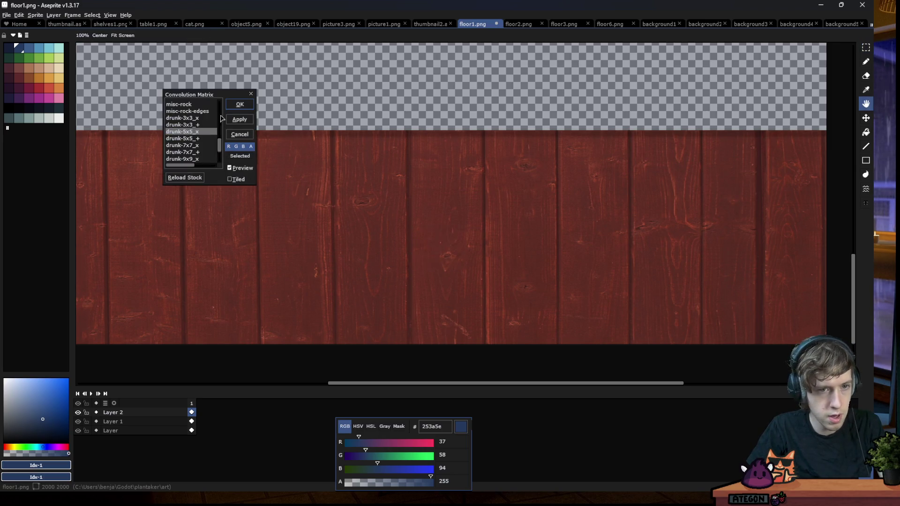
key("Escape")
key("F9")
key("Escape")
Review the reworked strip and save floor1.png
scroll(358, 158, "down", 3)
scroll(222, 114, "up", 1)
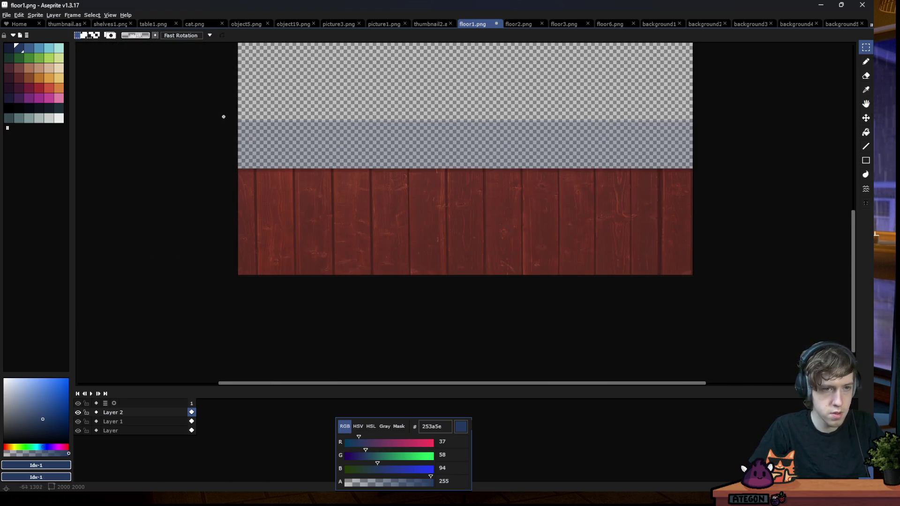
scroll(737, 127, "up", 4)
scroll(757, 86, "down", 1)
scroll(753, 128, "up", 4)
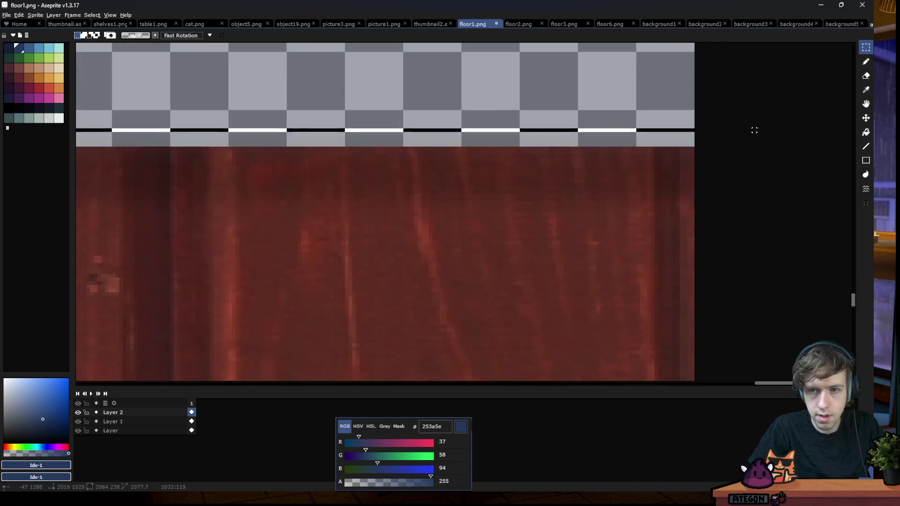
scroll(743, 148, "up", 4)
scroll(732, 165, "down", 3)
scroll(610, 201, "down", 2)
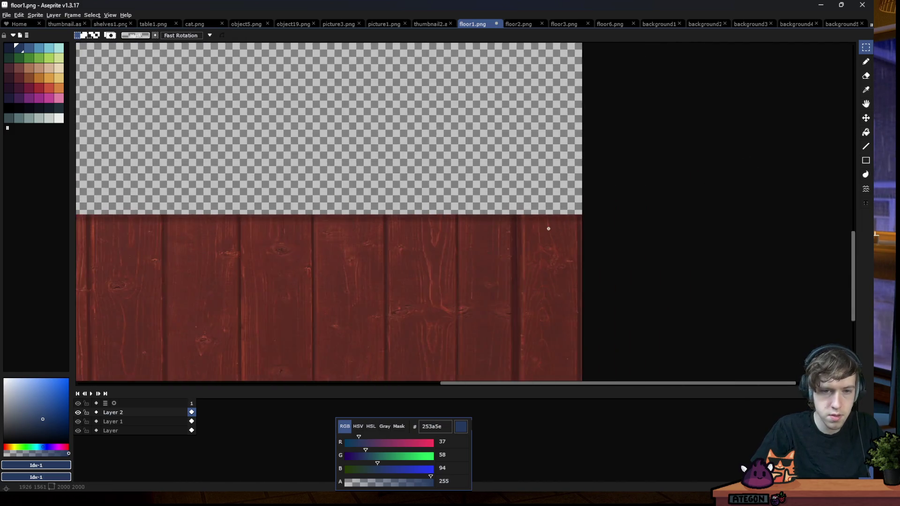
scroll(546, 227, "down", 2)
scroll(282, 269, "up", 3)
scroll(262, 248, "down", 3)
scroll(400, 215, "up", 1)
key("ctrl+s")
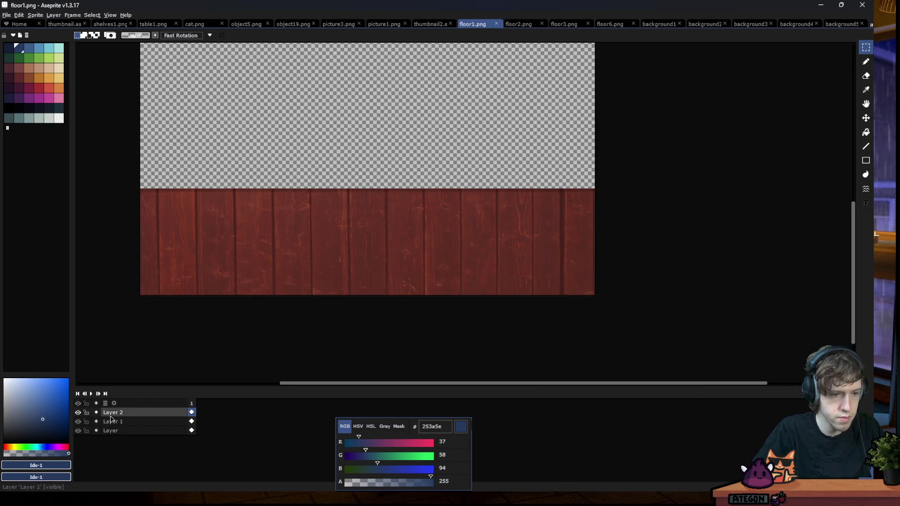
Undo the darker wood band on floor2.png
key("ctrl+Tab")
left_click(164, 412)
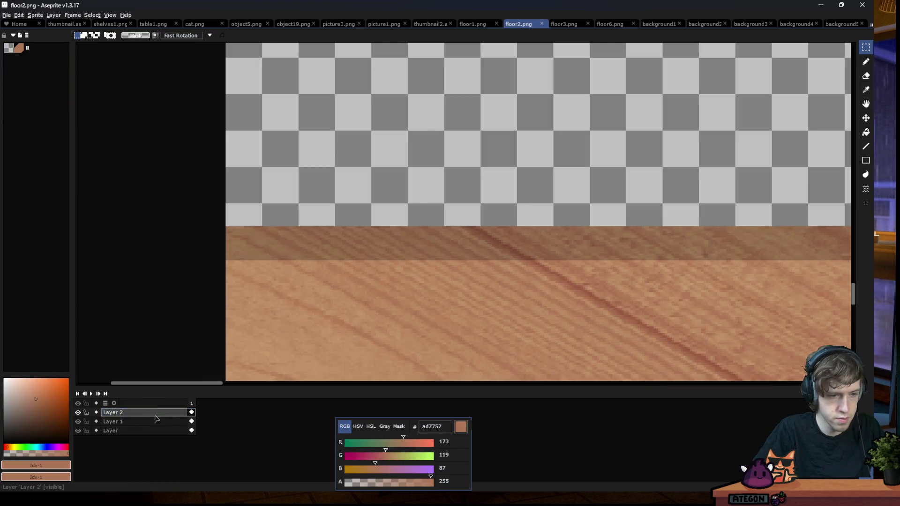
left_click(466, 26)
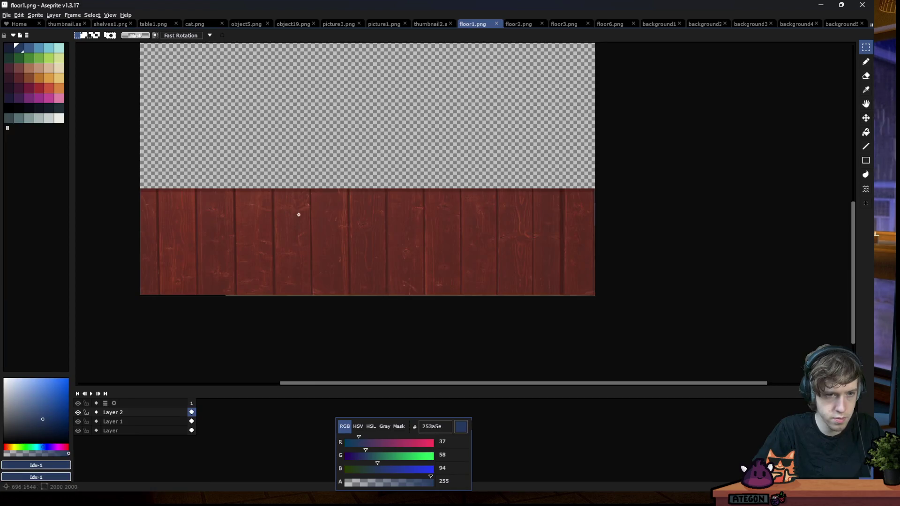
left_click(523, 24)
key("ctrl+z")
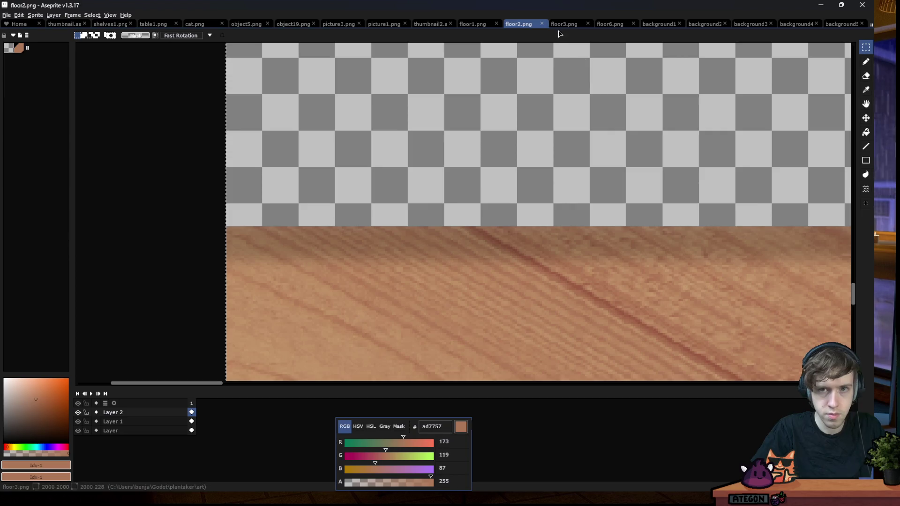
Undo the last floor3.png edit and resave floor6.png as PNG
left_click(561, 25)
key("ctrl+z")
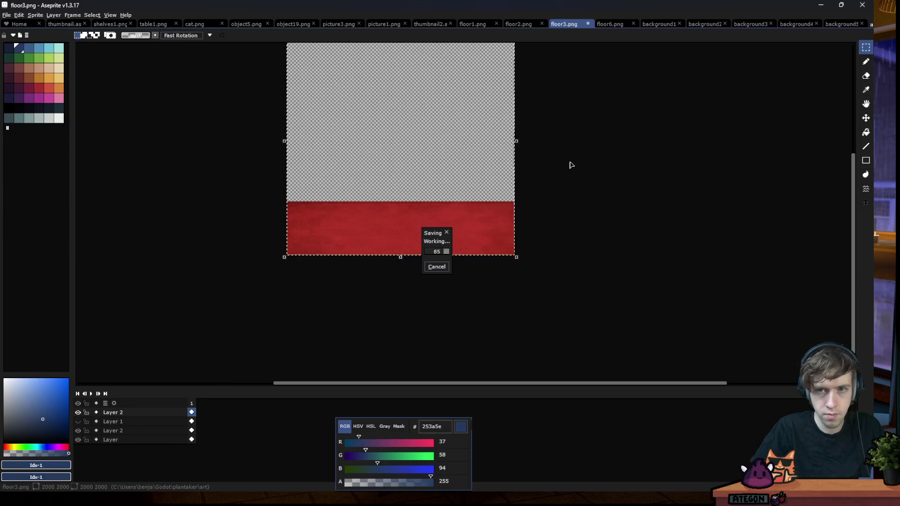
left_click(610, 24)
key("ctrl+a")
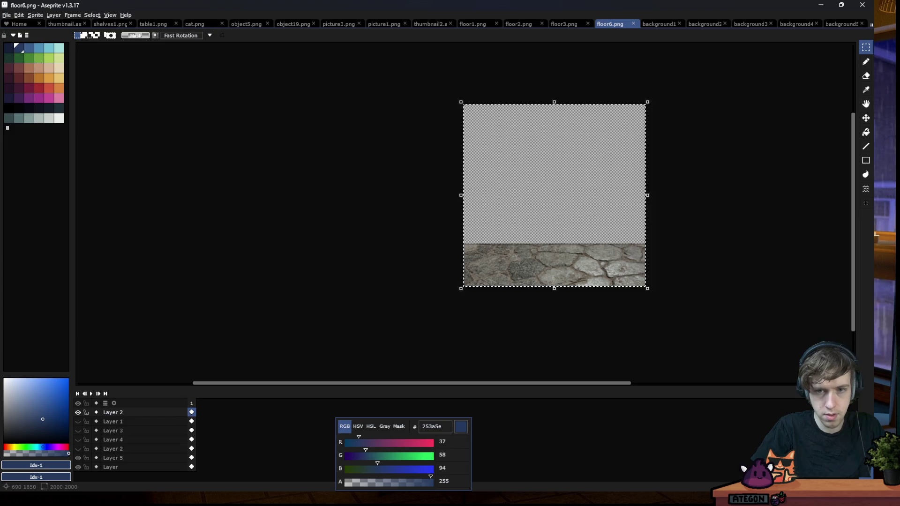
key("ctrl+s")
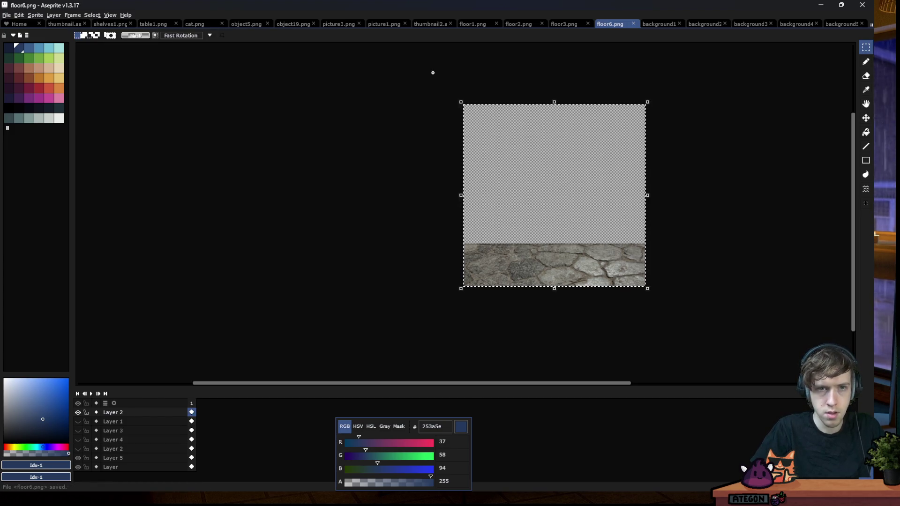
left_click(6, 16)
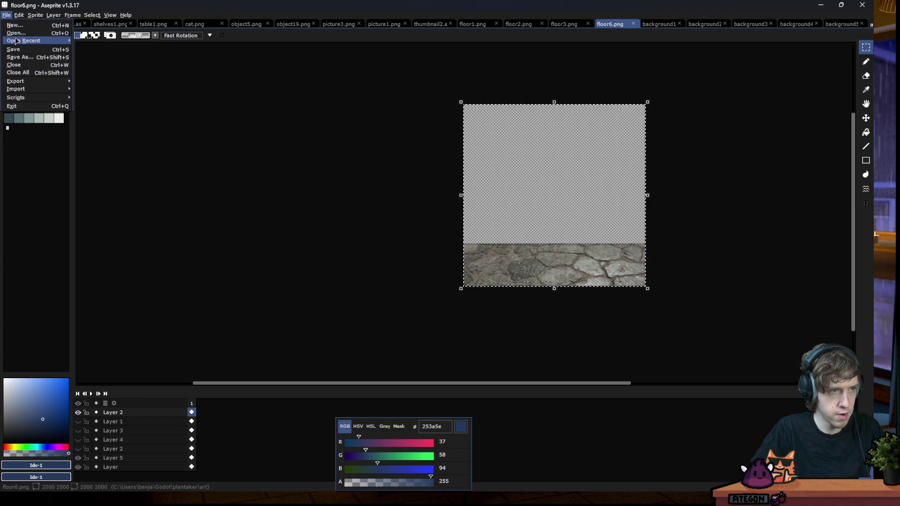
Open floor4.png and floor5.png together
left_click(18, 33)
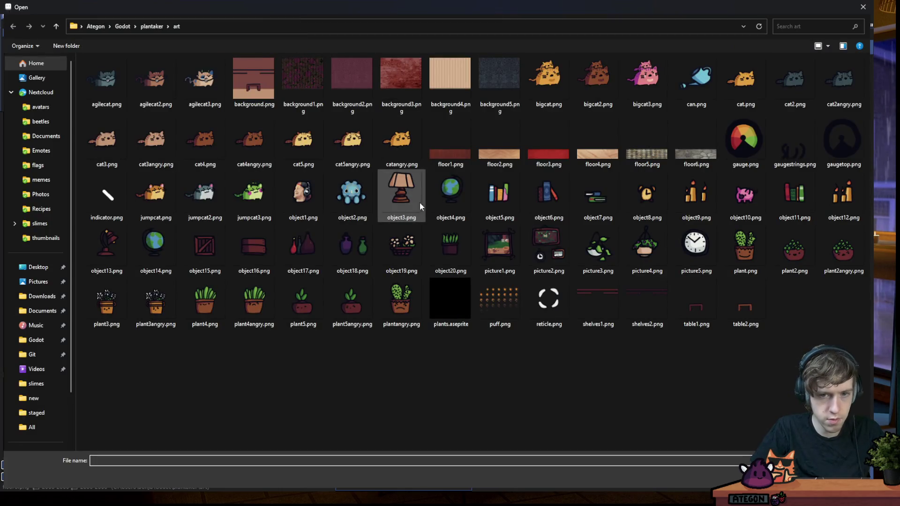
left_click(597, 143)
left_click(657, 159, "ctrl")
key("Return")
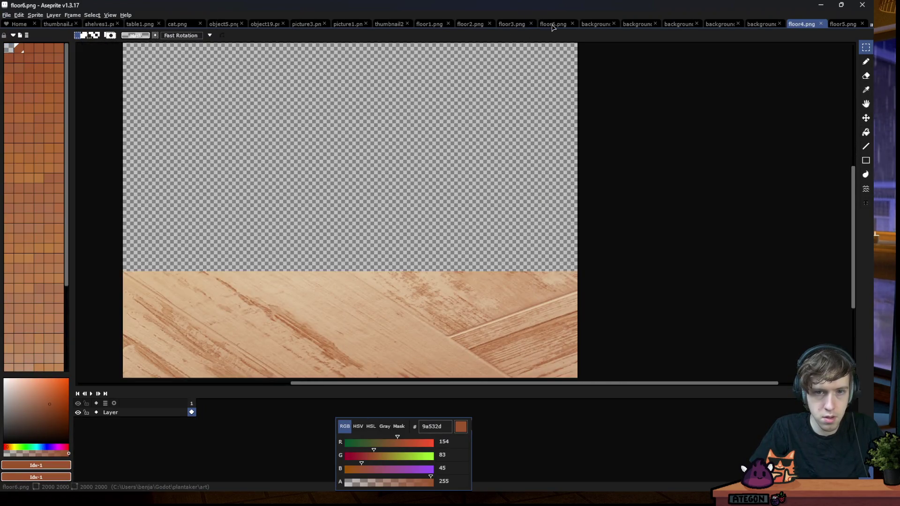
Check floor6.png, save the floor4.png wood texture, and return to Godot
left_click(553, 24)
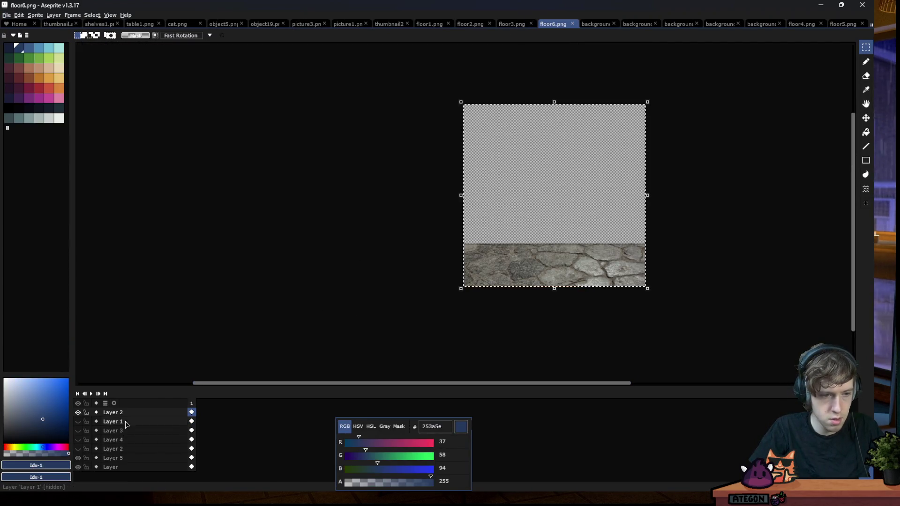
left_click(801, 24)
right_click(420, 226)
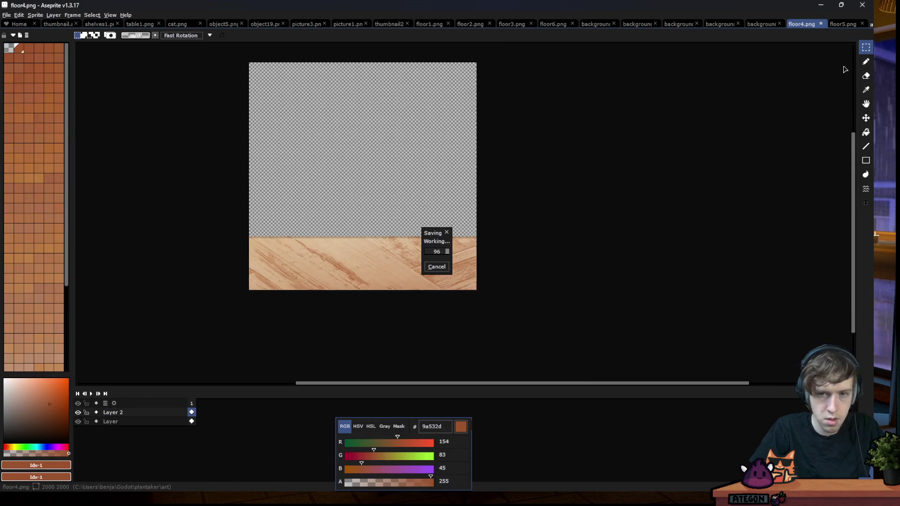
key("ctrl+Tab")
scroll(501, 228, "down", 4)
scroll(500, 227, "up", 1)
key("alt+Tab")
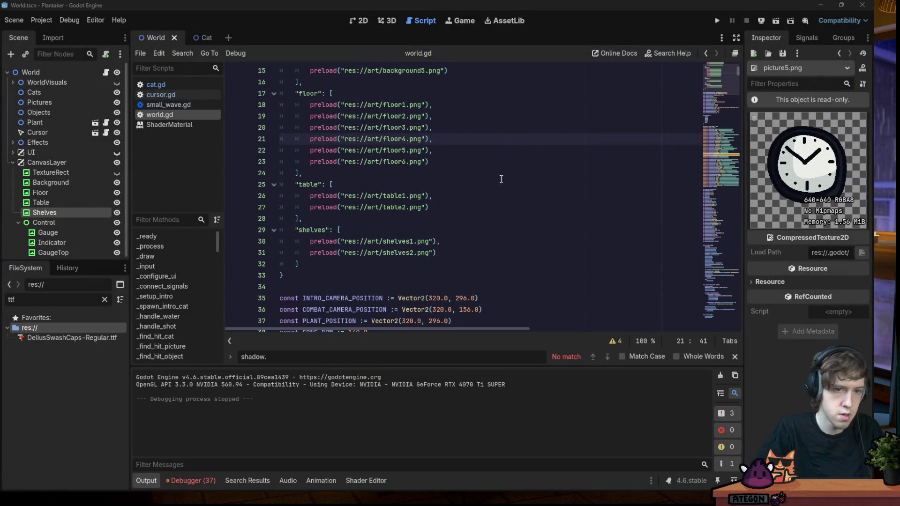
Test-run the game to view the red brick wall and light wood floor, then return to Aseprite
key("Down")
left_click(713, 18)
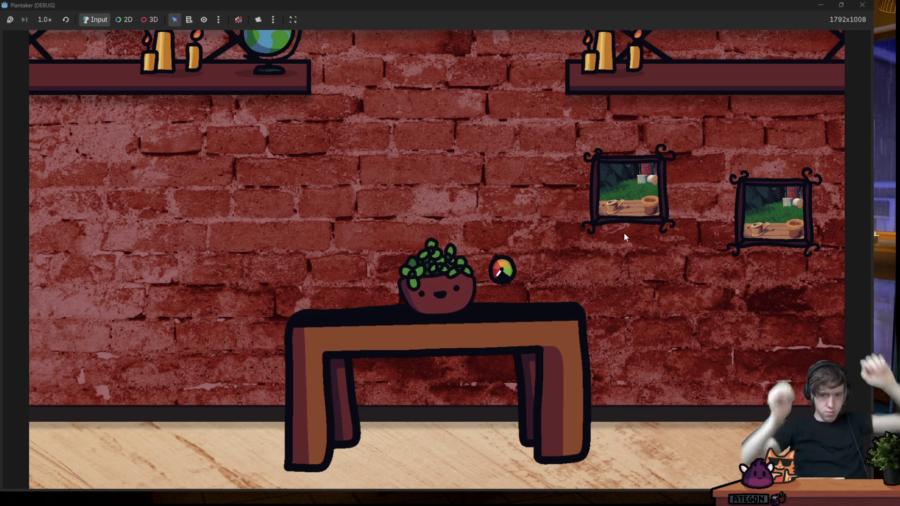
left_click(862, 5)
key("alt+Tab")
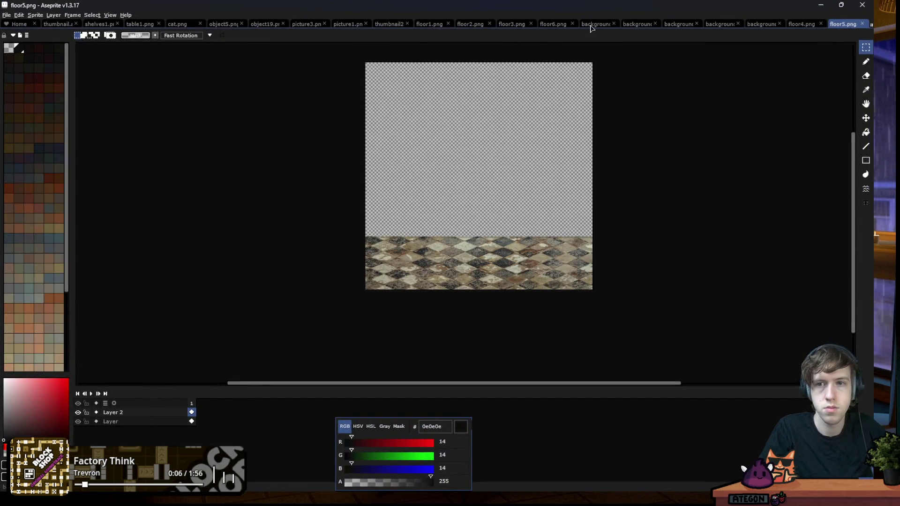
Zoom into background1.png and move the dark edge strip up to close the gap
left_click(593, 24)
scroll(430, 140, "up", 2)
scroll(429, 140, "down", 1)
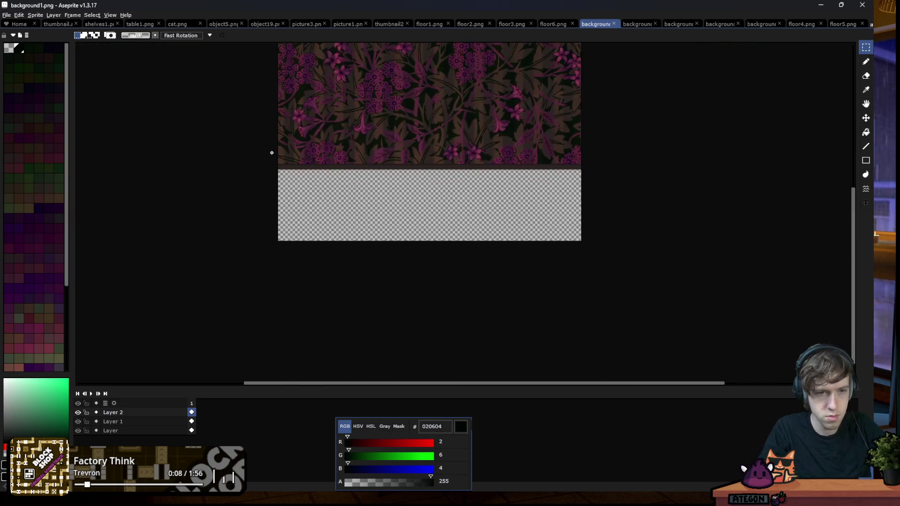
scroll(621, 183, "up", 2)
scroll(634, 251, "up", 2)
scroll(629, 233, "up", 1)
left_click_drag(629, 234, 634, 207)
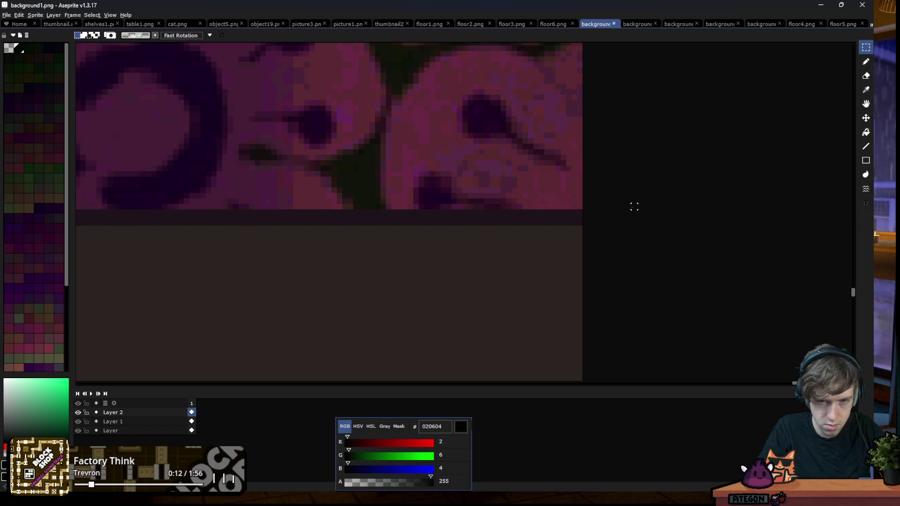
Select the band along the flower pattern's lower edge, then deselect it
scroll(633, 207, "down", 2)
left_click_drag(611, 189, 78, 261)
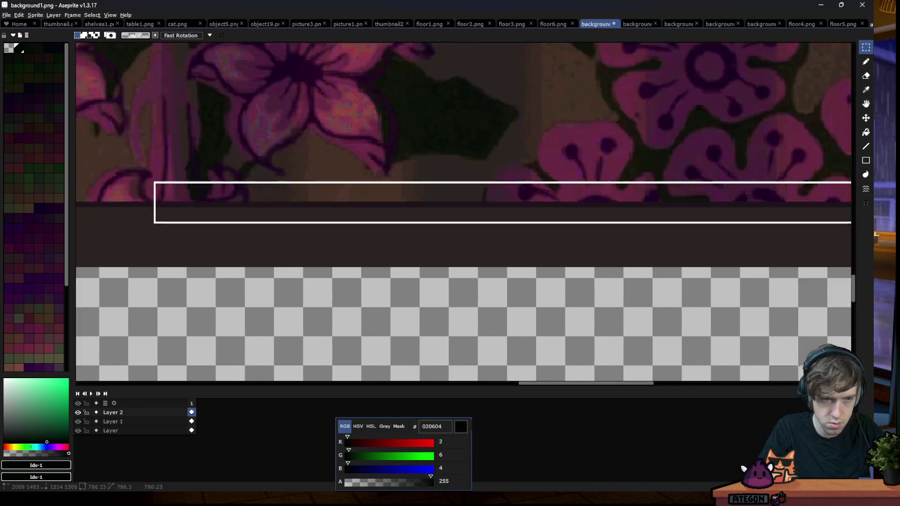
scroll(78, 261, "down", 1)
scroll(86, 238, "up", 1)
scroll(263, 237, "up", 1)
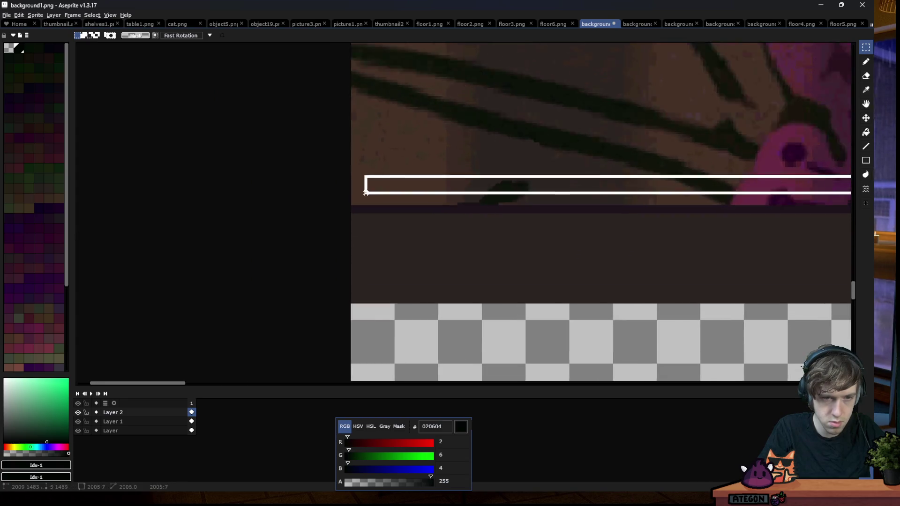
scroll(323, 232, "up", 1)
scroll(253, 211, "down", 1)
left_click(248, 206)
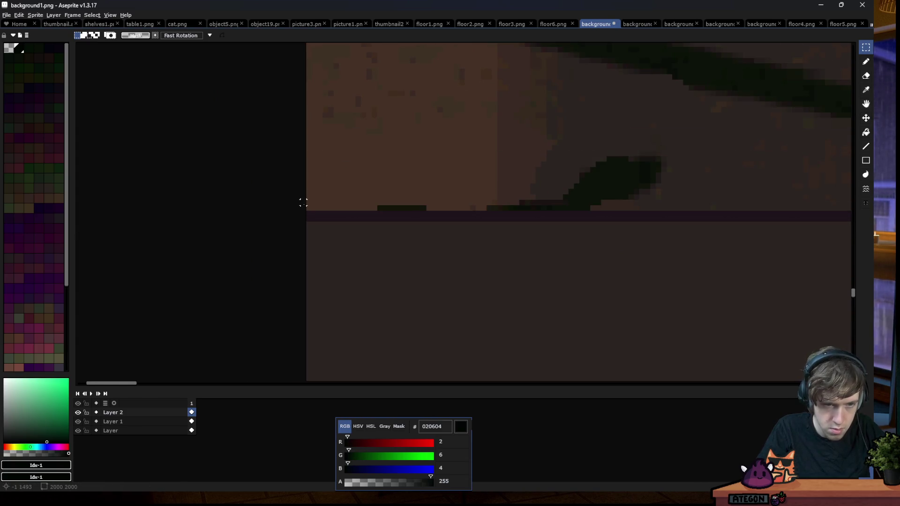
scroll(314, 218, "up", 3)
scroll(215, 216, "down", 2)
scroll(196, 211, "down", 1)
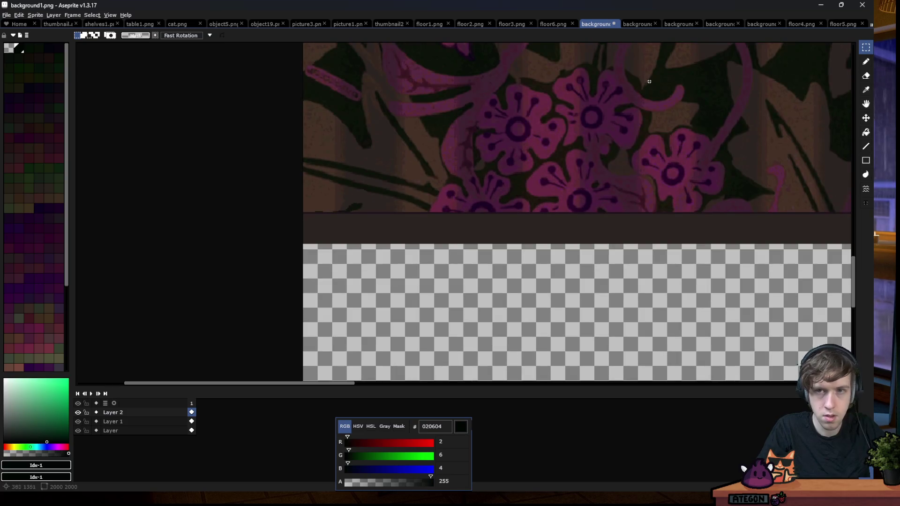
Switch to background2.png and select the top of its dark edge strip
key("ctrl+Tab")
scroll(259, 244, "up", 2)
left_click_drag(237, 111, 496, 223)
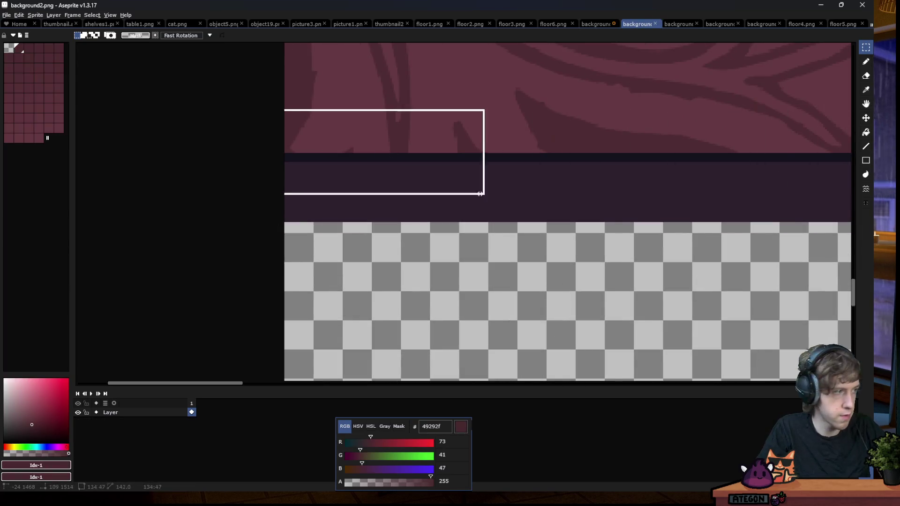
Move background2.png's dark edge strip up to close the white gap, and save the file
scroll(498, 197, "down", 1)
scroll(469, 220, "down", 1)
scroll(701, 239, "up", 2)
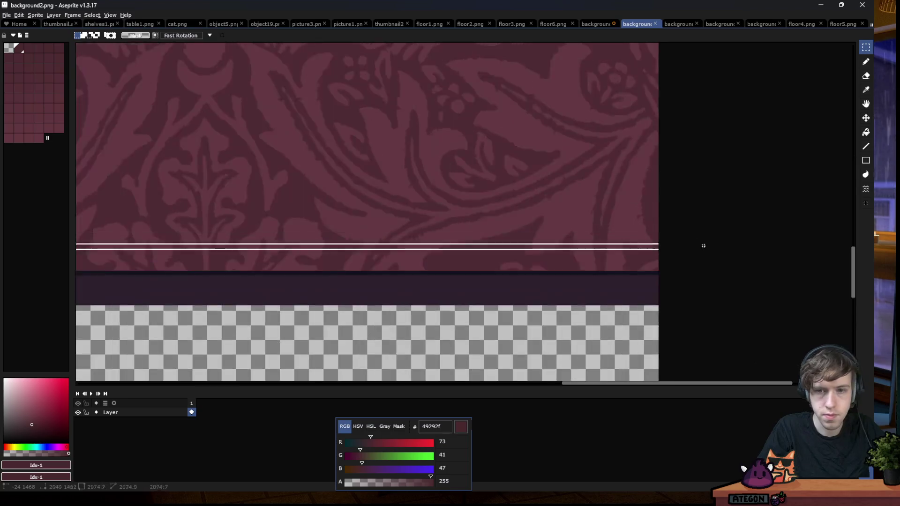
scroll(733, 315, "up", 1)
scroll(683, 289, "up", 1)
left_click_drag(683, 289, 687, 167)
scroll(702, 136, "up", 1)
mouse_move(716, 104)
left_mouse_down()
mouse_move(708, 173)
mouse_move(708, 162)
left_mouse_up()
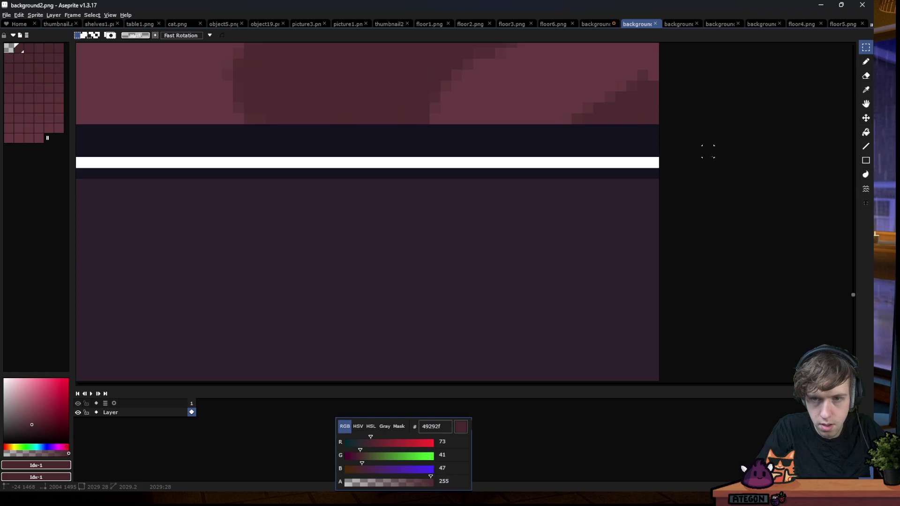
key("Return")
Look over the background3.png brick texture, then return to background2.png
scroll(512, 215, "down", 1)
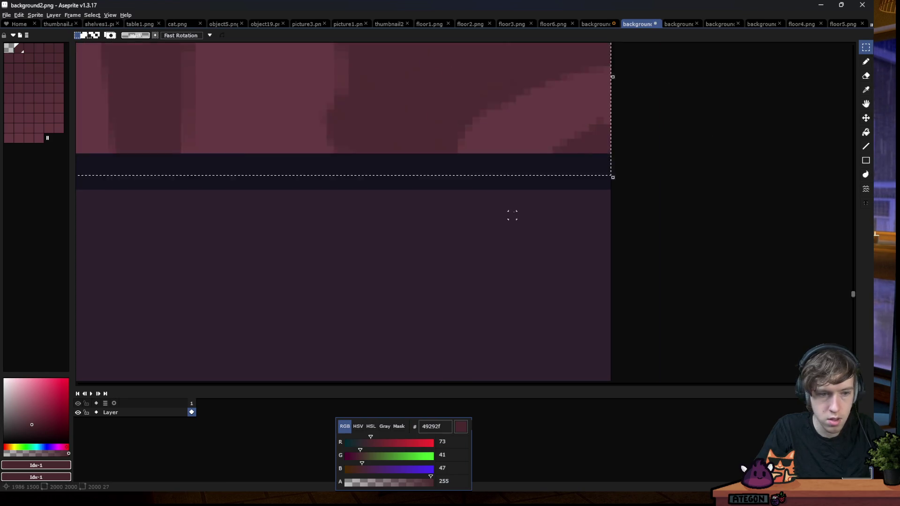
scroll(512, 215, "down", 1)
scroll(515, 216, "down", 1)
scroll(513, 220, "down", 1)
scroll(353, 220, "up", 1)
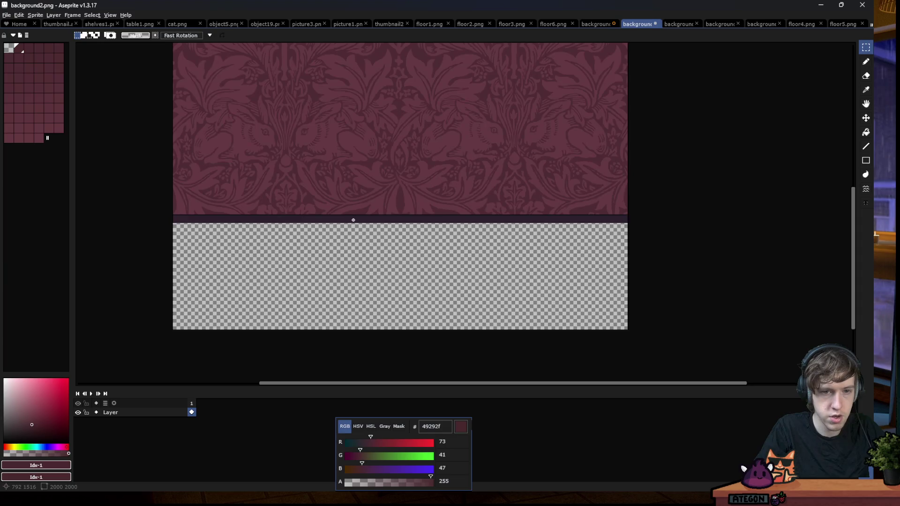
left_click(677, 24)
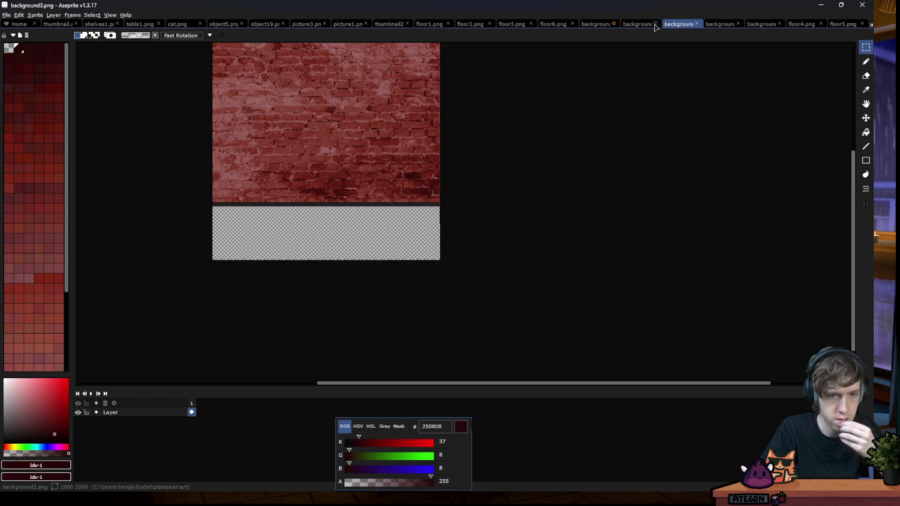
left_click(632, 26)
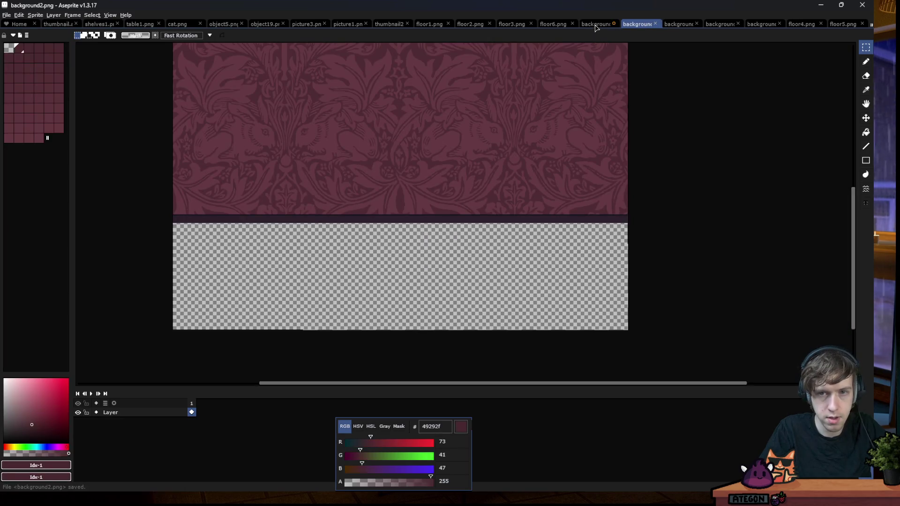
In background1.png, undo the earlier change and place the dark strip directly beneath the flower pattern
left_click(596, 24)
key("ctrl+z")
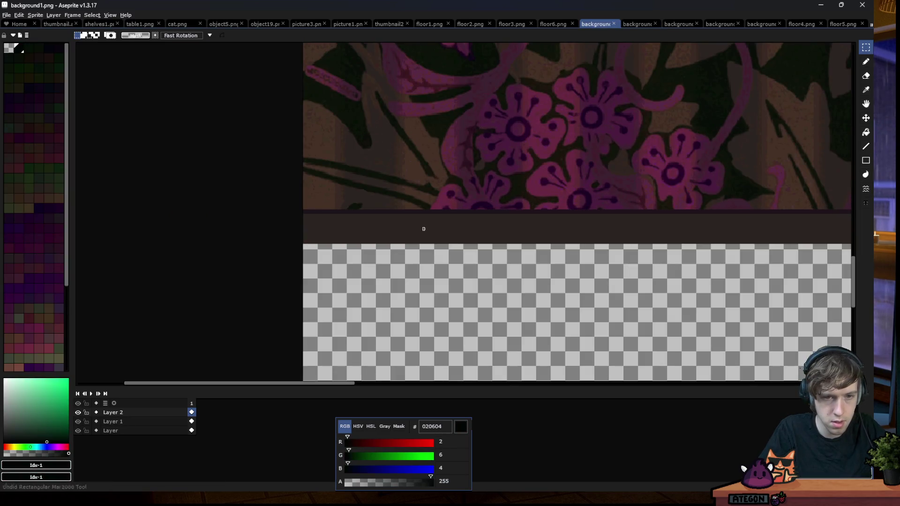
scroll(307, 227, "up", 1)
scroll(294, 193, "up", 2)
scroll(307, 182, "up", 2)
key("ctrl+y")
key("ctrl+y")
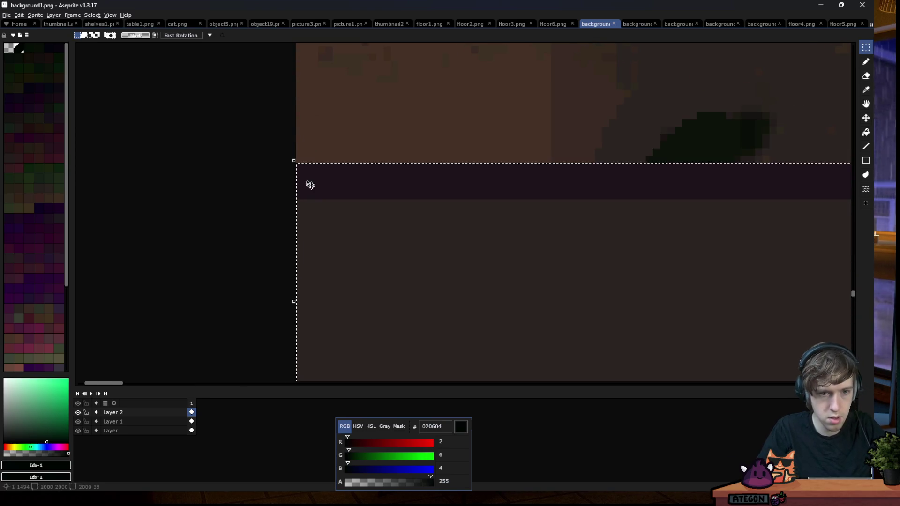
left_click(300, 182)
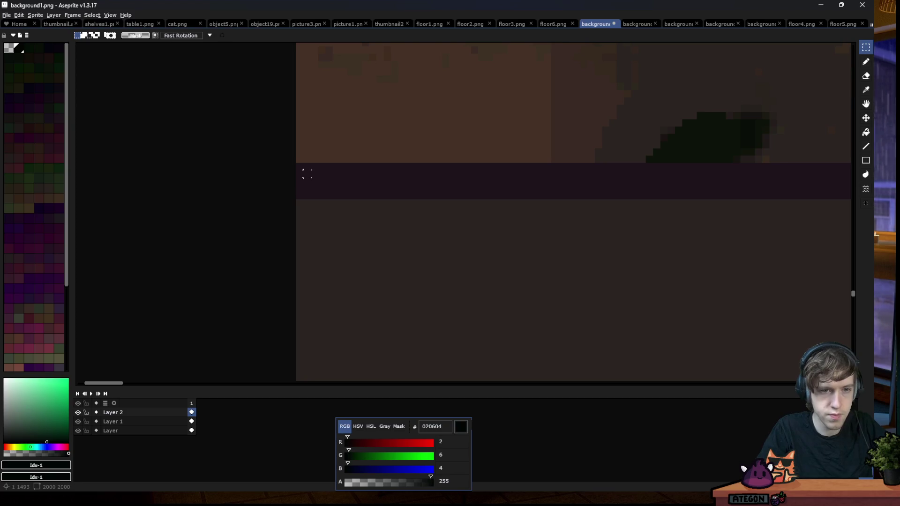
scroll(170, 129, "down", 2)
scroll(150, 148, "down", 1)
scroll(271, 139, "down", 1)
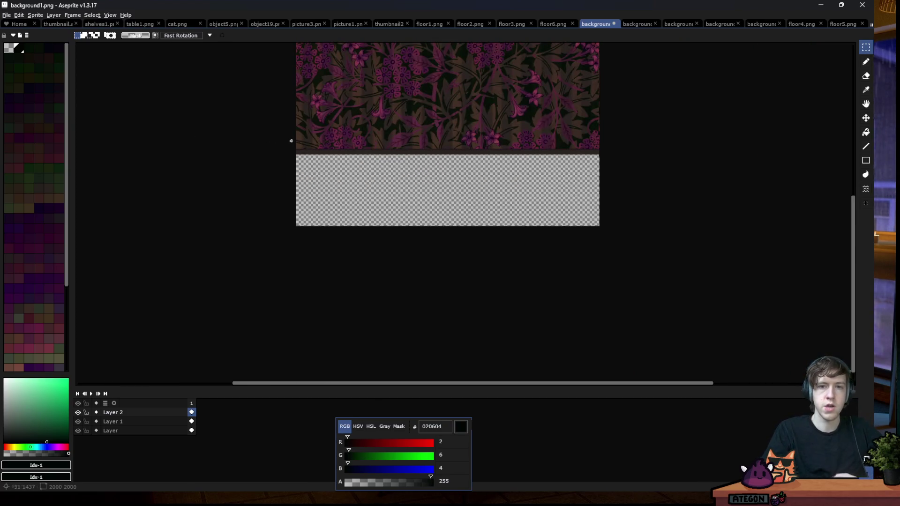
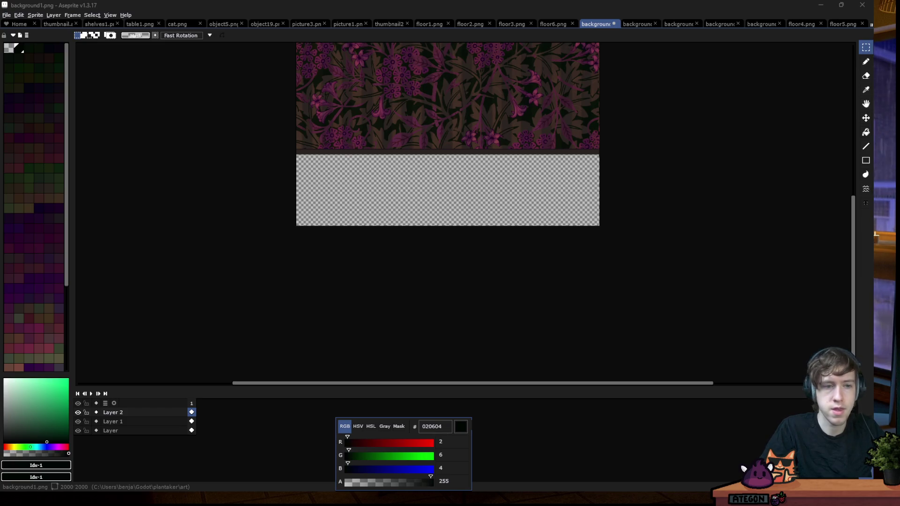
Add a new empty layer, discard a stray grey paste, and switch the sprite to RGB colour mode
key("shift+n")
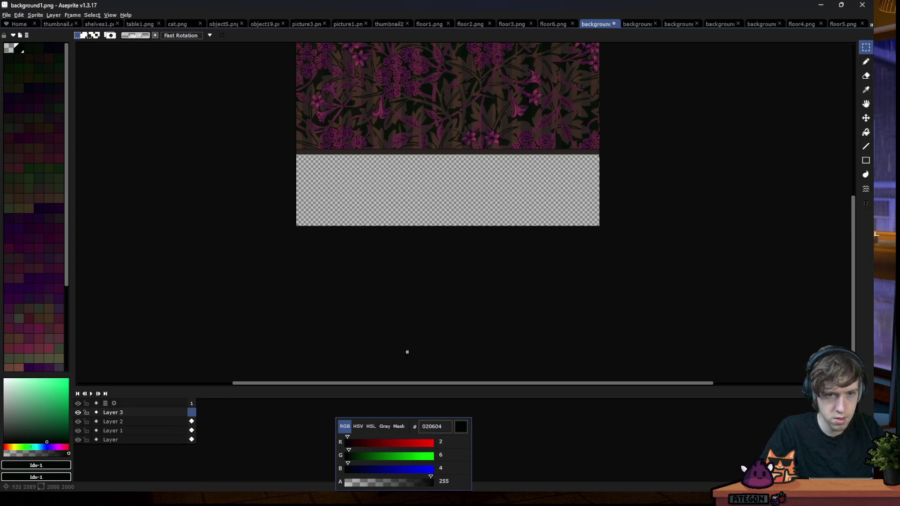
key("ctrl+v")
left_click_drag(510, 190, 506, 168)
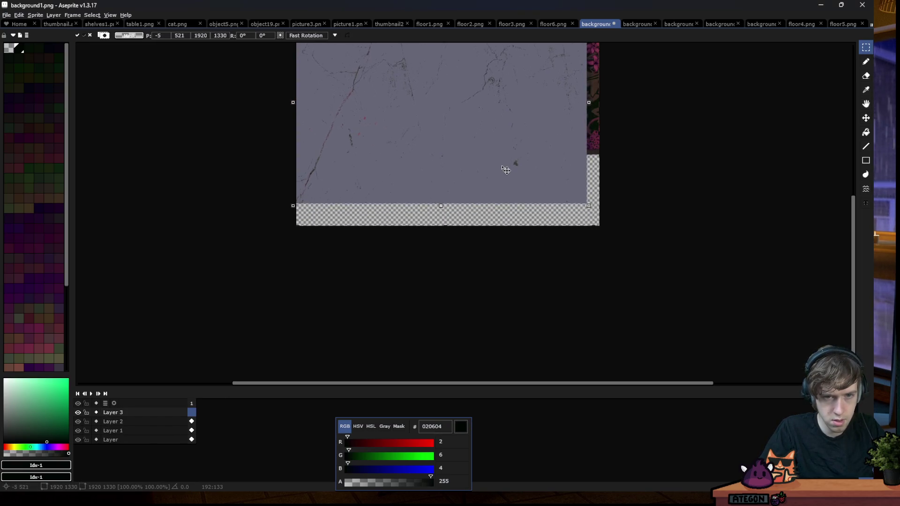
key("Escape")
left_click(35, 15)
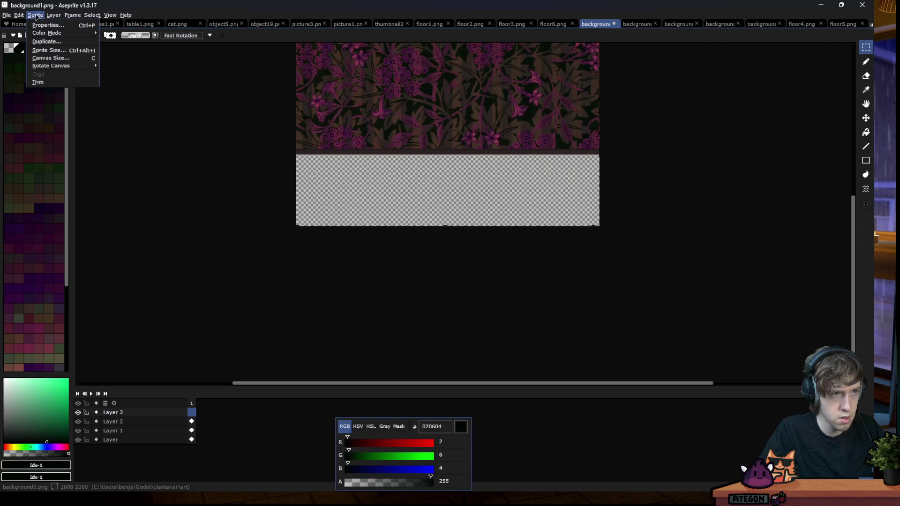
mouse_move(52, 35)
left_click(143, 34)
Paste the marble texture, enlarge it over the canvas, and commit it onto Layer 3
key("ctrl+v")
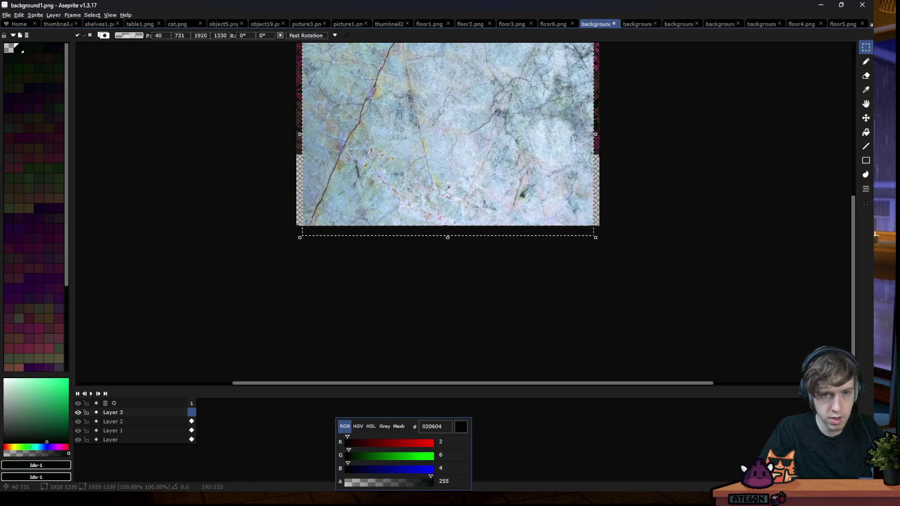
left_click_drag(575, 216, 610, 222)
scroll(577, 137, "up", 1)
left_click_drag(551, 180, 557, 173)
key("Return")
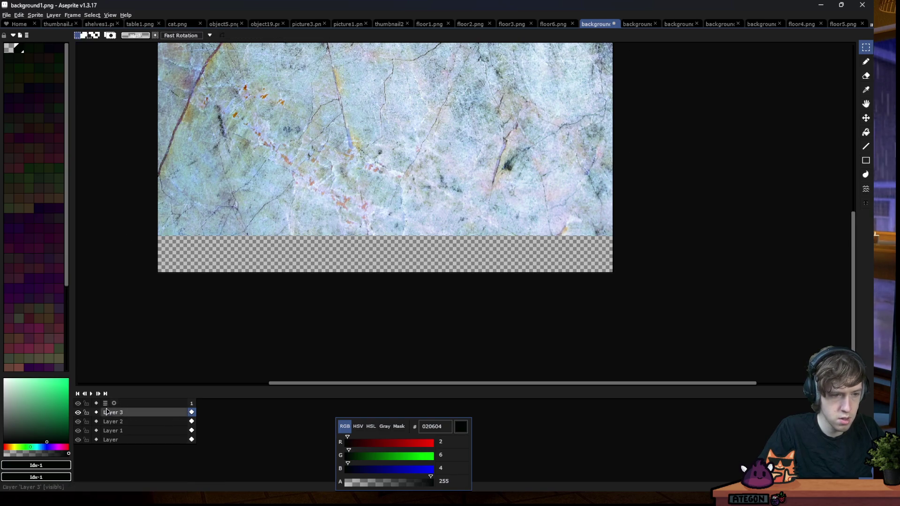
Hide Layer 3 and Magic Wand-select the dark strip on Layer 2
left_click(77, 412)
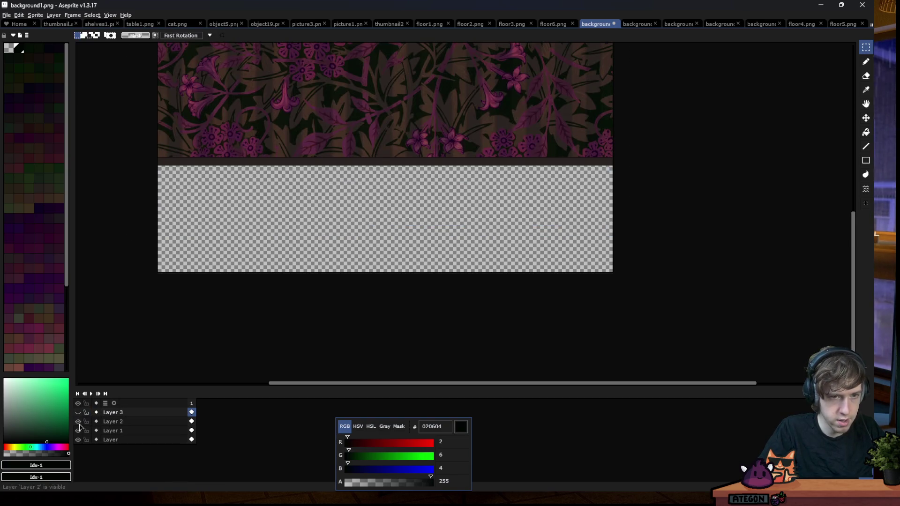
left_click(112, 421)
key("w")
left_click(235, 164)
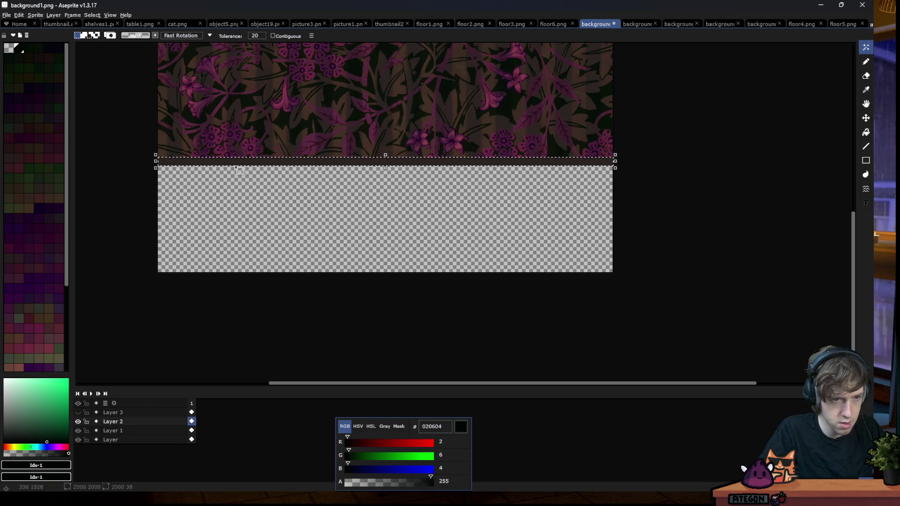
Show Layer 3, invert the strip selection, and delete the marble outside the strip
left_click(78, 413)
left_click(100, 19)
left_click(105, 34)
key("ctrl+shift+i")
left_click(112, 412)
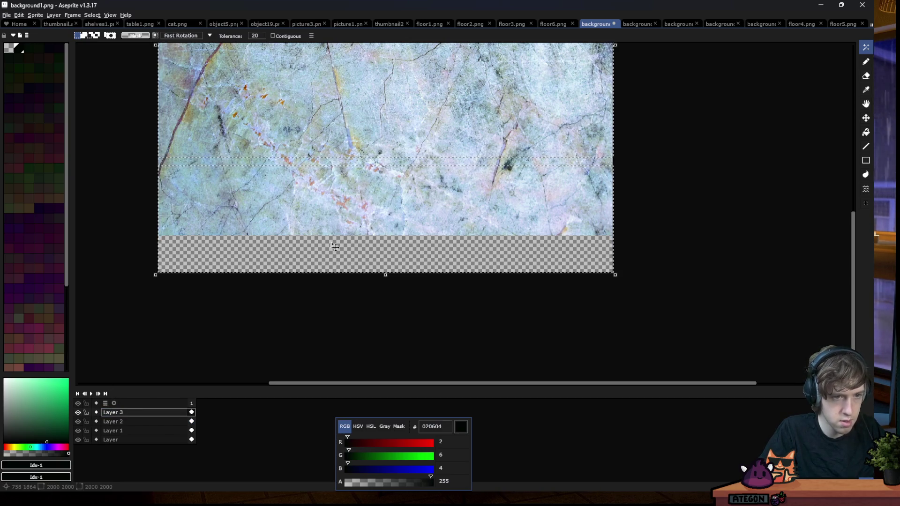
key("Delete")
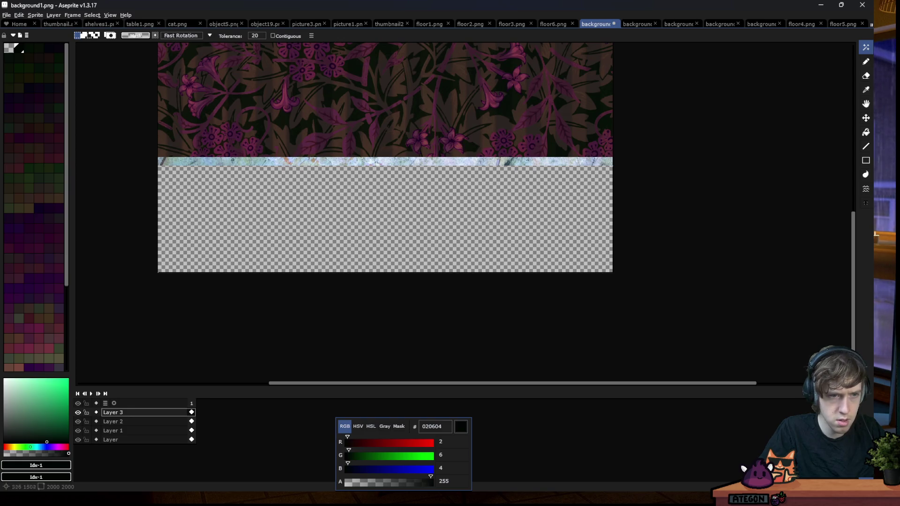
scroll(210, 161, "up", 5)
left_click(78, 412)
left_click(78, 412)
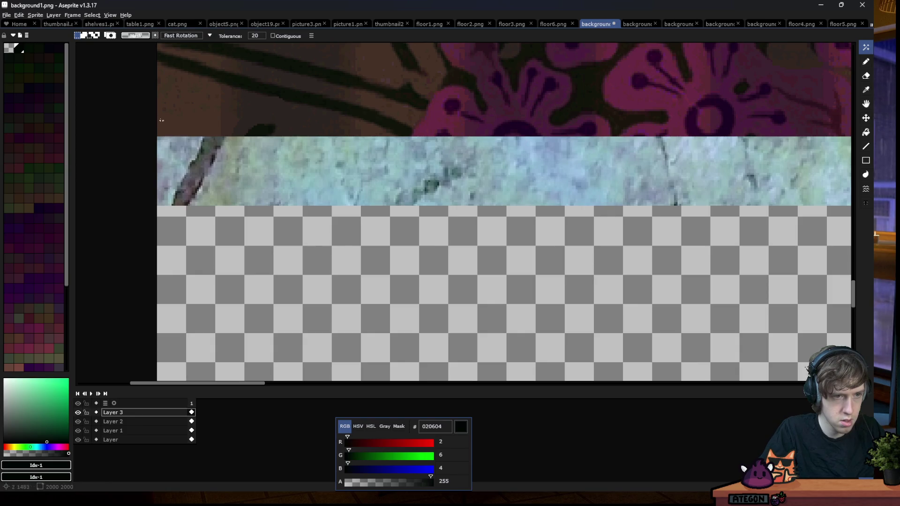
scroll(235, 210, "down", 1)
scroll(304, 277, "down", 2)
Select the strip's top pixel row with Rectangular Marquee and move it up 3 px
key("m")
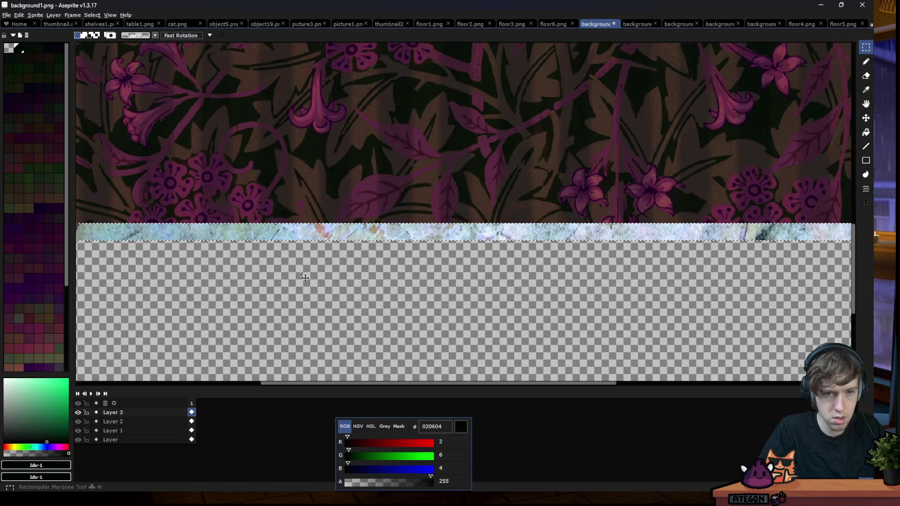
scroll(304, 278, "down", 2)
scroll(172, 216, "up", 1)
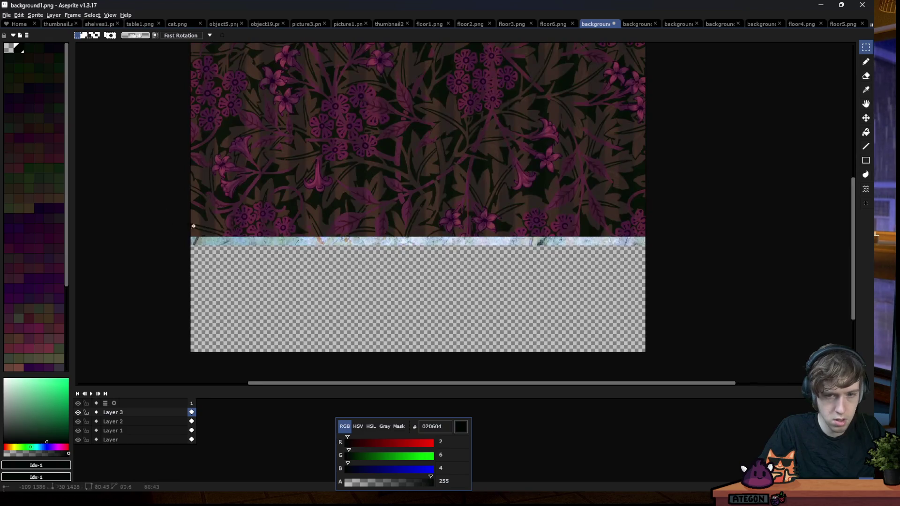
left_click_drag(172, 213, 703, 265)
scroll(733, 256, "up", 1)
scroll(732, 257, "up", 1)
scroll(683, 184, "down", 1)
scroll(678, 199, "up", 1)
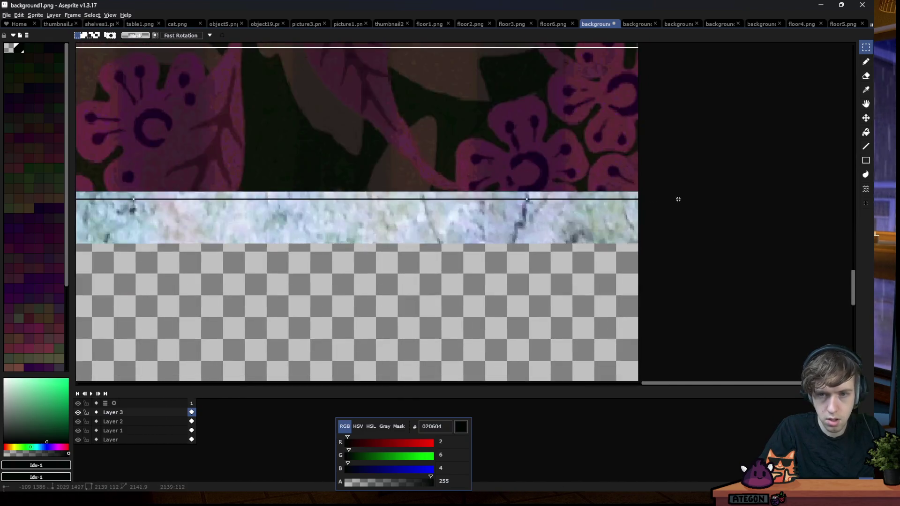
scroll(678, 199, "up", 2)
scroll(675, 196, "up", 2)
mouse_move(675, 195)
left_mouse_down()
mouse_move(674, 153)
mouse_move(673, 198)
left_mouse_up()
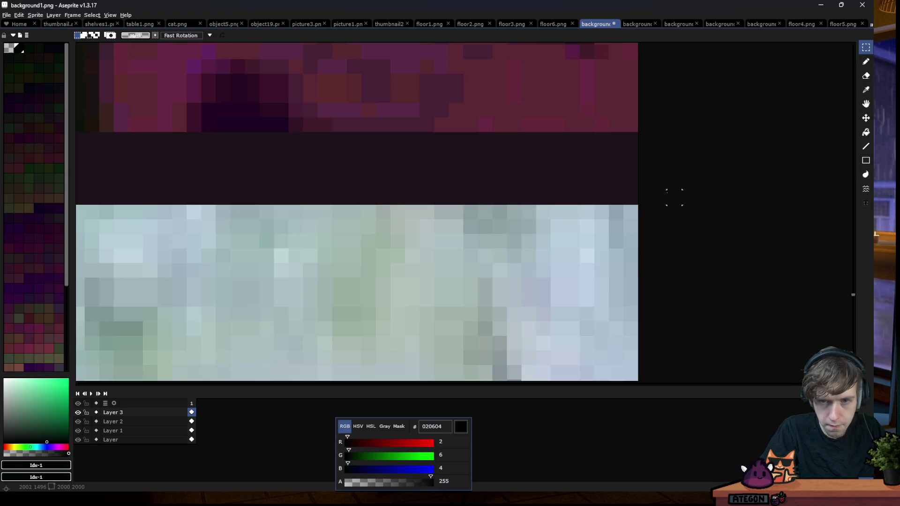
scroll(674, 197, "down", 2)
left_click(78, 411)
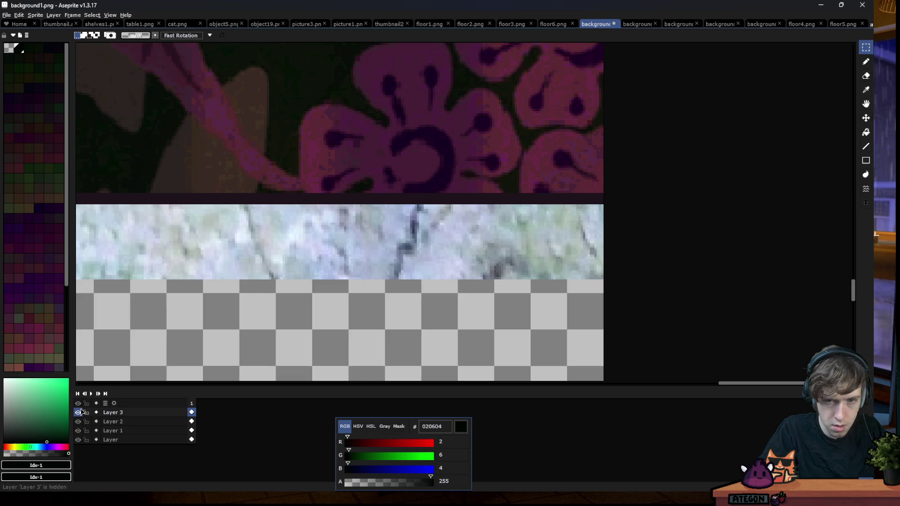
scroll(670, 208, "down", 1)
scroll(670, 207, "down", 1)
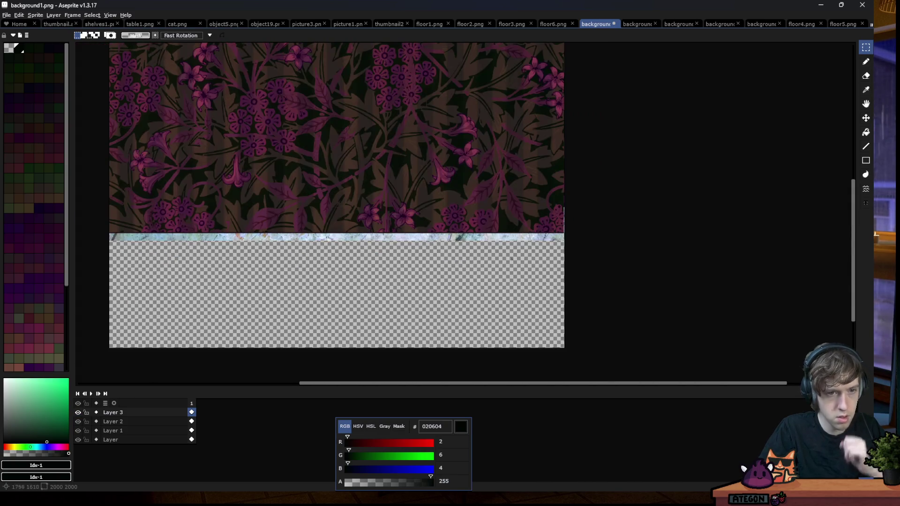
Set Layer 3's blend mode to Overlay in Layer Properties
double_click(112, 412)
left_click(734, 257)
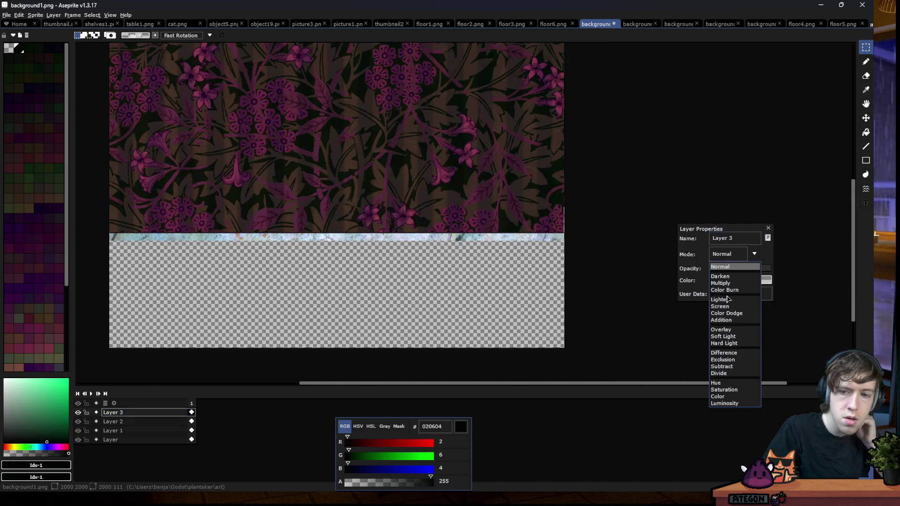
left_click(716, 330)
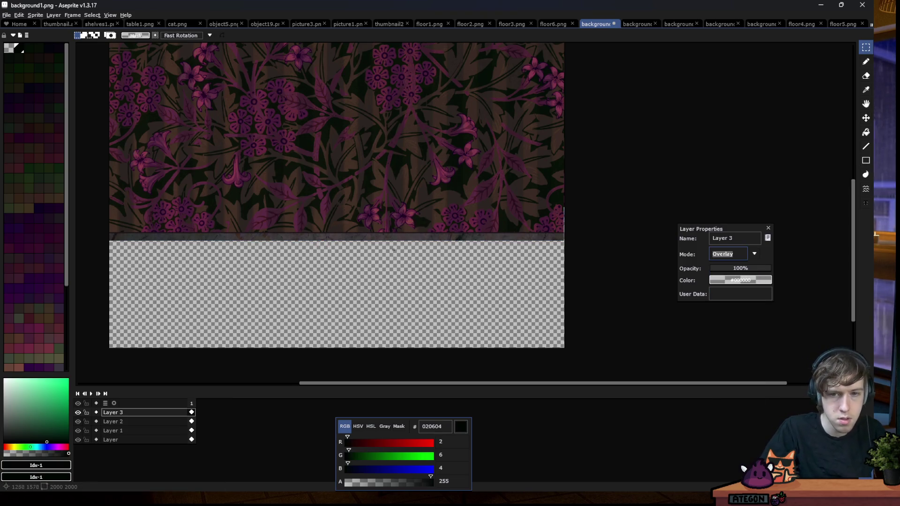
scroll(564, 234, "down", 1)
scroll(563, 234, "up", 2)
scroll(563, 234, "up", 1)
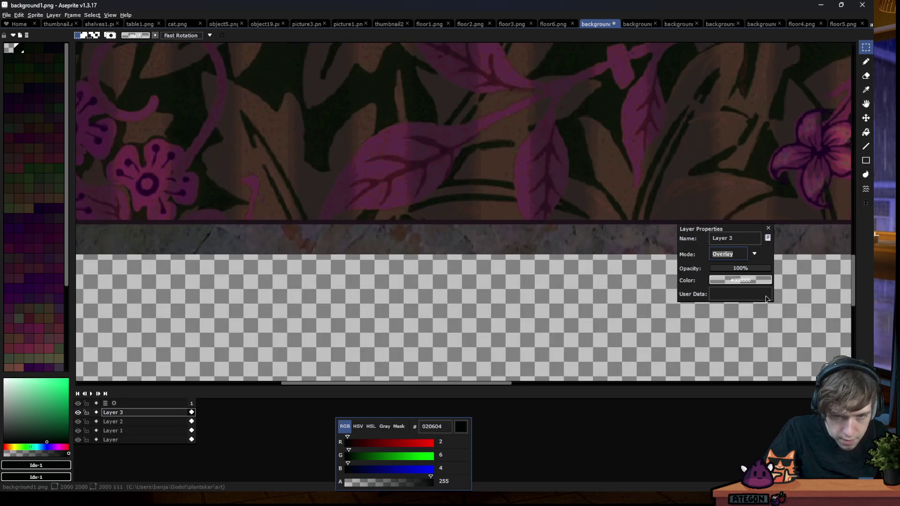
left_click(752, 269)
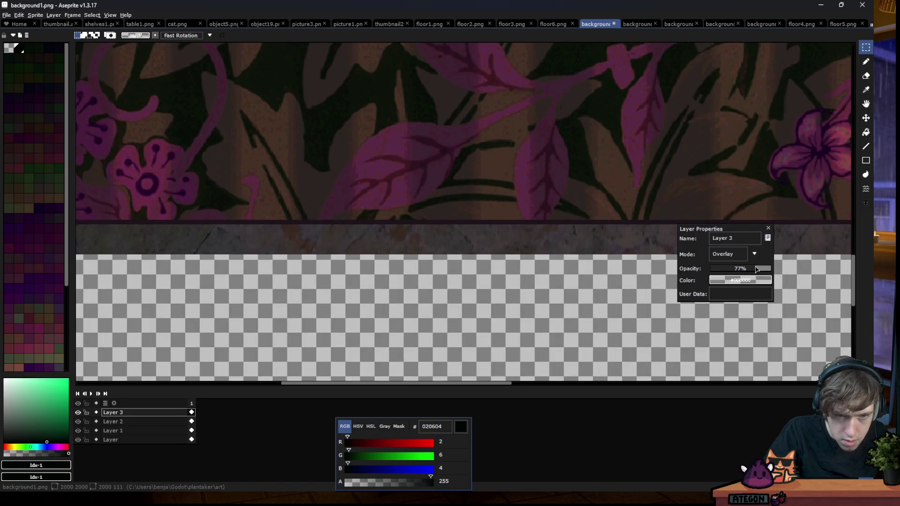
scroll(330, 238, "down", 3)
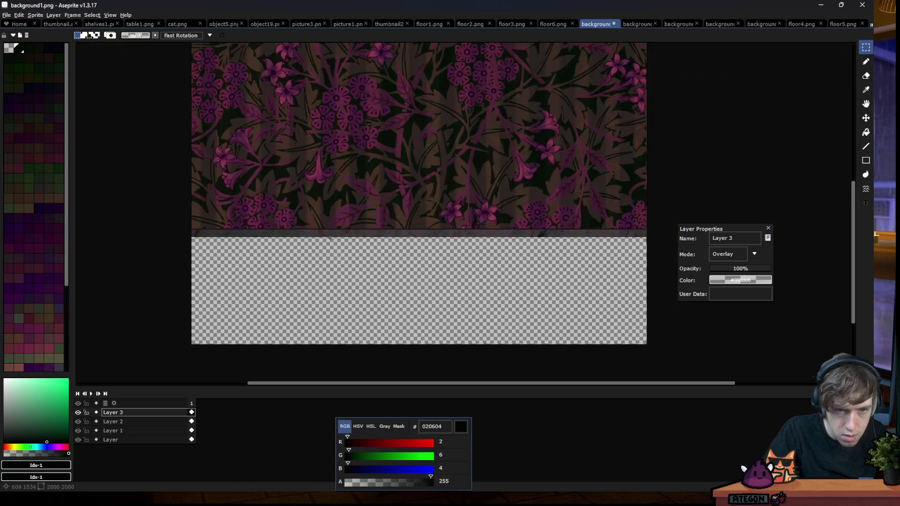
left_click(768, 228)
Select the whole canvas and copy the marble strip layer
right_click(421, 228)
left_click_drag(191, 222, 646, 270)
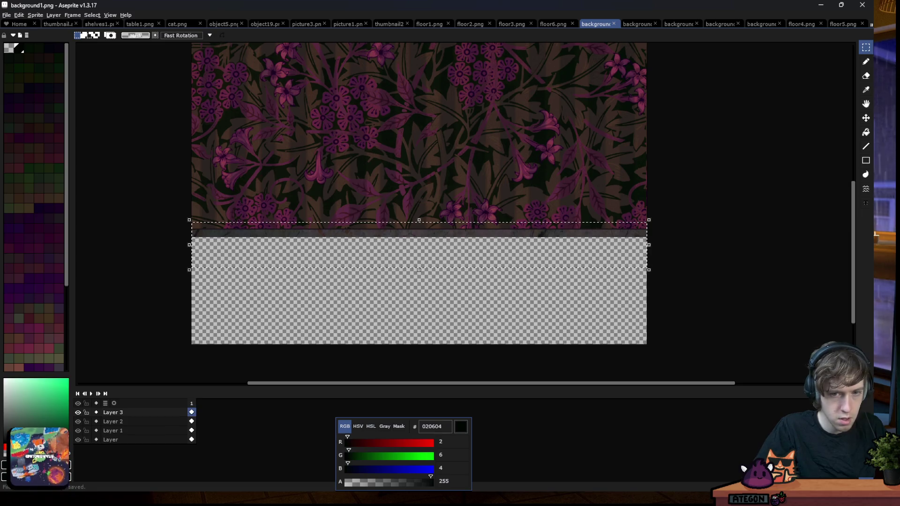
right_click(119, 417)
left_click(162, 333)
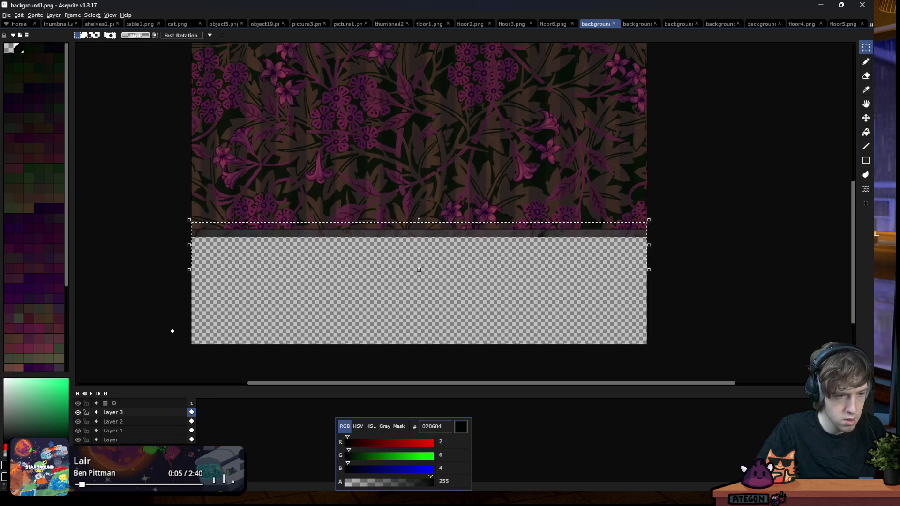
key("ctrl+a")
key("ctrl+c")
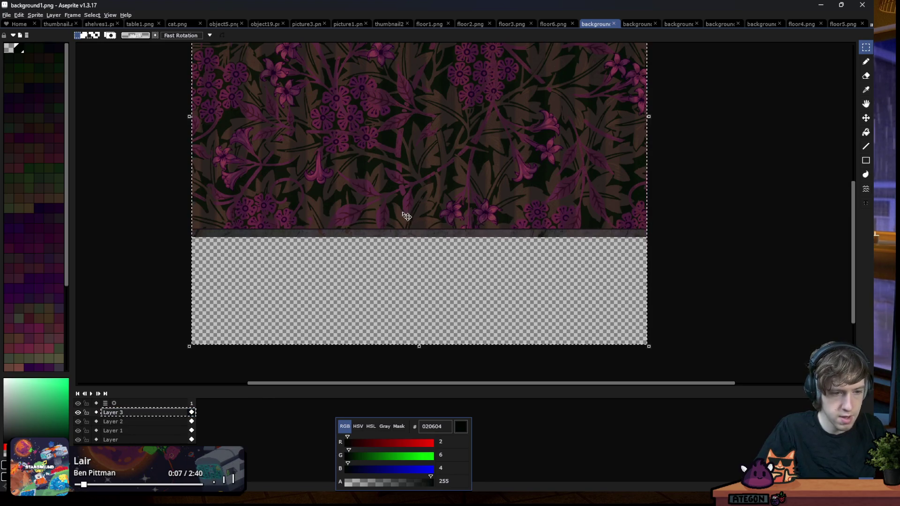
left_click(629, 26)
Paste the marble strip into background2.png, background4.png and background5.png, saving the files
key("ctrl+v")
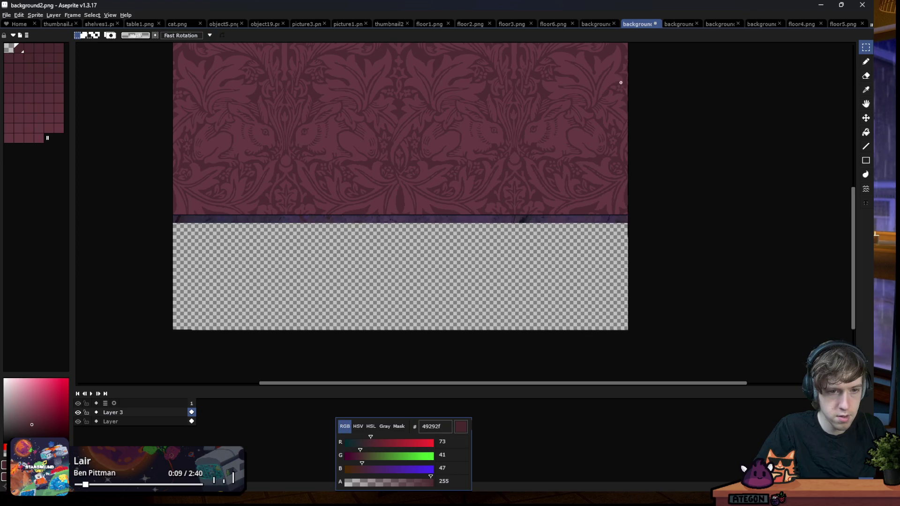
key("ctrl+s")
left_click(671, 25)
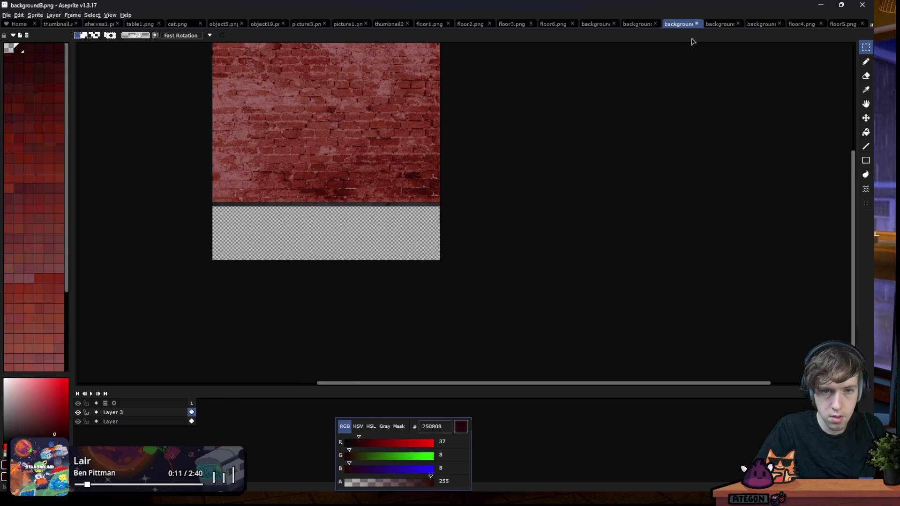
left_click(721, 27)
key("ctrl+v")
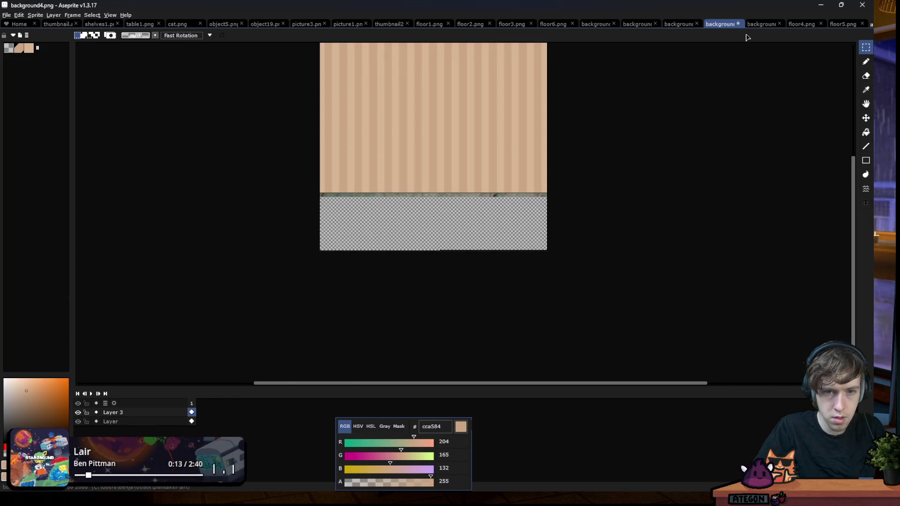
left_click(764, 27)
key("ctrl+v")
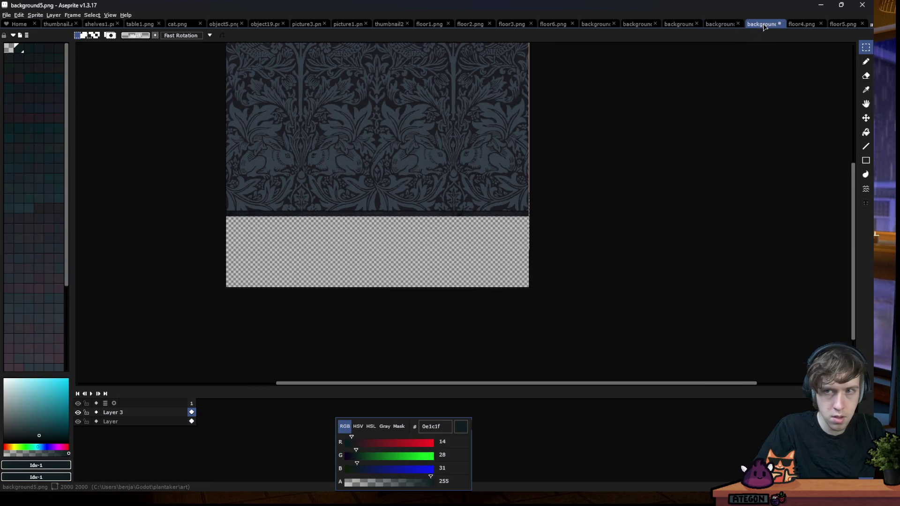
key("ctrl+s")
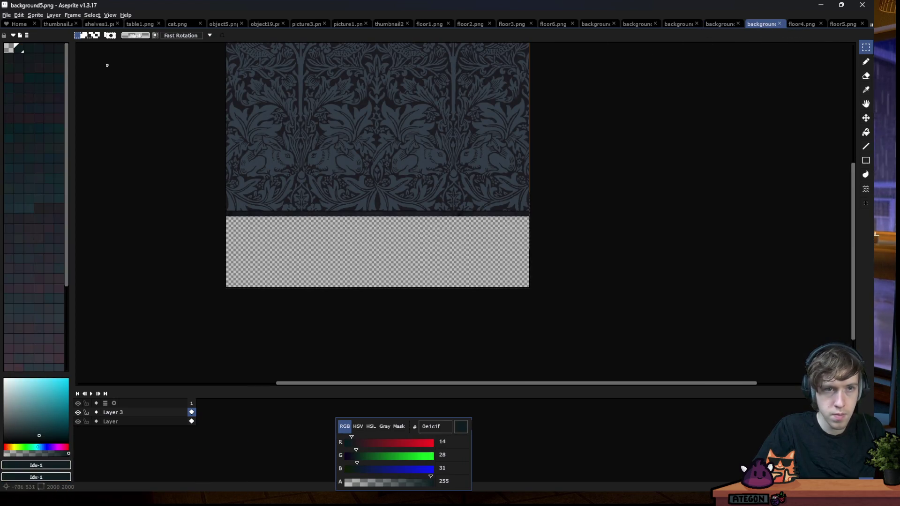
Start opening background1.png, then cancel the Open dialog
left_click(7, 15)
left_click(29, 35)
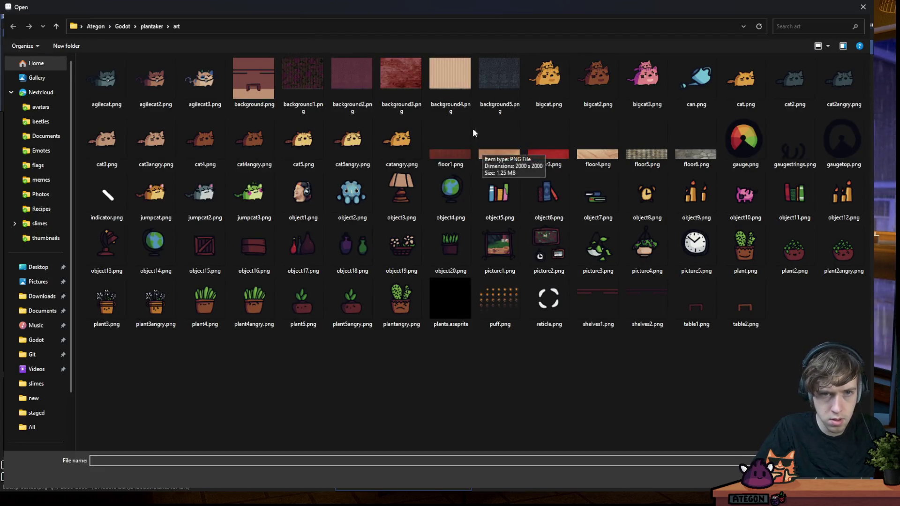
left_click(302, 78)
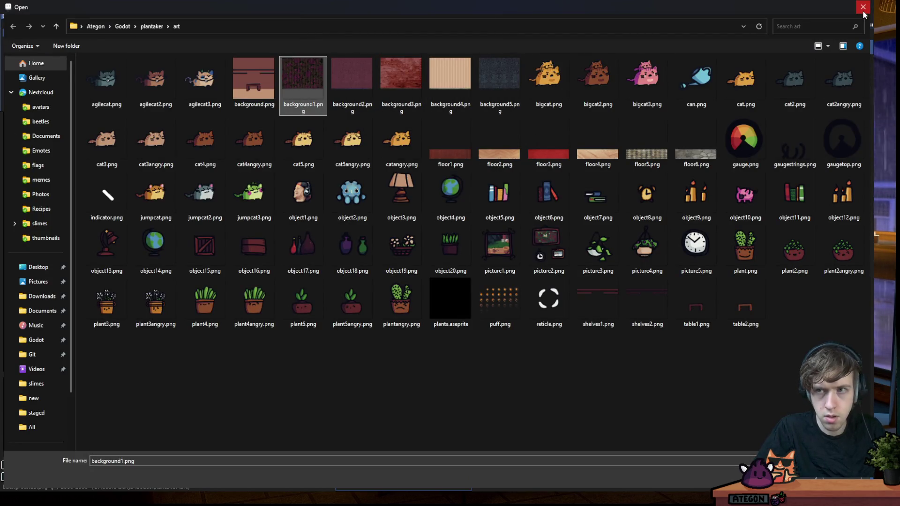
key("Escape")
Review each background wallpaper sprite in turn, then return to the Godot editor
left_click(592, 26)
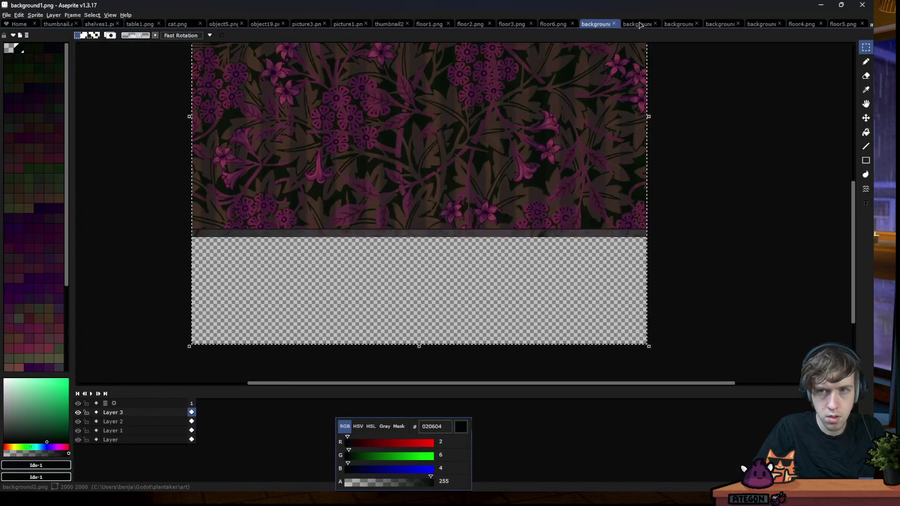
left_click(640, 24)
left_click(678, 25)
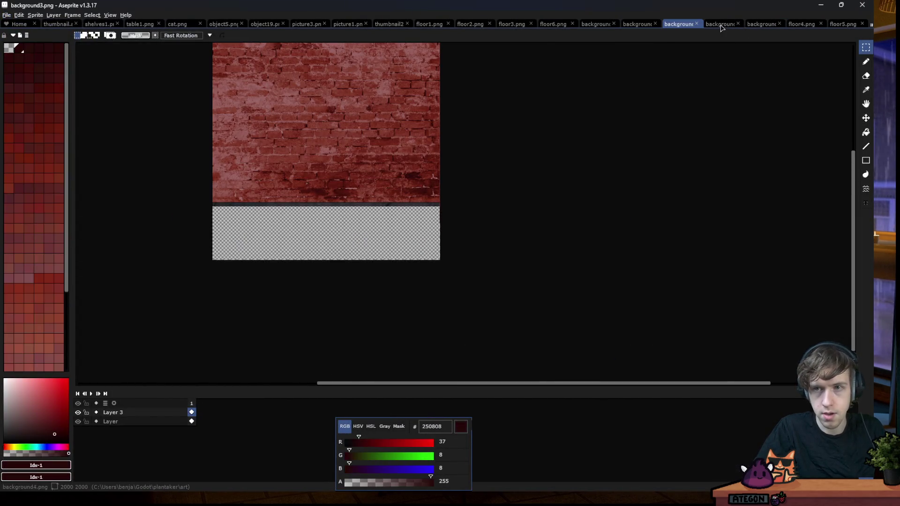
left_click(720, 24)
left_click(761, 24)
key("alt+Tab")
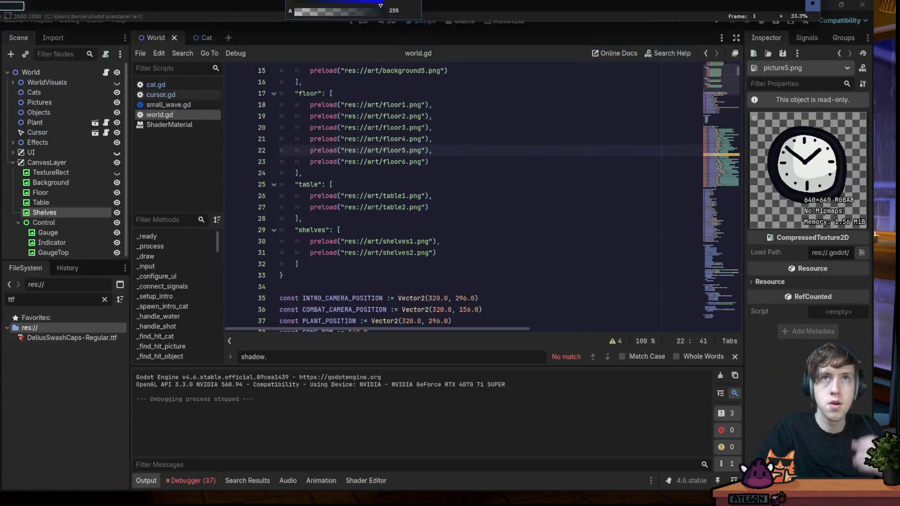
Reimport the art, test-run Plantaker to check the floral wallpaper, then return to Aseprite
left_click(635, 127)
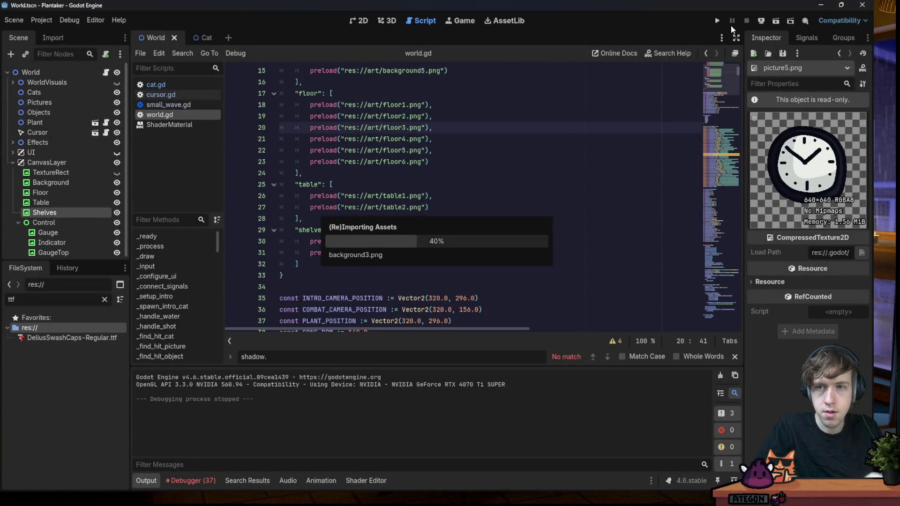
left_click(720, 18)
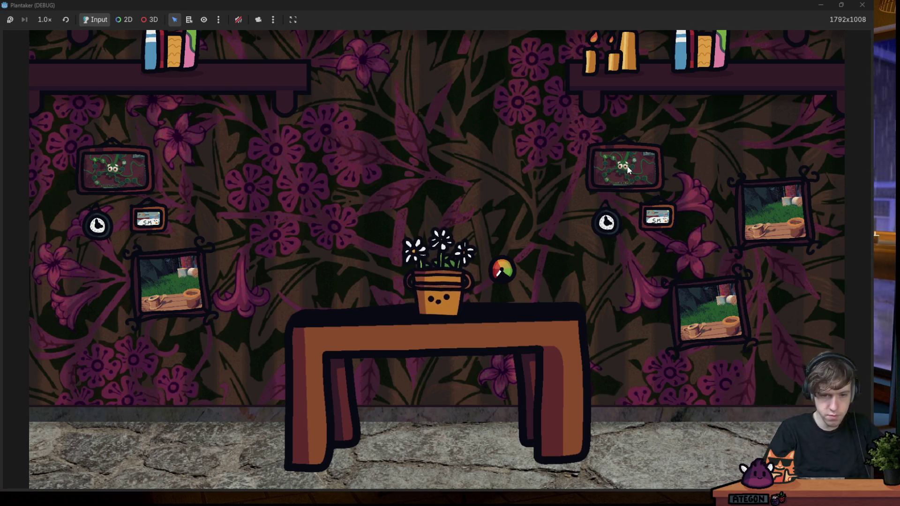
left_click(861, 6)
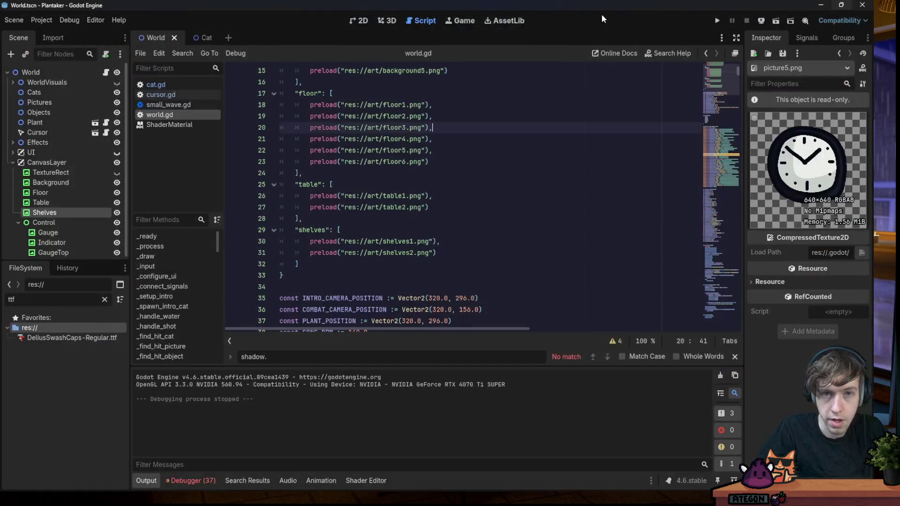
key("alt+Tab")
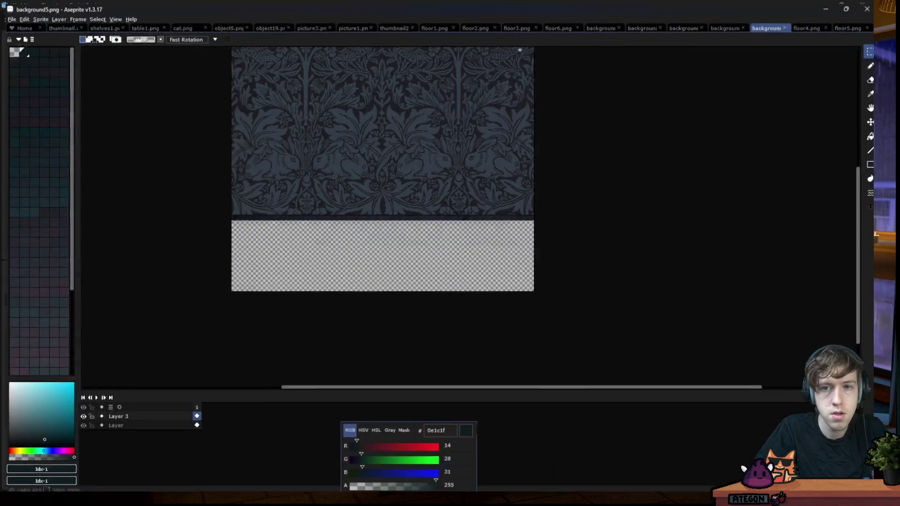
Raise floor1.png's Layer 2 shadow opacity to about 49% and save it
left_click(428, 24)
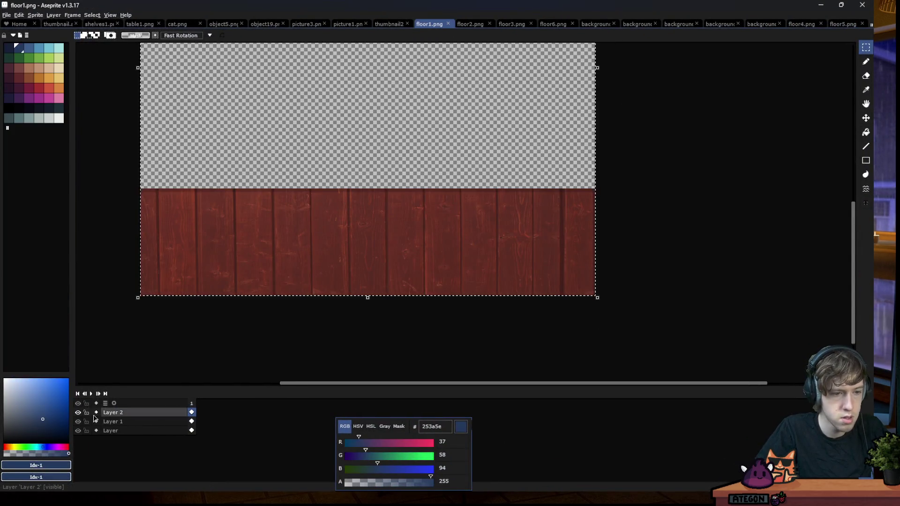
left_click(78, 413)
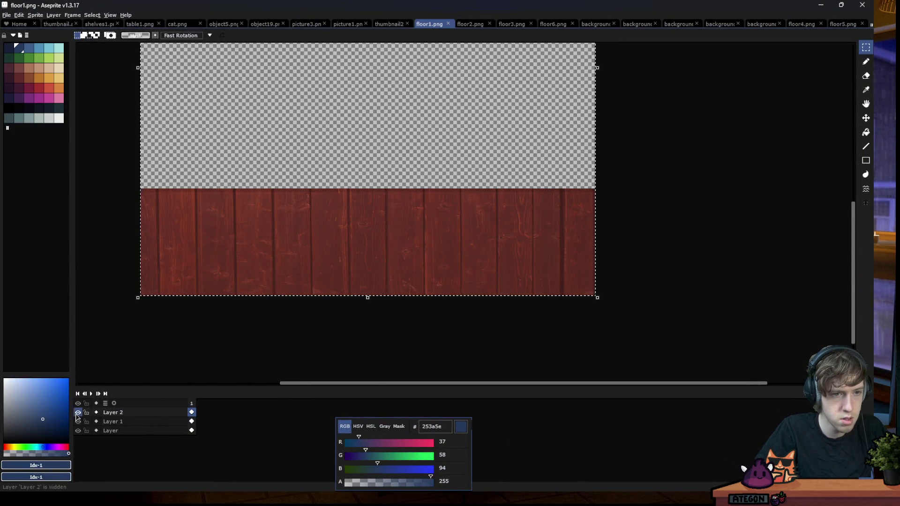
double_click(113, 413)
mouse_move(737, 274)
left_mouse_down()
mouse_move(745, 271)
mouse_move(720, 274)
left_mouse_up()
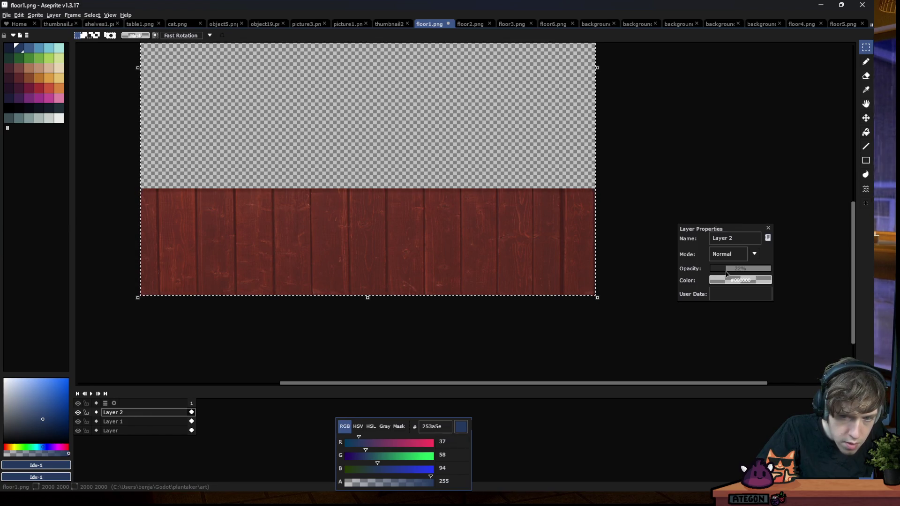
left_click(769, 228)
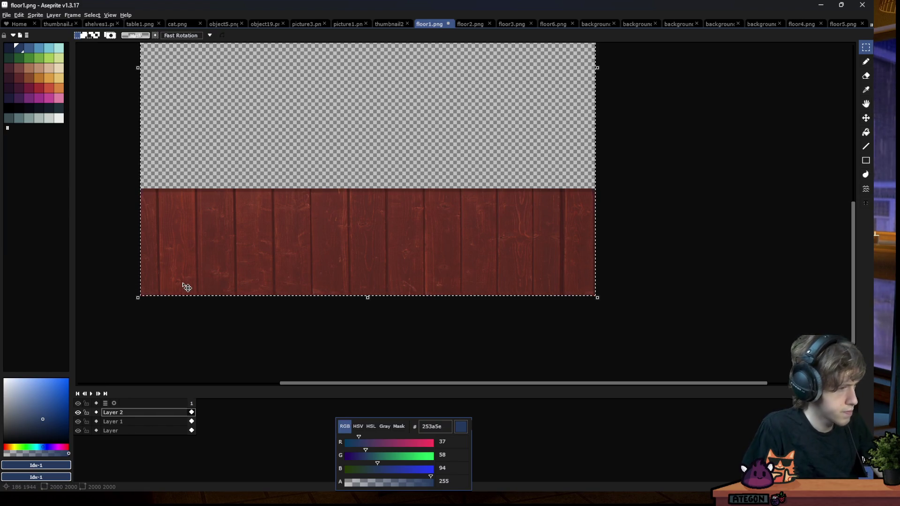
double_click(115, 412)
left_click(741, 269)
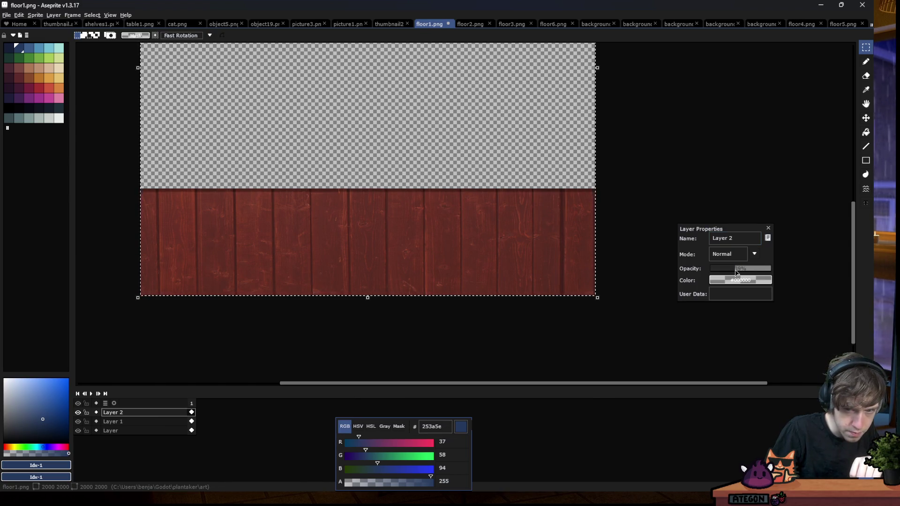
key("Return")
key("ctrl+s")
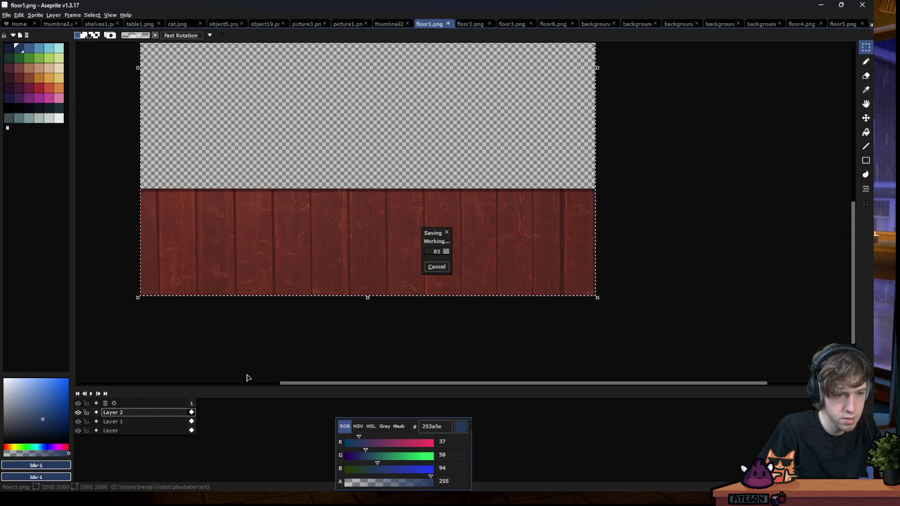
Darken the Layer 2 shadow band on floor2.png and floor3.png and save them
key("ctrl+Tab")
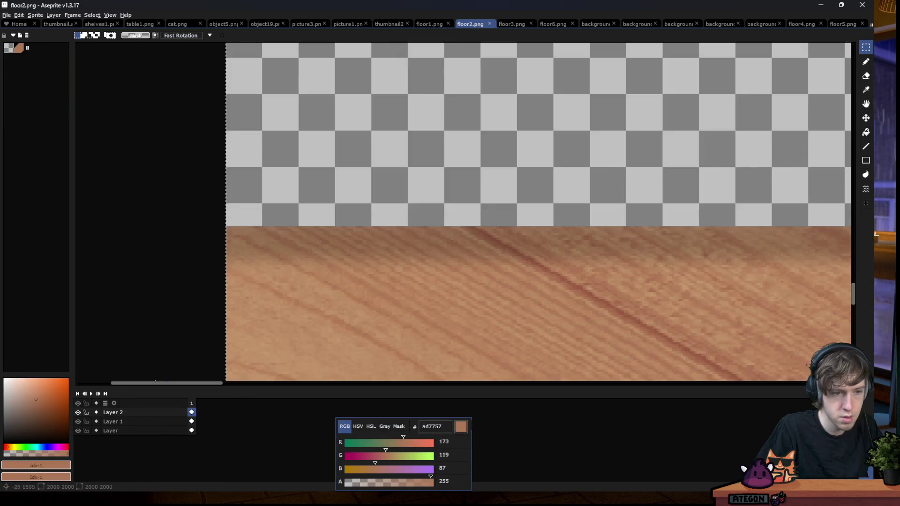
double_click(191, 412)
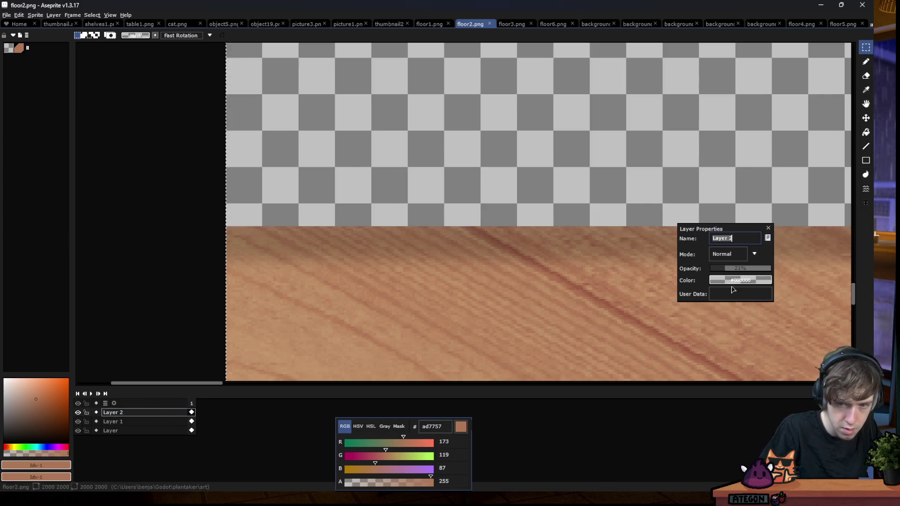
left_click_drag(739, 275, 738, 277)
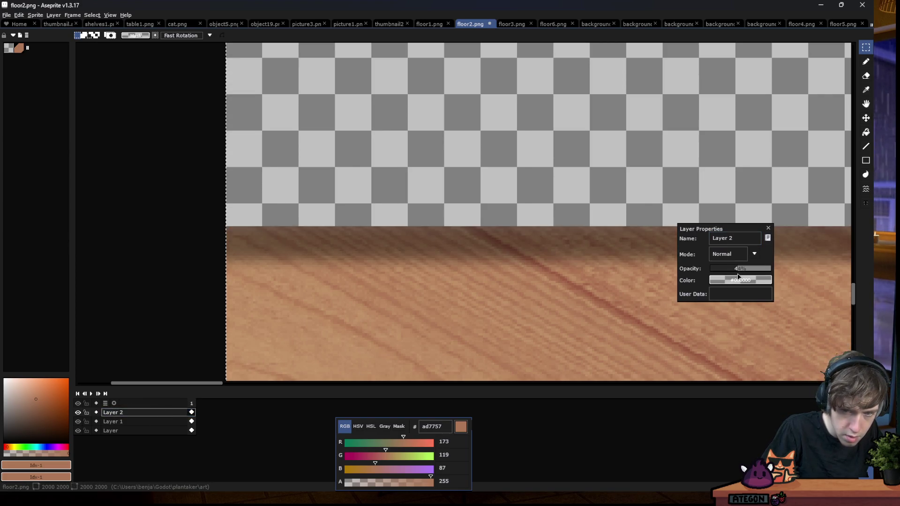
scroll(261, 261, "down", 2)
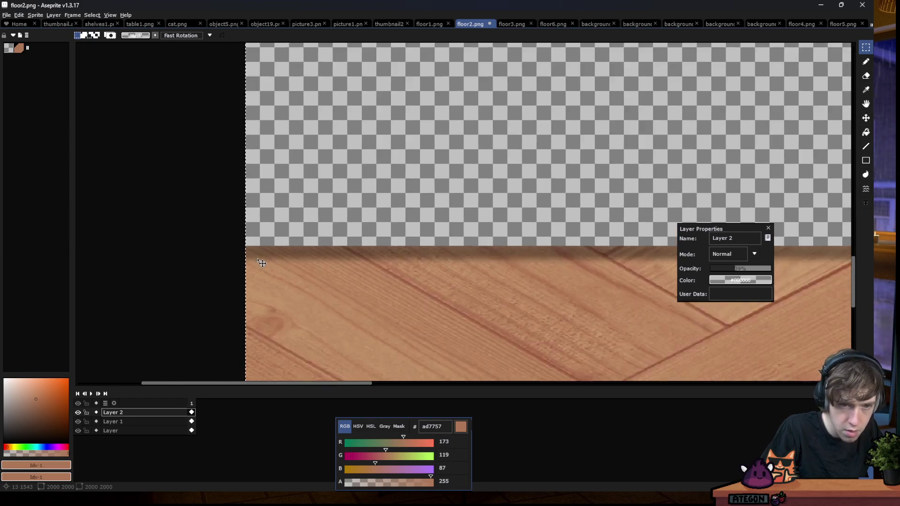
scroll(261, 261, "down", 1)
key("Escape")
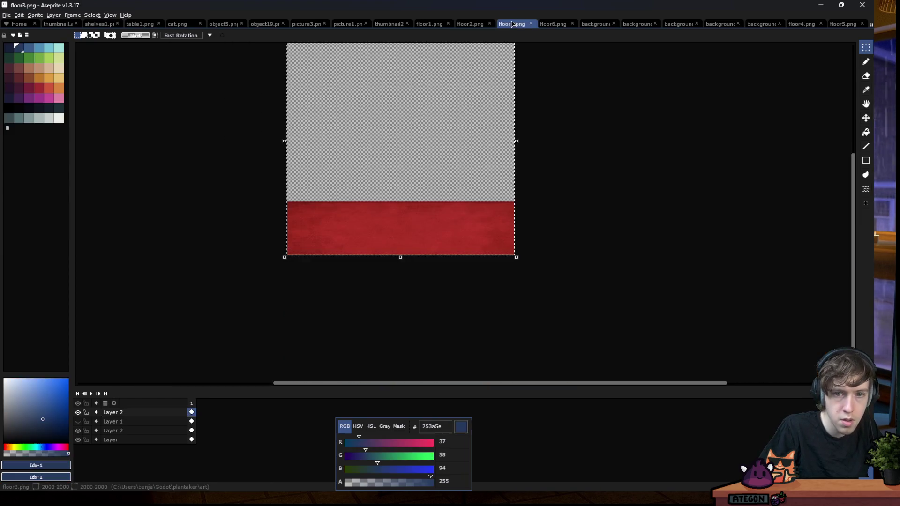
key("ctrl+Tab")
double_click(134, 414)
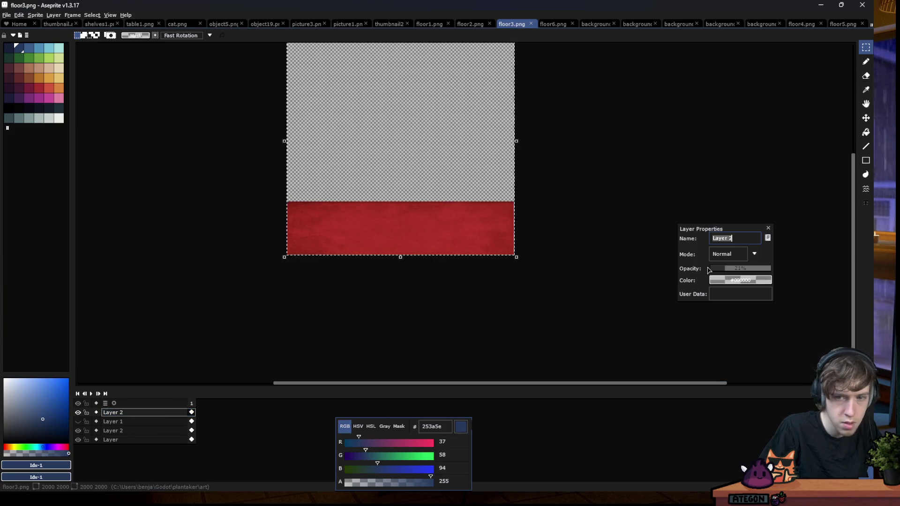
left_click_drag(745, 269, 736, 272)
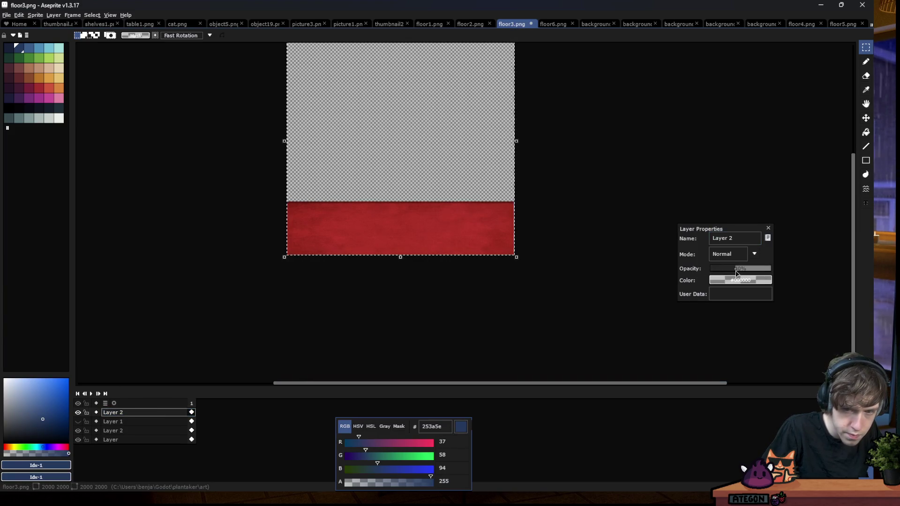
left_click(767, 228)
key("ctrl+s")
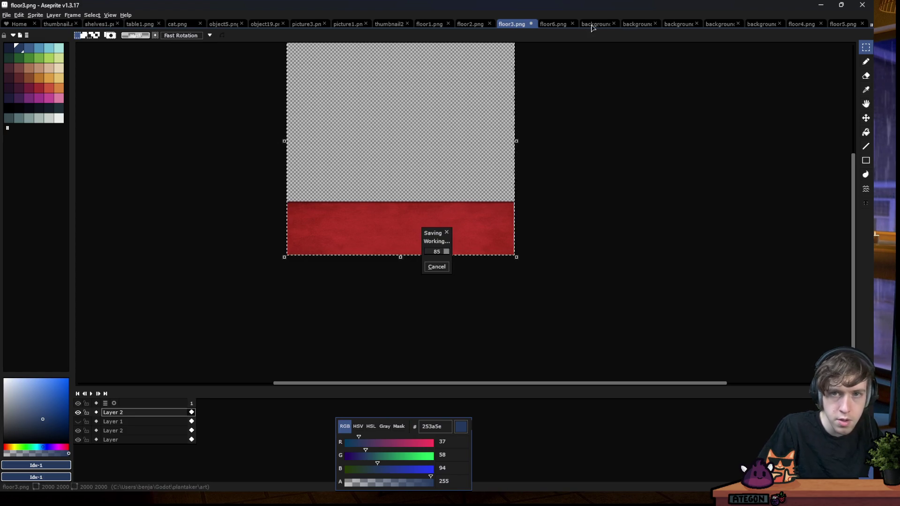
Raise floor6.png's Layer 2 opacity to about 39% and save it
key("ctrl+Tab")
double_click(135, 413)
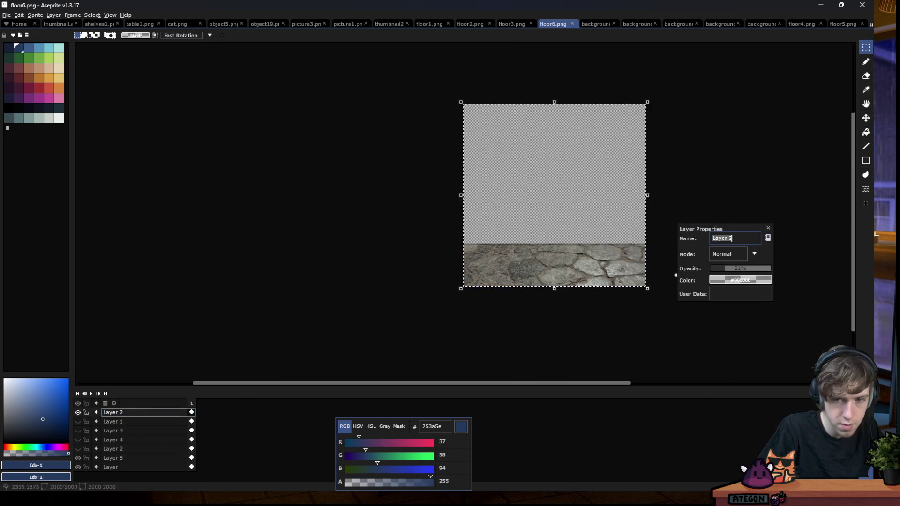
left_click_drag(740, 268, 736, 271)
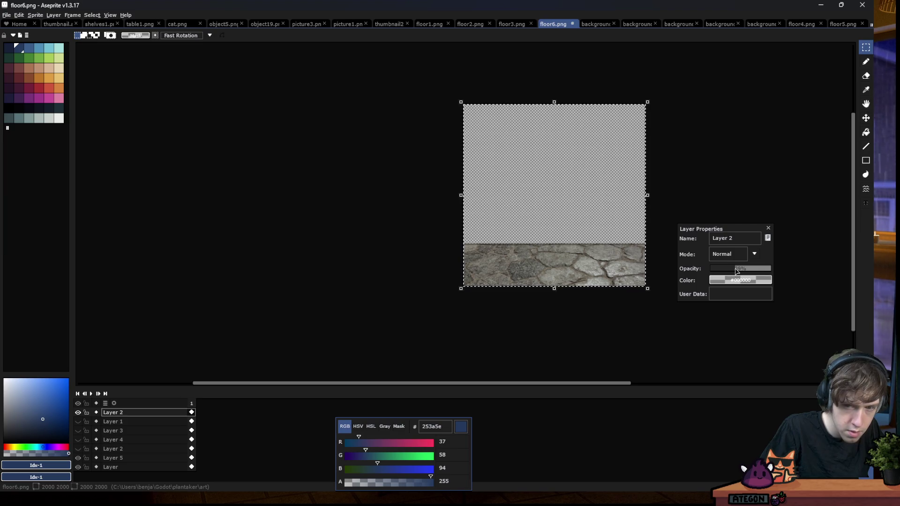
left_click(768, 229)
key("ctrl+s")
Save floor4.png, raise floor5.png's Layer 2 opacity to 33% and save, then return to Godot
left_click(798, 26)
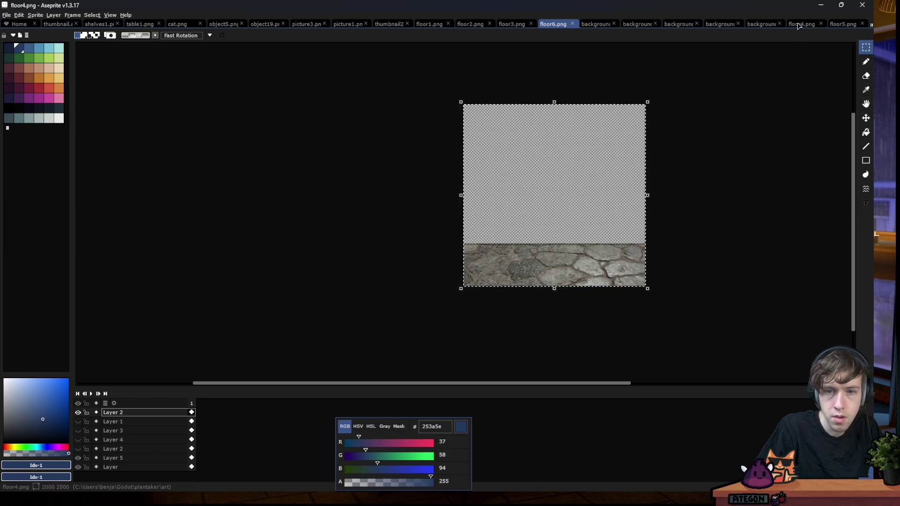
double_click(125, 413)
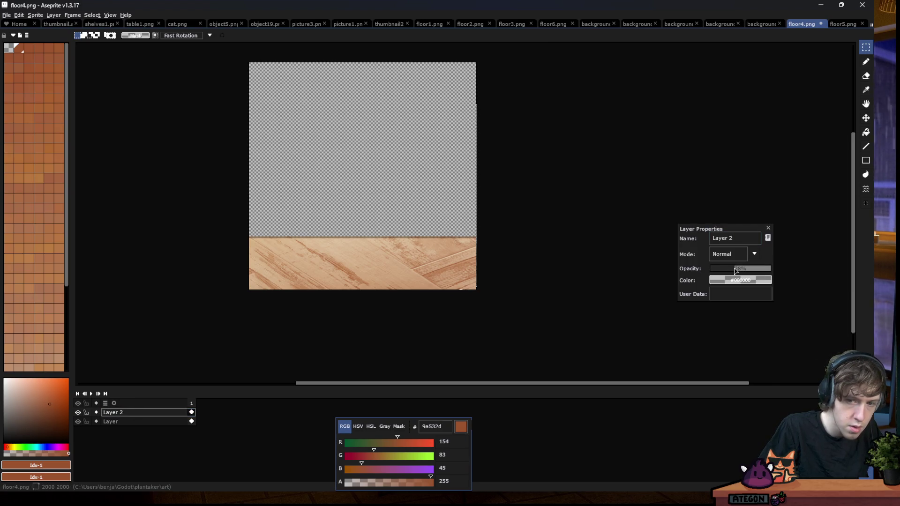
left_click(767, 229)
key("ctrl+s")
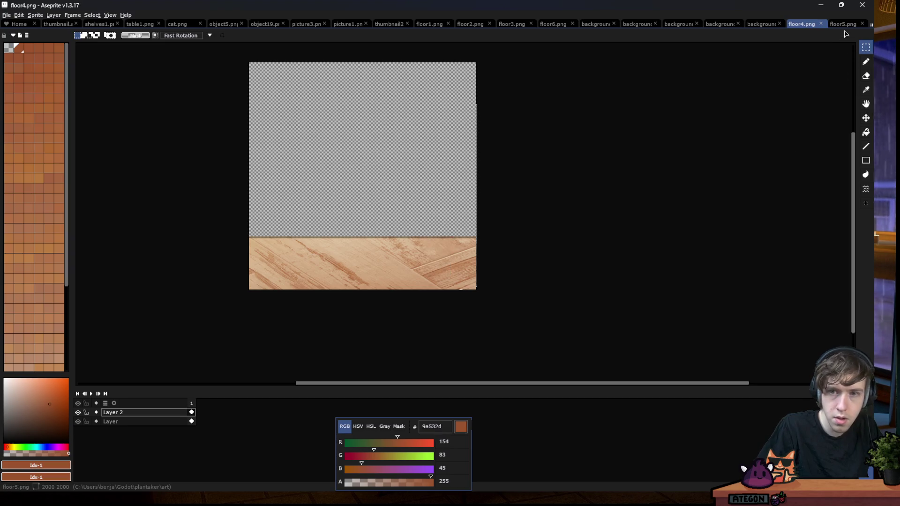
key("ctrl+Tab")
double_click(140, 412)
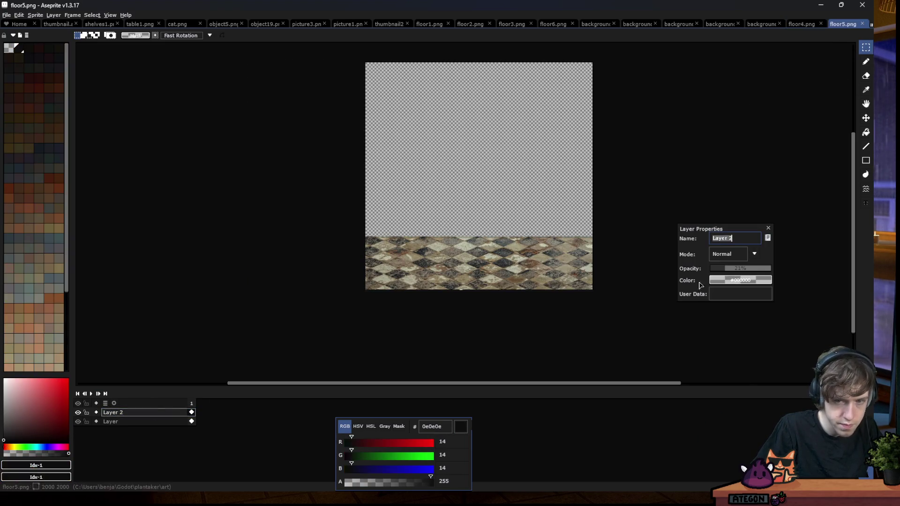
left_click(734, 271)
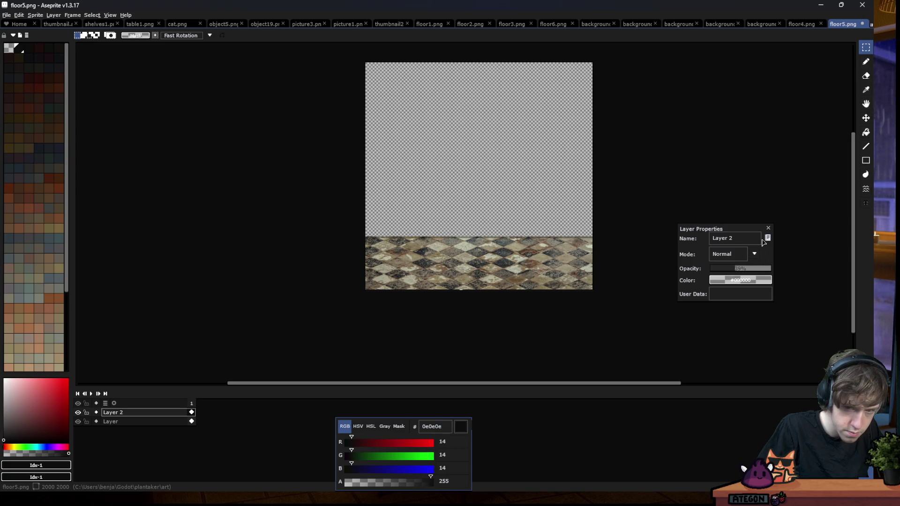
key("ctrl+s")
key("Escape")
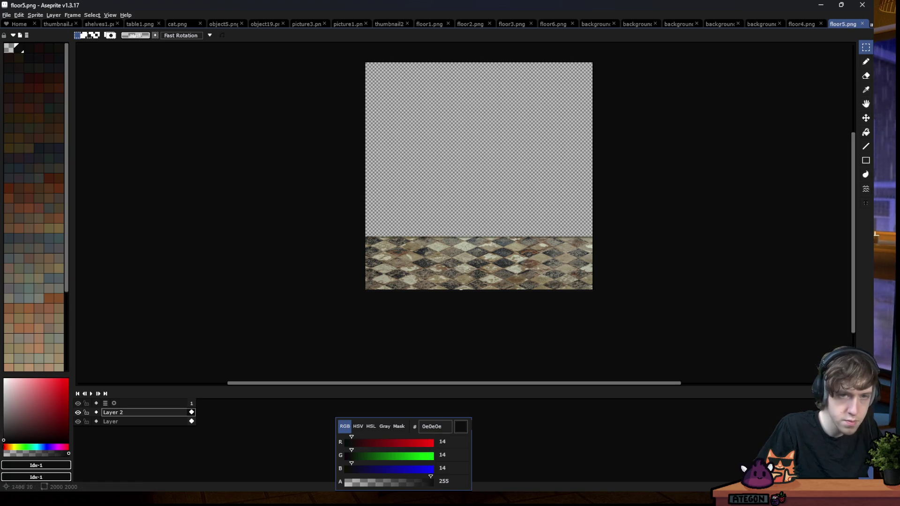
key("alt+Tab")
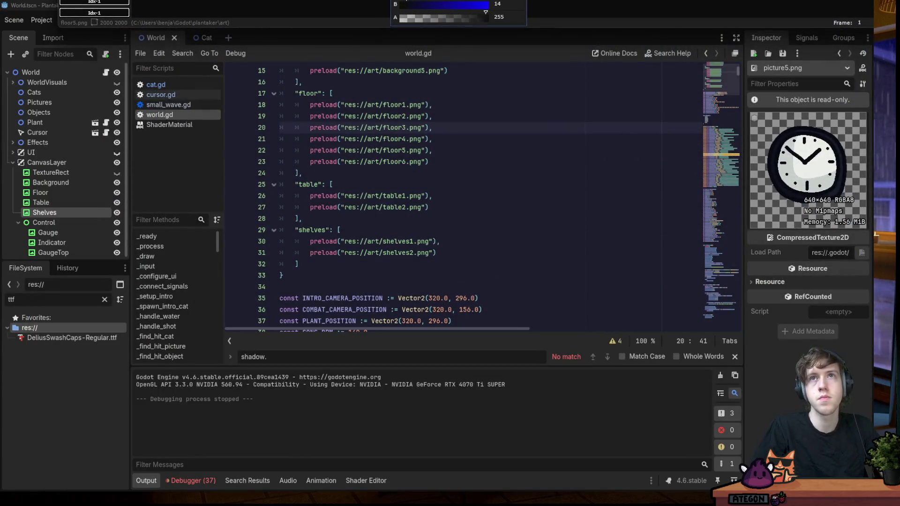
left_click(429, 207)
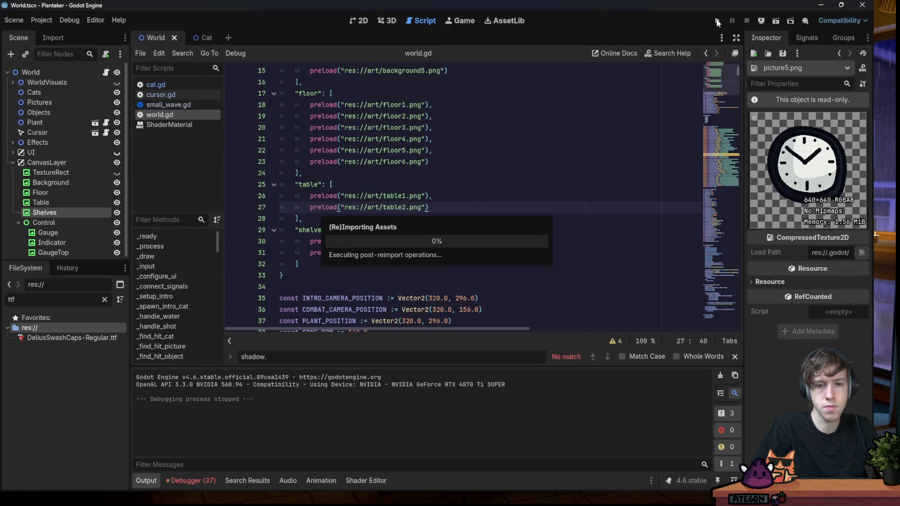
left_click(716, 20)
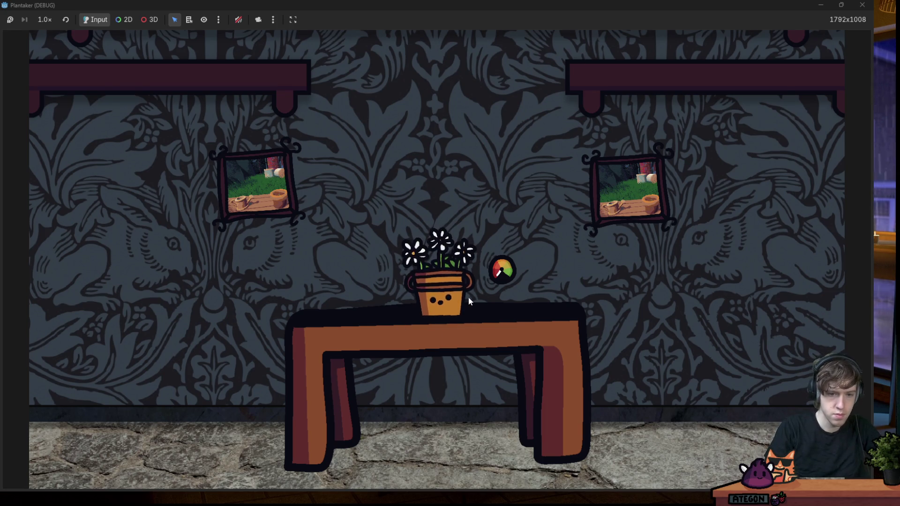
scroll(444, 263, "up", 3)
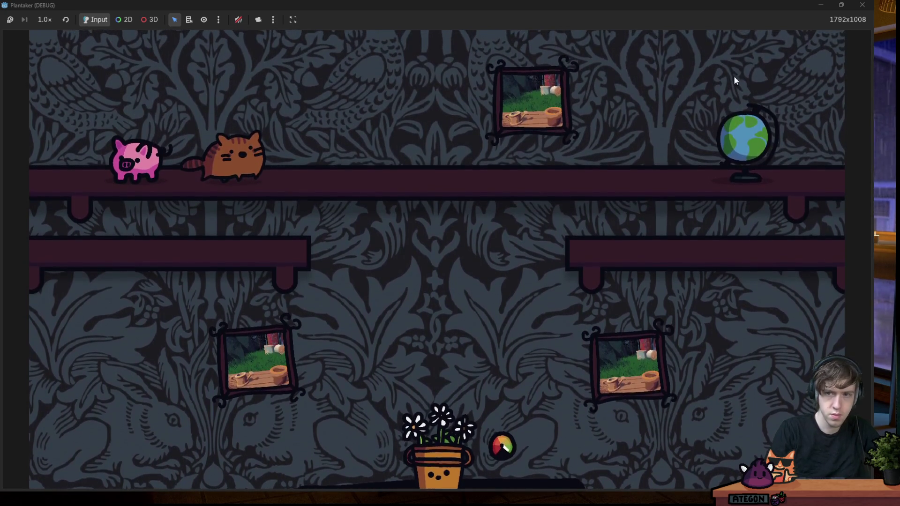
left_click(862, 5)
left_click(715, 21)
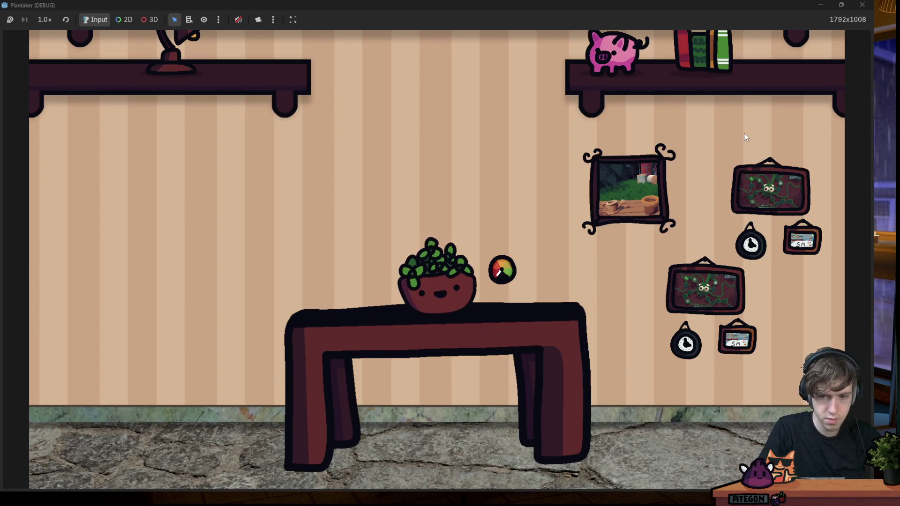
left_click(861, 5)
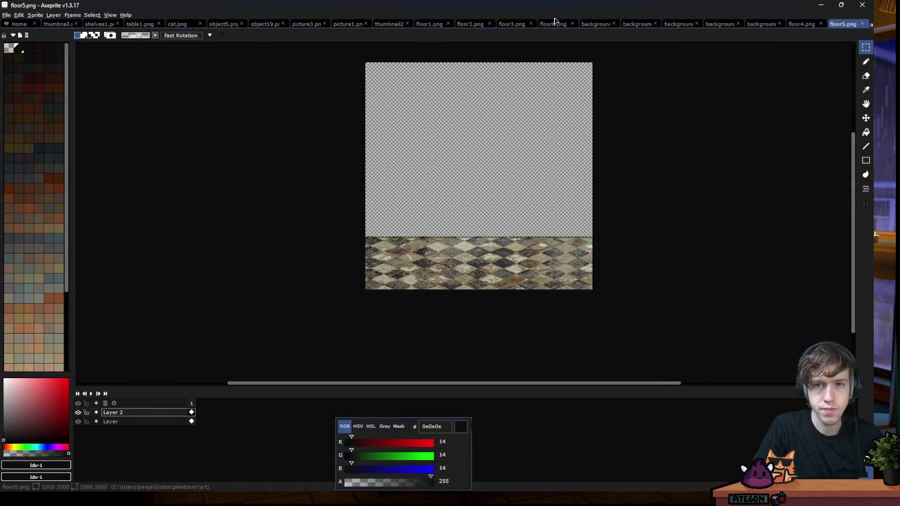
In background1.png, add a new layer and set the Gradient tool to black-to-transparent
left_click(595, 23)
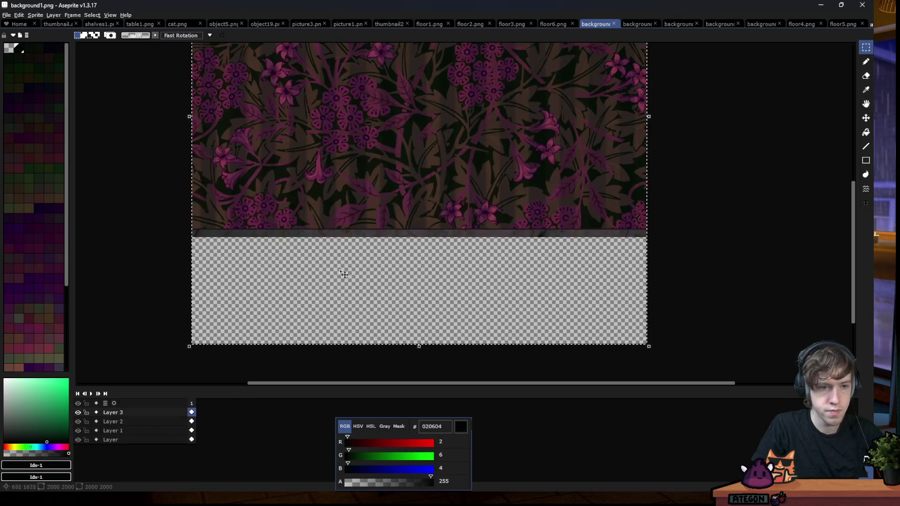
scroll(346, 271, "up", 1)
scroll(331, 257, "down", 1)
scroll(297, 205, "up", 3)
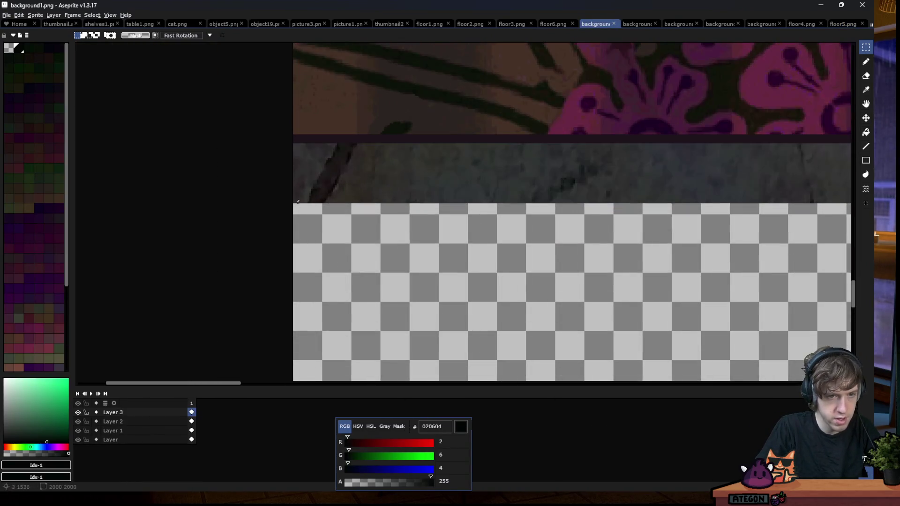
key("shift+n")
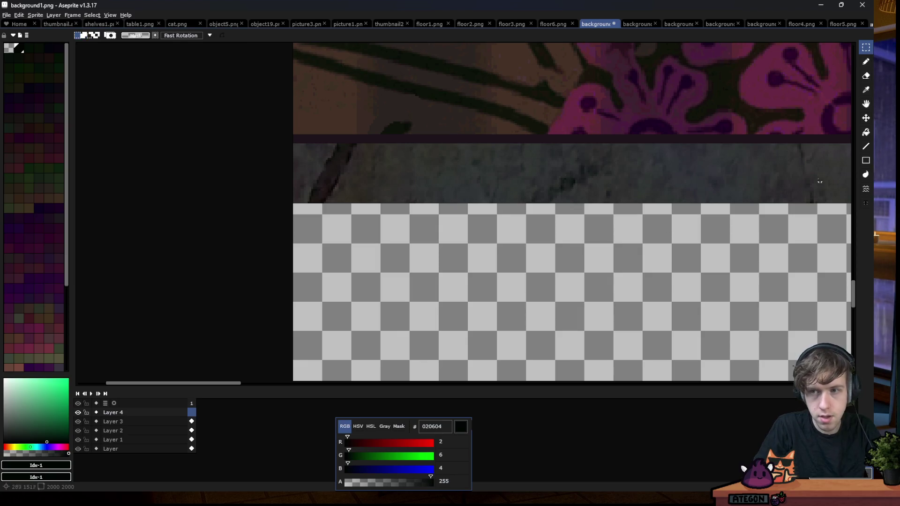
left_click(871, 131)
key("shift+g")
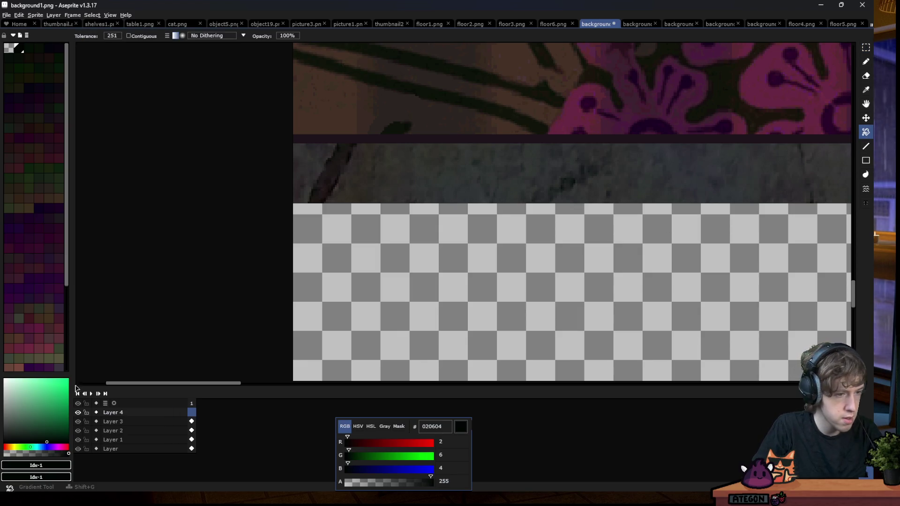
left_click(24, 443)
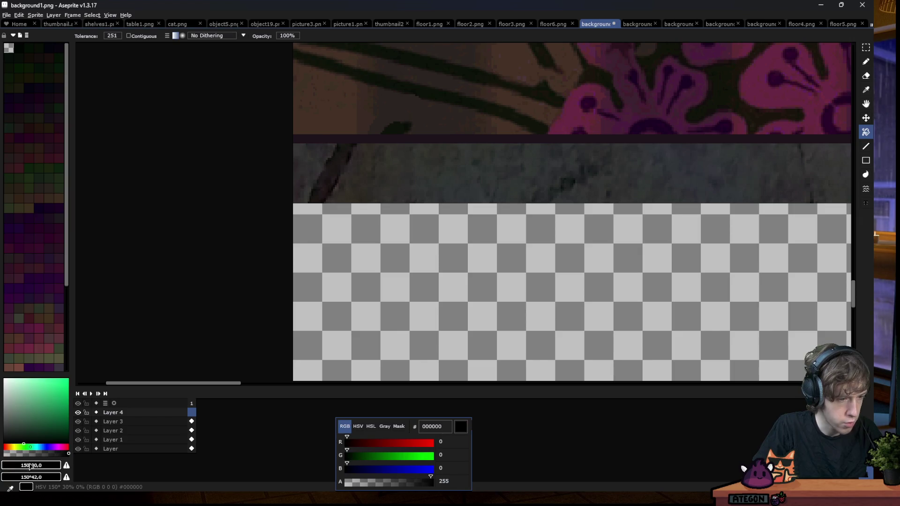
left_click_drag(29, 452, 4, 453)
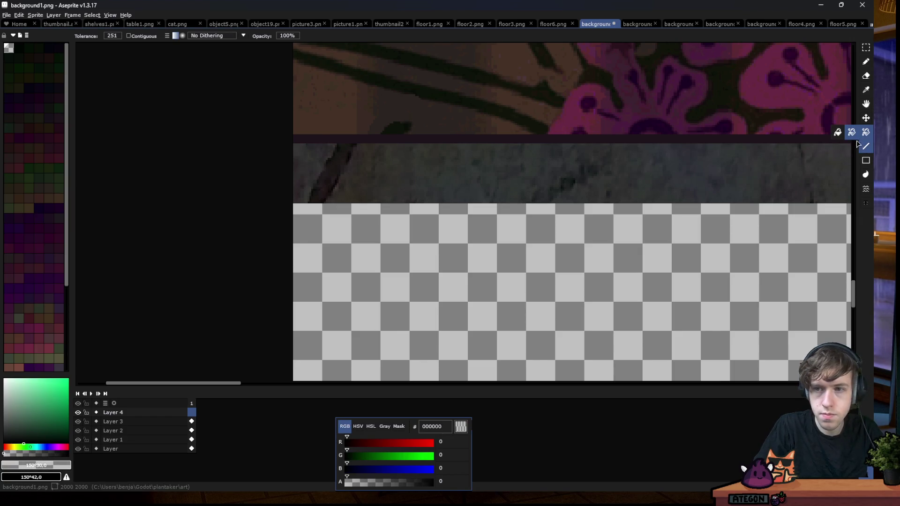
Magic-wand select the grey band below the wallpaper, then return to Layer 4
scroll(670, 242, "up", 3)
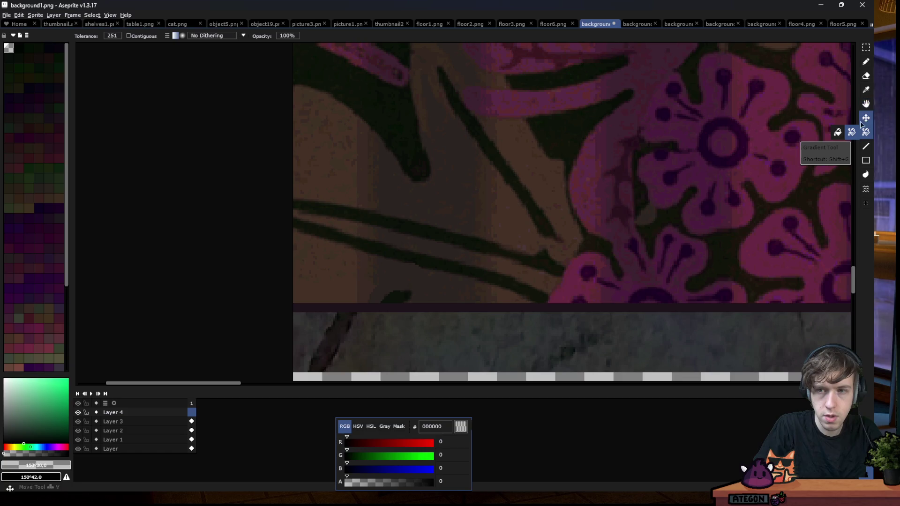
scroll(227, 246, "down", 2)
key("w")
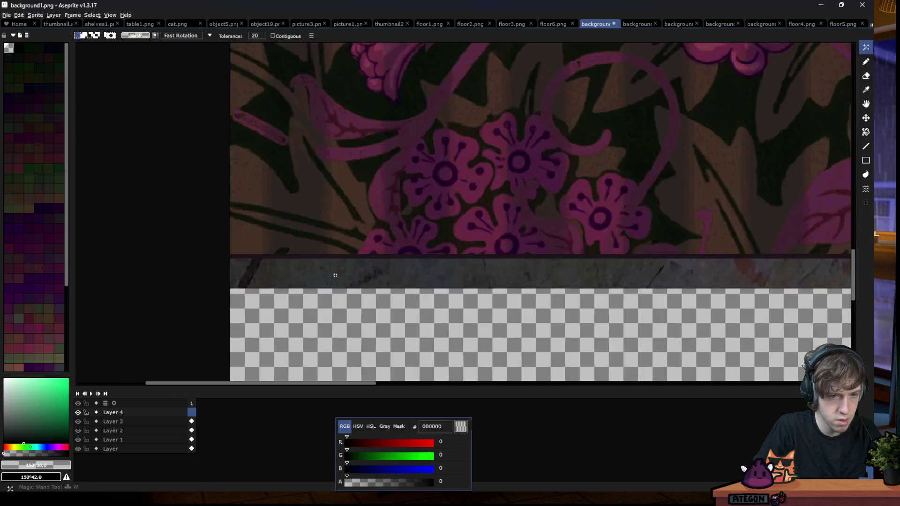
scroll(333, 273, "down", 1)
left_click(113, 422)
left_click(112, 421, "ctrl")
left_click(130, 430)
left_click(130, 430, "ctrl")
double_click(113, 413)
Fill the band with a vertical gradient, transparent at top to black at bottom, then deselect
left_click(865, 131)
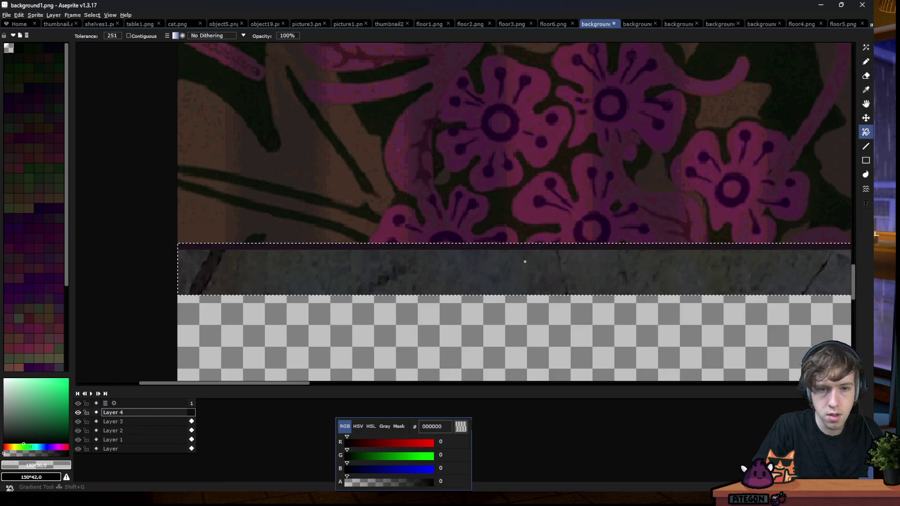
left_click_drag(586, 270, 281, 270)
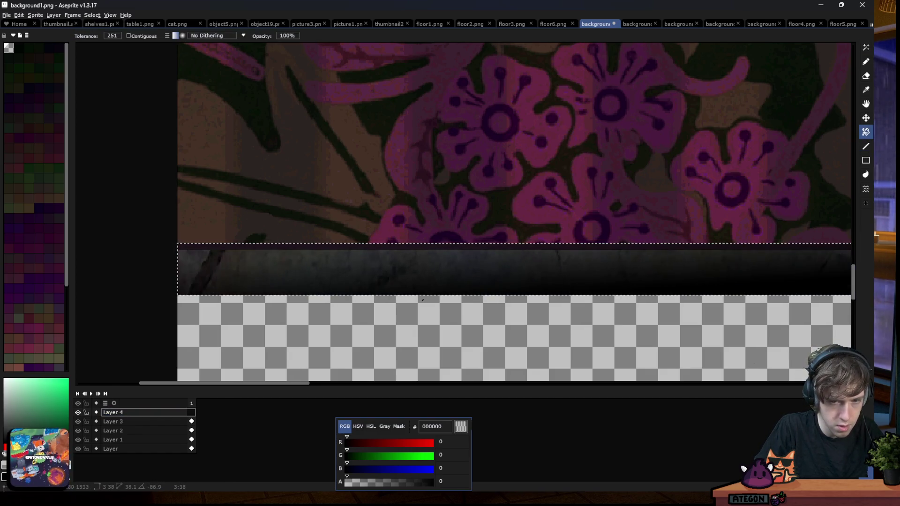
key("ctrl+z")
left_click_drag(424, 263, 424, 298)
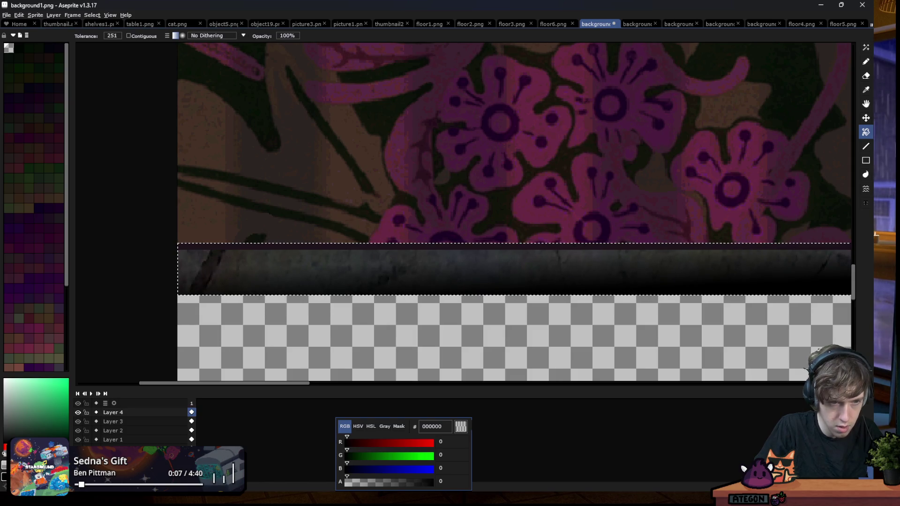
scroll(425, 305, "down", 3)
scroll(485, 313, "up", 3)
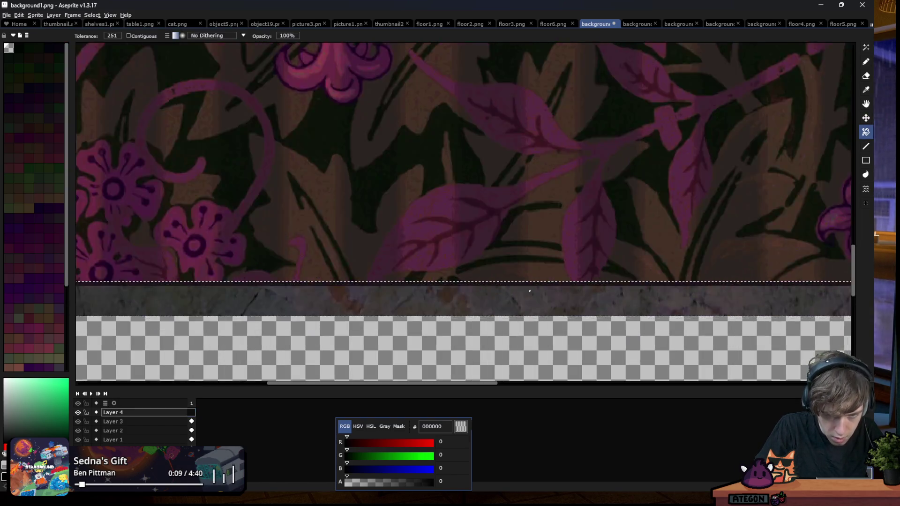
left_click_drag(536, 283, 540, 328)
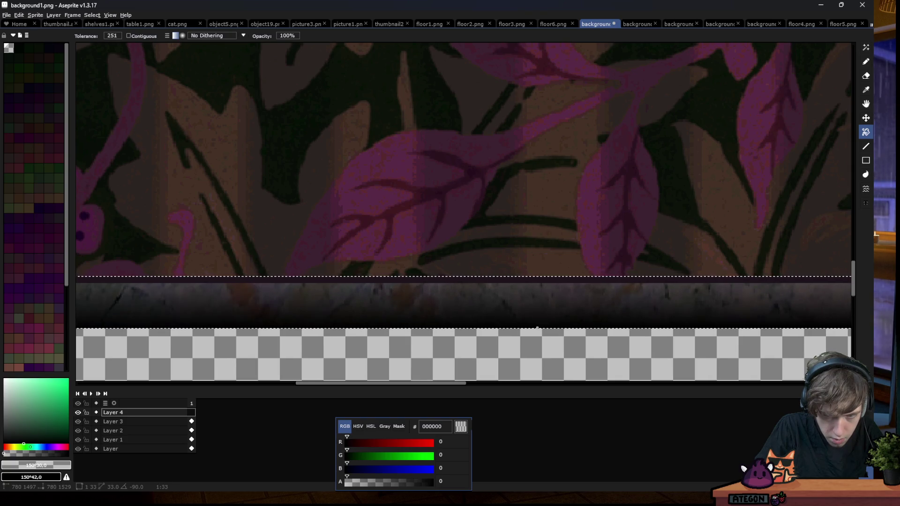
scroll(536, 328, "down", 2)
scroll(422, 300, "down", 2)
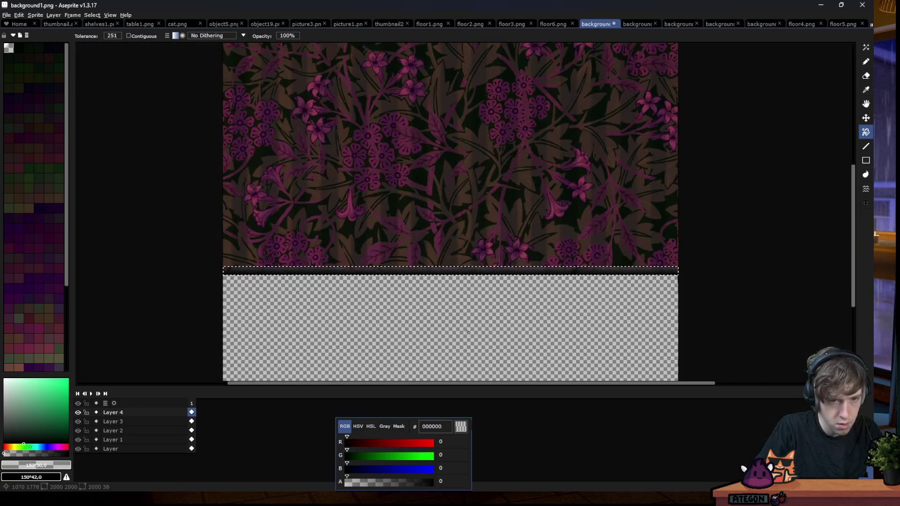
key("m")
key("ctrl+d")
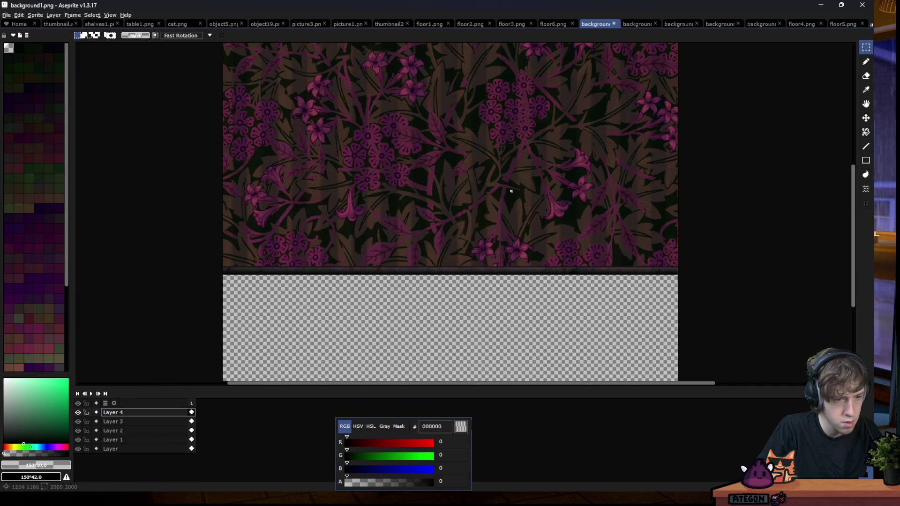
scroll(429, 253, "up", 3)
Set Layer 4 to Normal blend mode at 70% opacity
double_click(112, 412)
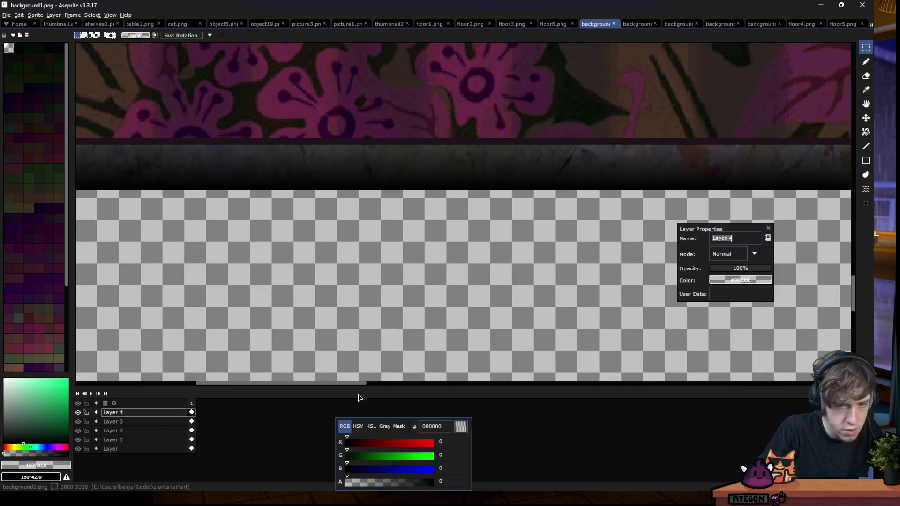
key("Tab")
key("space")
left_click(721, 329)
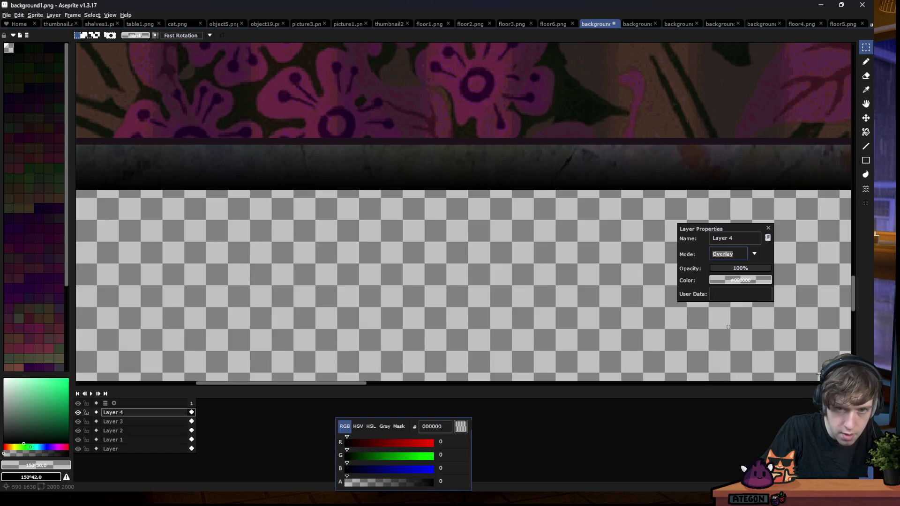
left_click(738, 268)
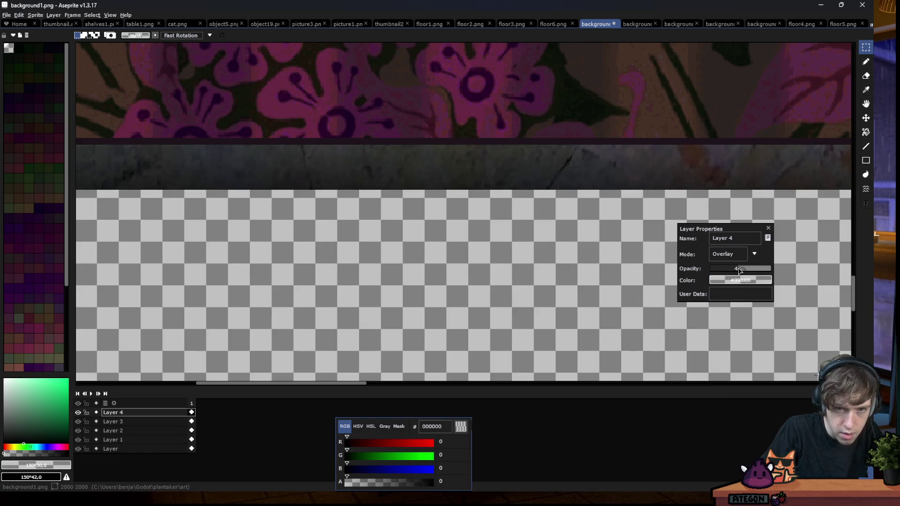
left_click(748, 253)
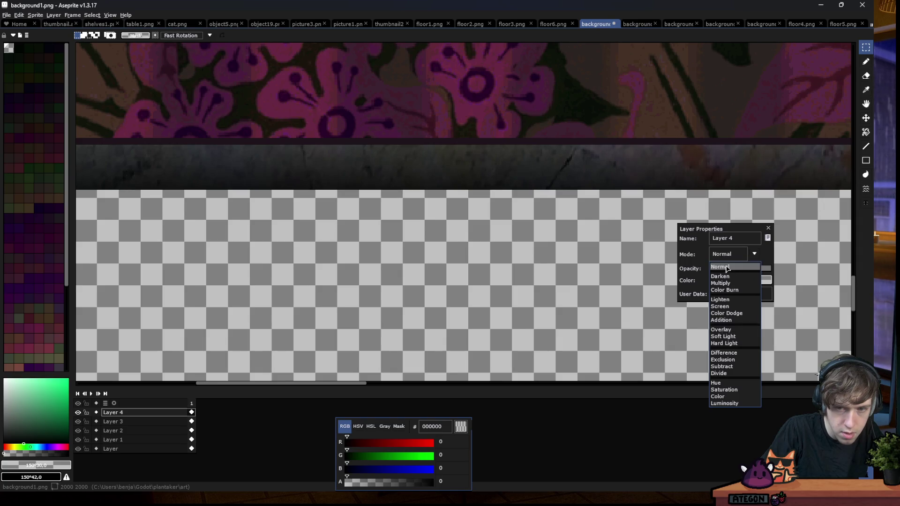
left_click(731, 266)
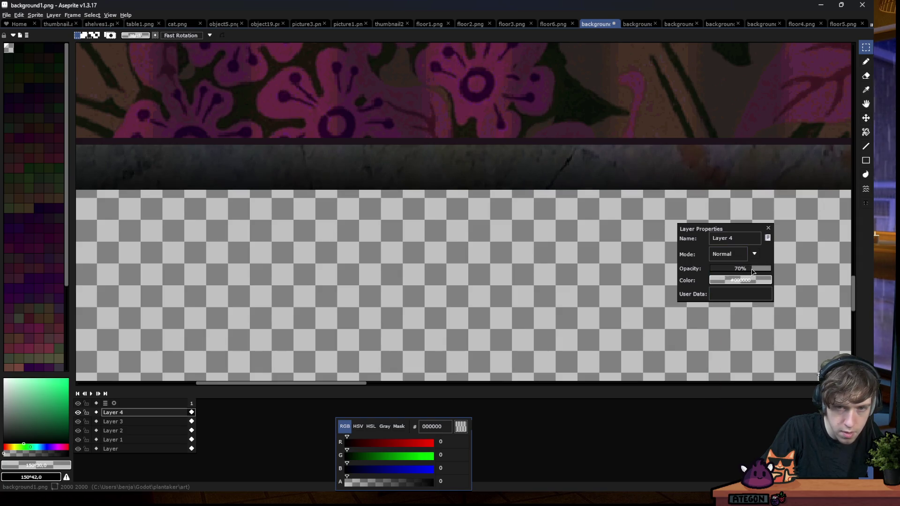
left_click(769, 229)
scroll(305, 303, "down", 3)
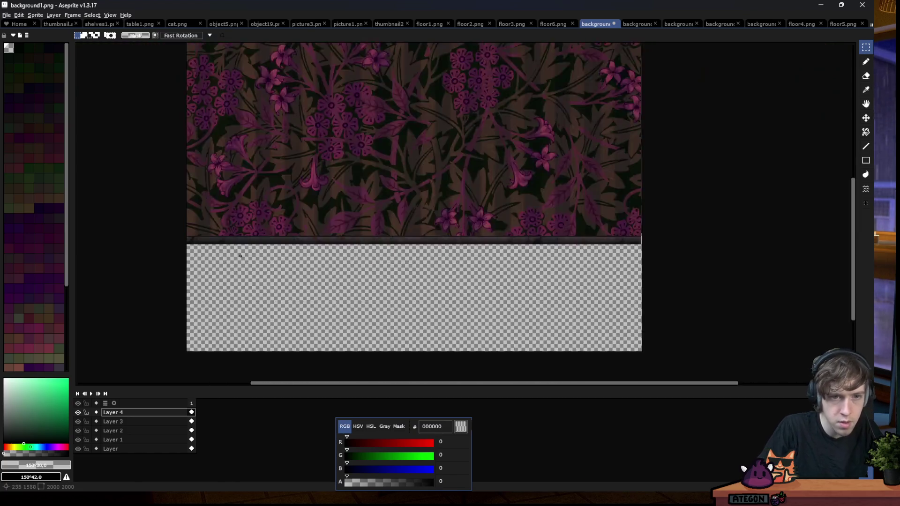
scroll(305, 302, "down", 1)
scroll(305, 303, "up", 1)
Copy the shadow layer, save background1.png, then paste it into the beige striped wallpaper and save
key("ctrl+c")
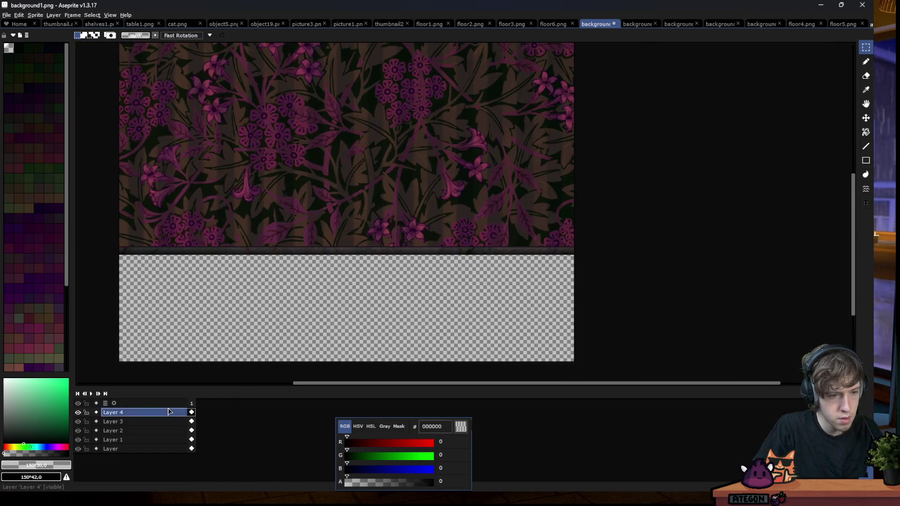
key("ctrl+s")
left_click(637, 25)
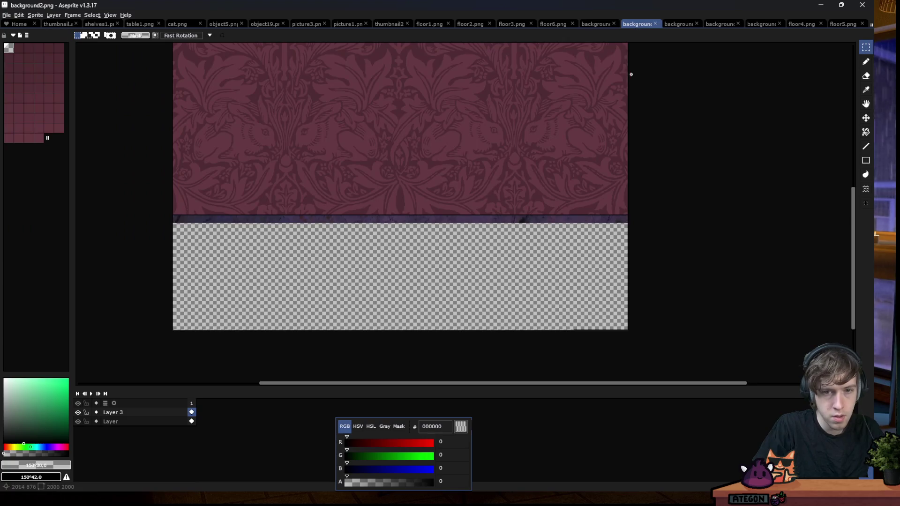
left_click(675, 28)
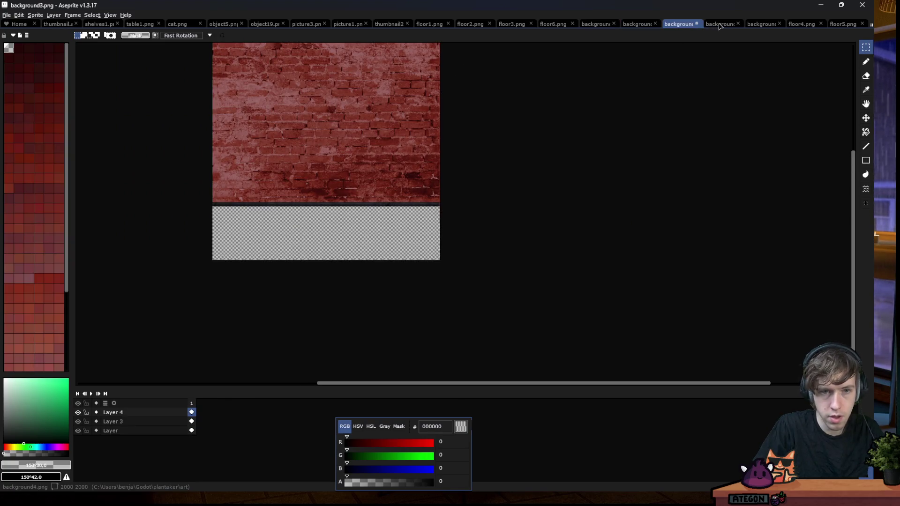
left_click(721, 27)
key("ctrl+v")
key("ctrl+s")
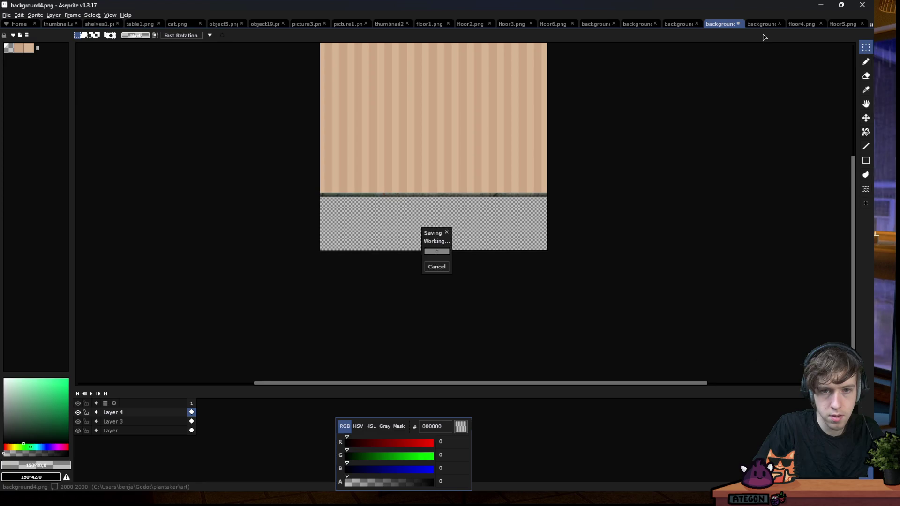
Paste the shadow layer into background5 and save it, then return to Godot
left_click(763, 27)
key("ctrl+v")
key("ctrl+s")
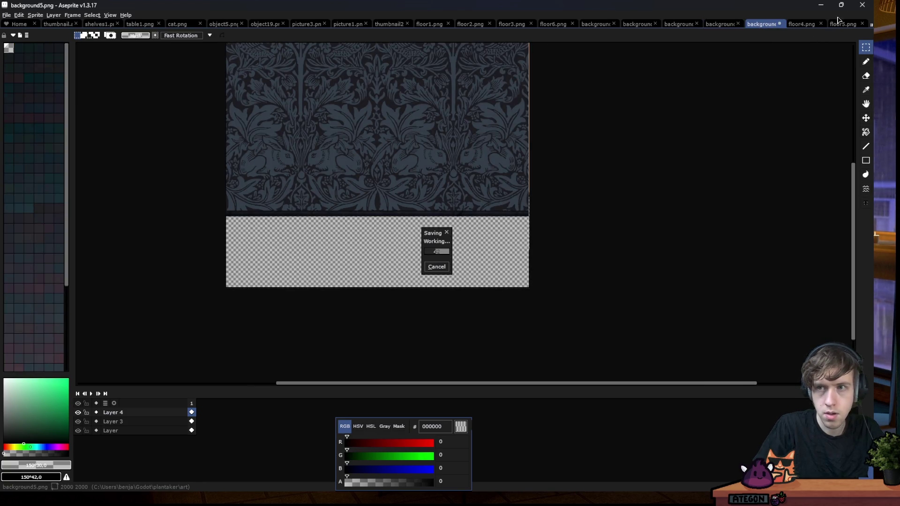
left_click(820, 5)
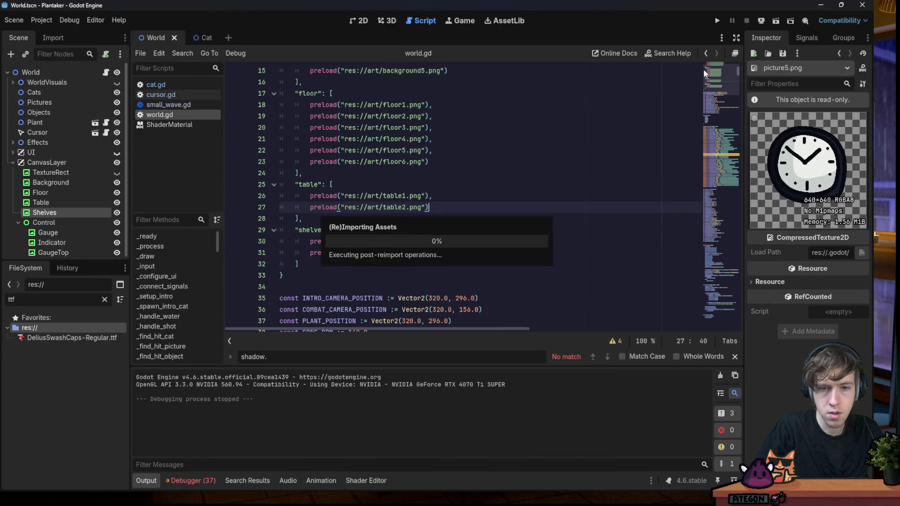
Run the Plantaker project with F5 to view the room with dark damask wallpaper
key("F5")
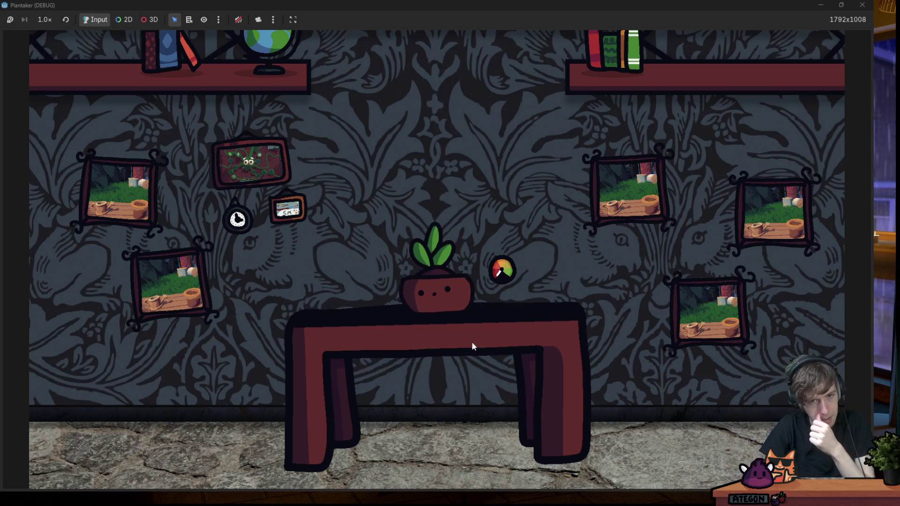
Close the game, rerun it to inspect the floral room, close it again and switch to Aseprite
scroll(442, 291, "up", 4)
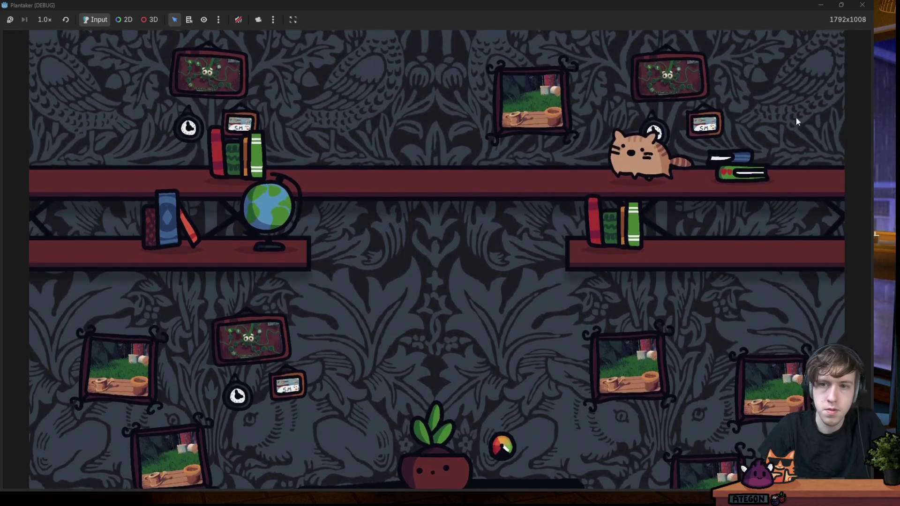
left_click(861, 4)
left_click(718, 21)
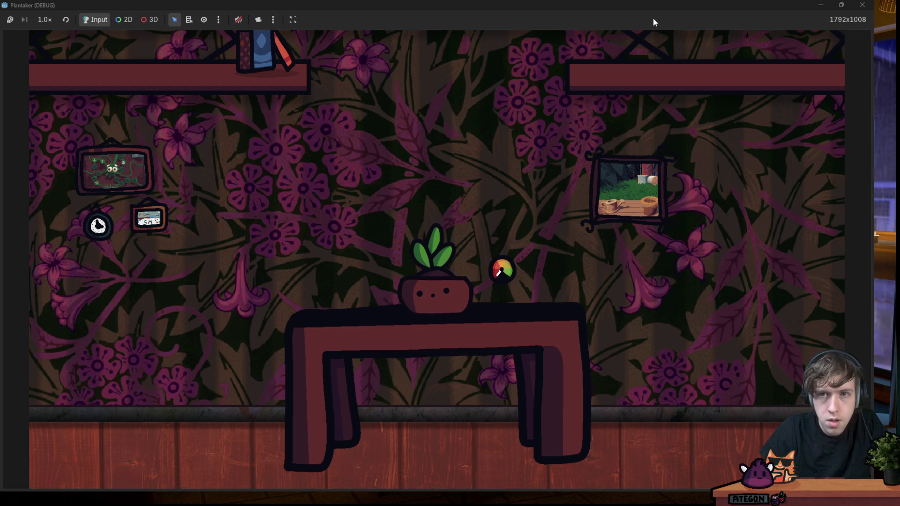
left_click(861, 4)
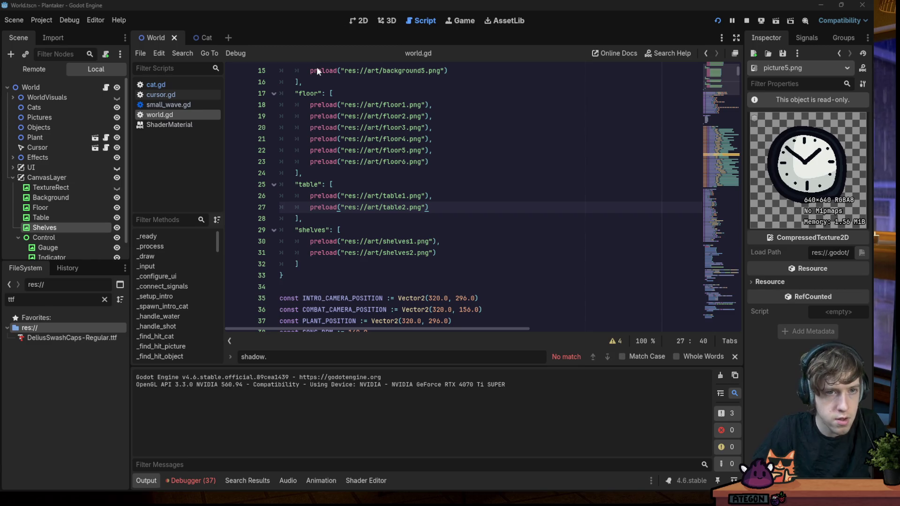
mouse_move(562, 473)
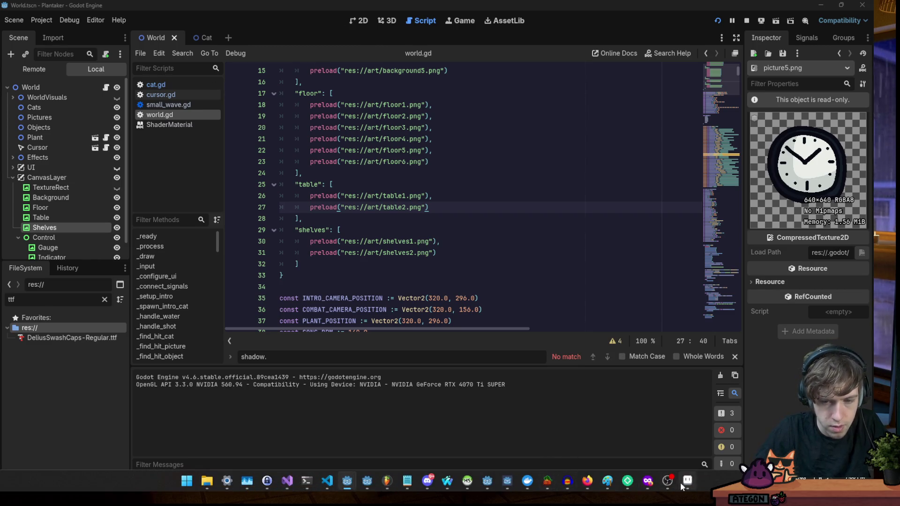
left_click(682, 486)
scroll(191, 279, "up", 3)
scroll(191, 280, "up", 2)
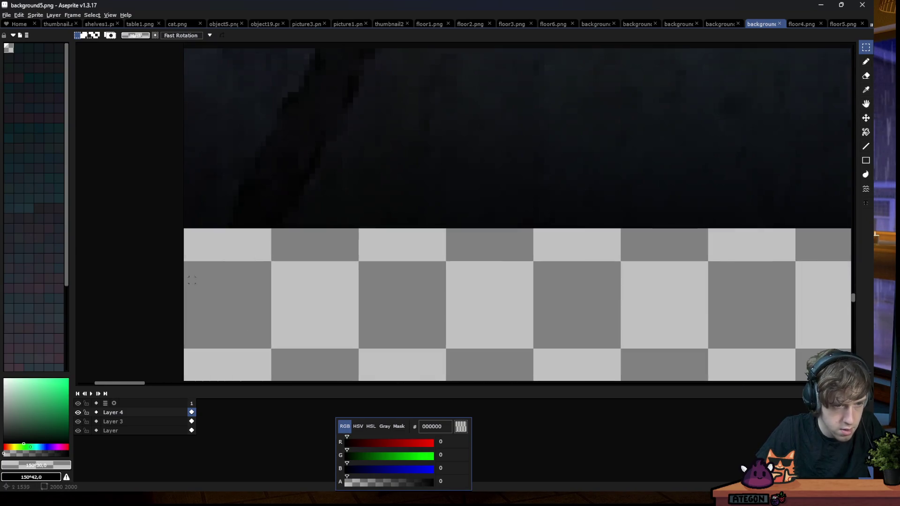
mouse_move(175, 231)
left_mouse_down()
mouse_move(846, 304)
mouse_move(839, 251)
left_mouse_up()
scroll(321, 191, "down", 4)
scroll(403, 143, "up", 3)
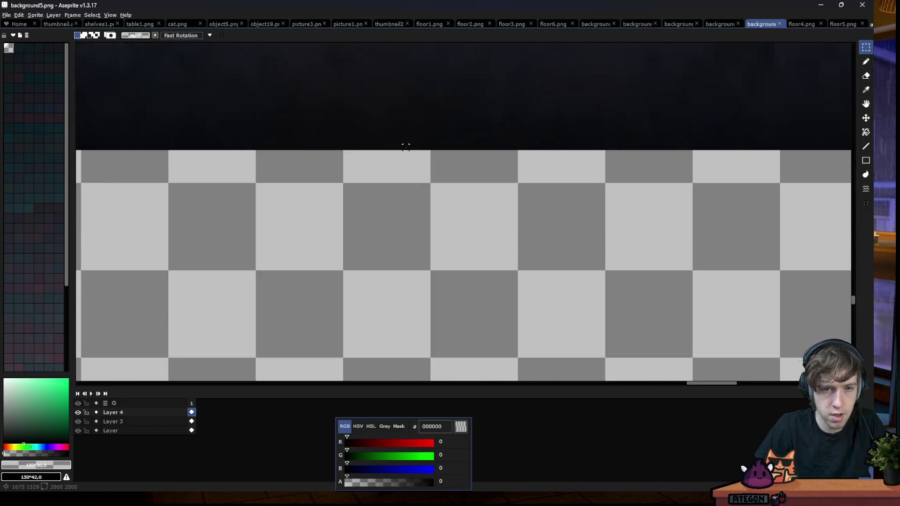
key("i")
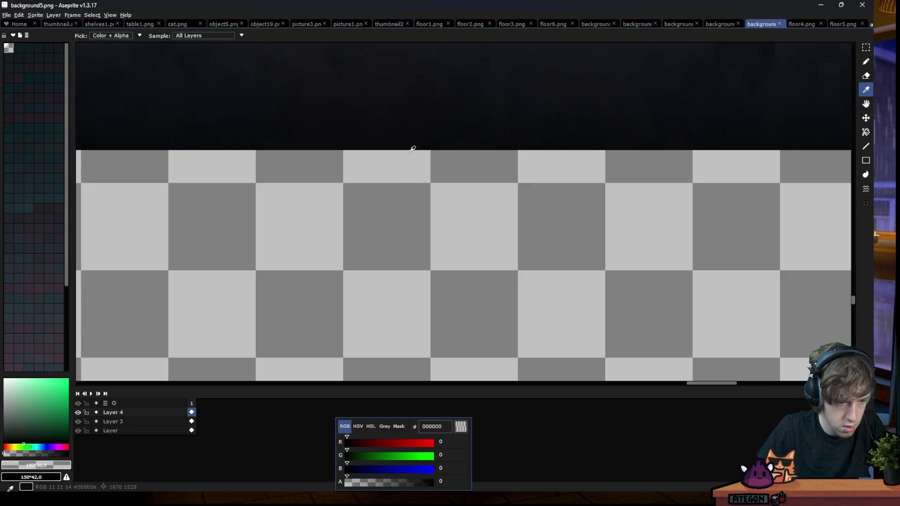
key("m")
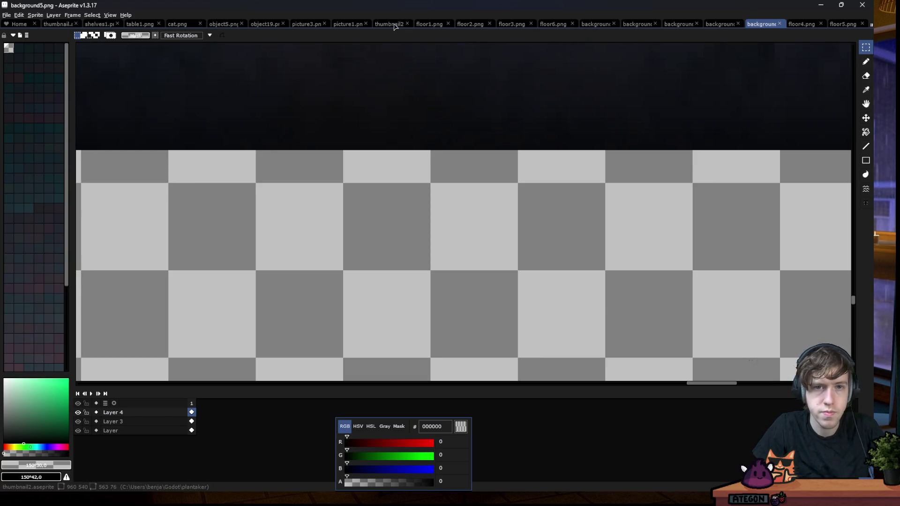
left_click(427, 25)
Select the entire floor1.png sprite and open Layer 2's name for editing
scroll(357, 201, "up", 2)
scroll(327, 126, "up", 1)
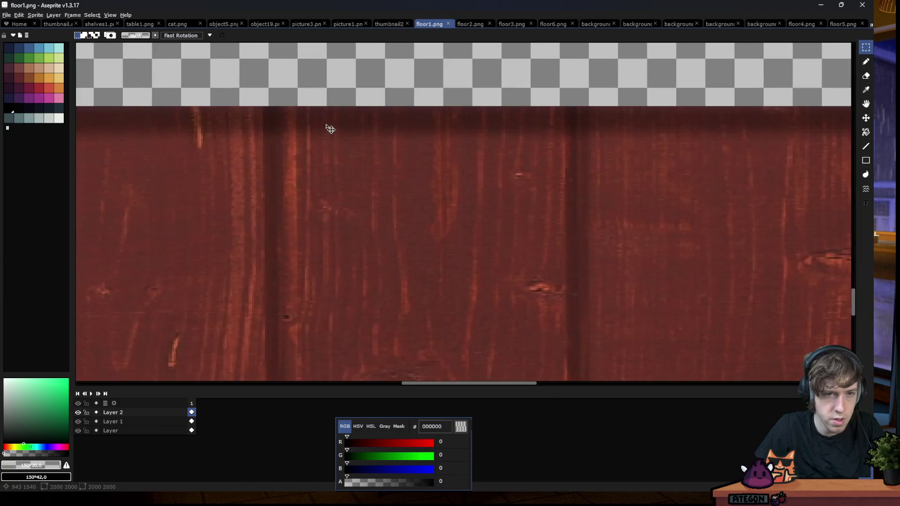
scroll(347, 91, "up", 1)
scroll(348, 92, "up", 1)
key("i")
scroll(349, 203, "down", 1)
scroll(345, 213, "down", 1)
scroll(462, 245, "down", 2)
key("m")
key("ctrl+a")
scroll(581, 197, "up", 3)
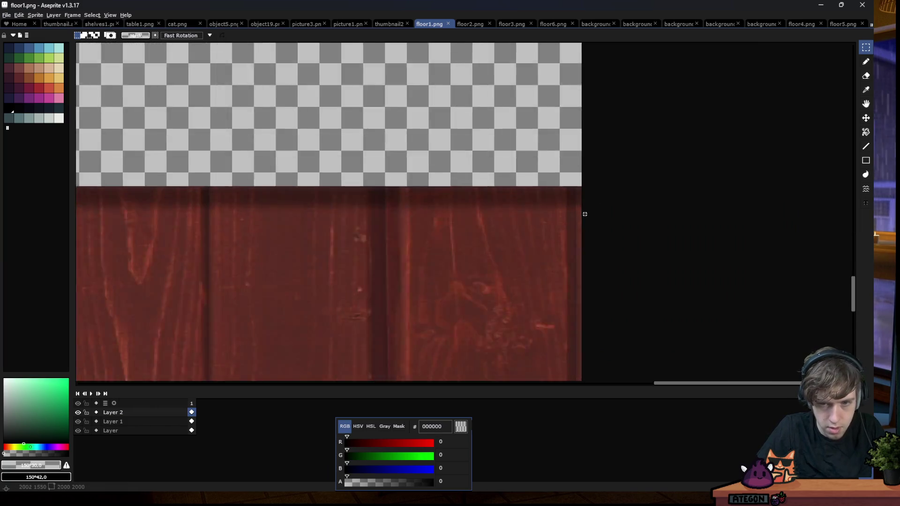
scroll(580, 195, "up", 1)
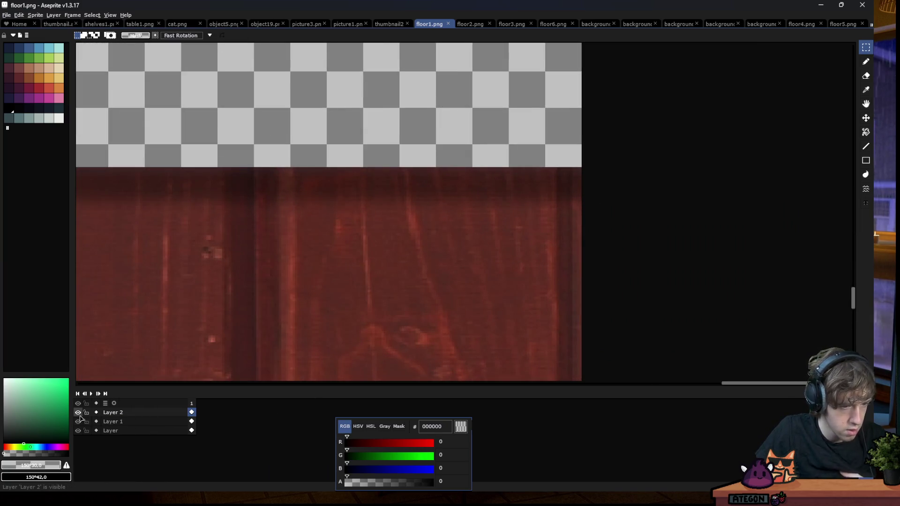
double_click(148, 412)
On a new Layer 3, shade the planks' top with a black-to-transparent gradient, then hide it
key("shift+n")
left_click(865, 132)
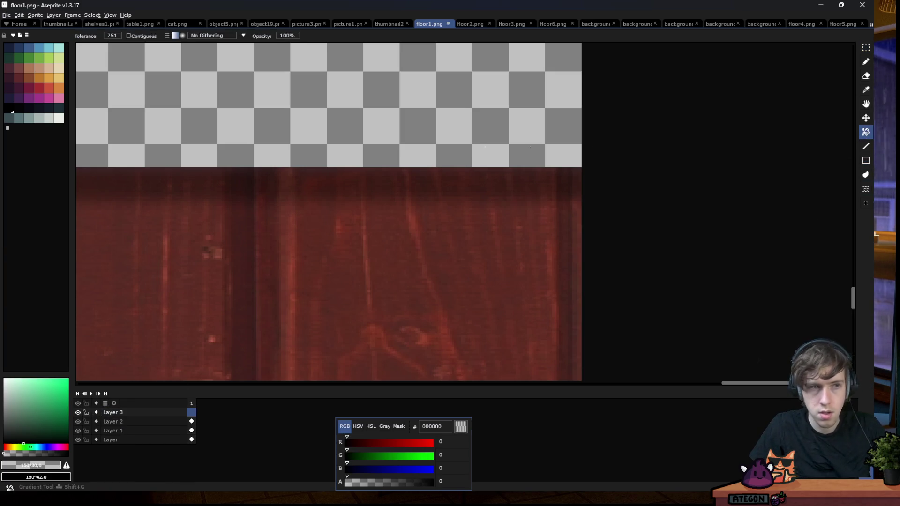
left_click_drag(282, 162, 276, 159)
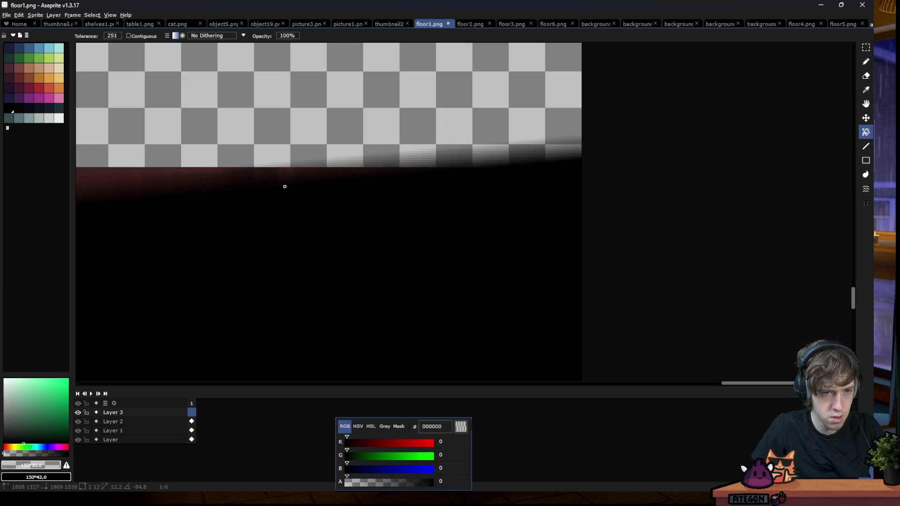
key("ctrl+z")
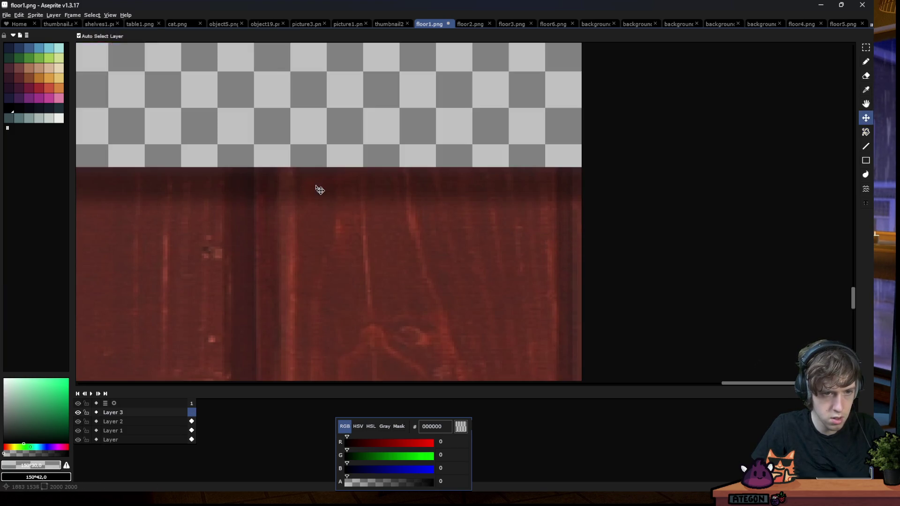
mouse_move(297, 202)
left_mouse_down()
mouse_move(295, 168)
mouse_move(300, 177)
left_mouse_up()
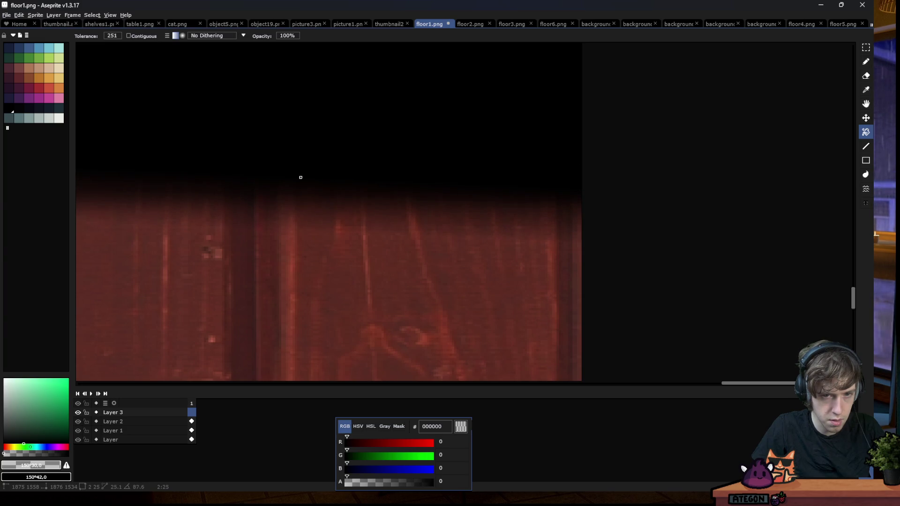
left_click_drag(300, 177, 299, 177)
scroll(661, 203, "down", 1)
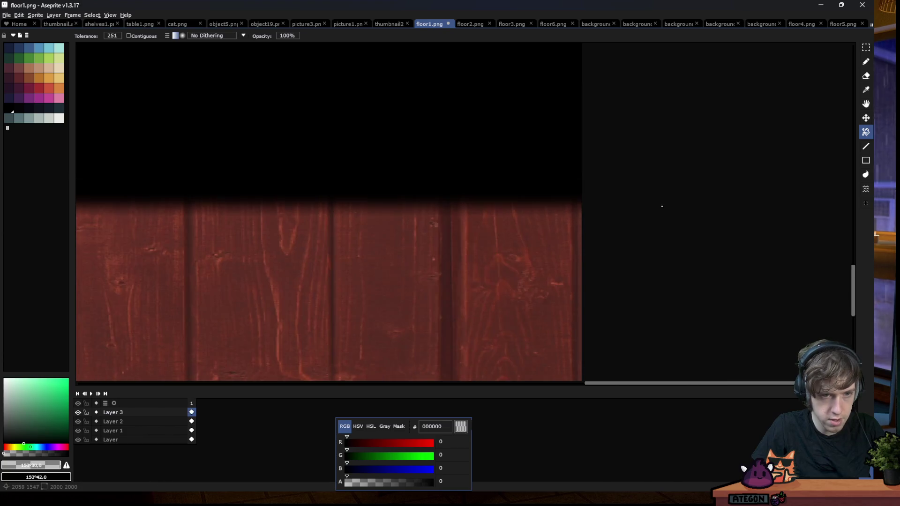
scroll(648, 207, "down", 1)
scroll(609, 208, "down", 1)
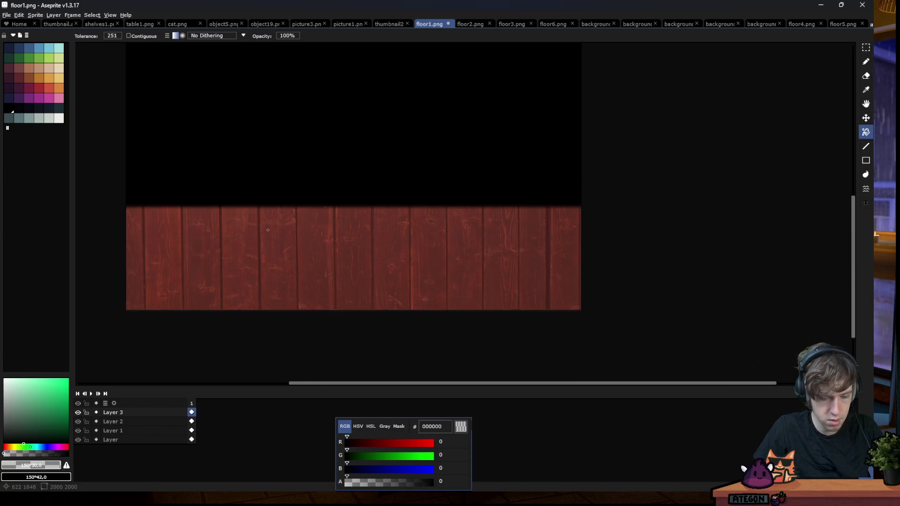
key("m")
left_click(78, 412)
left_click(110, 421)
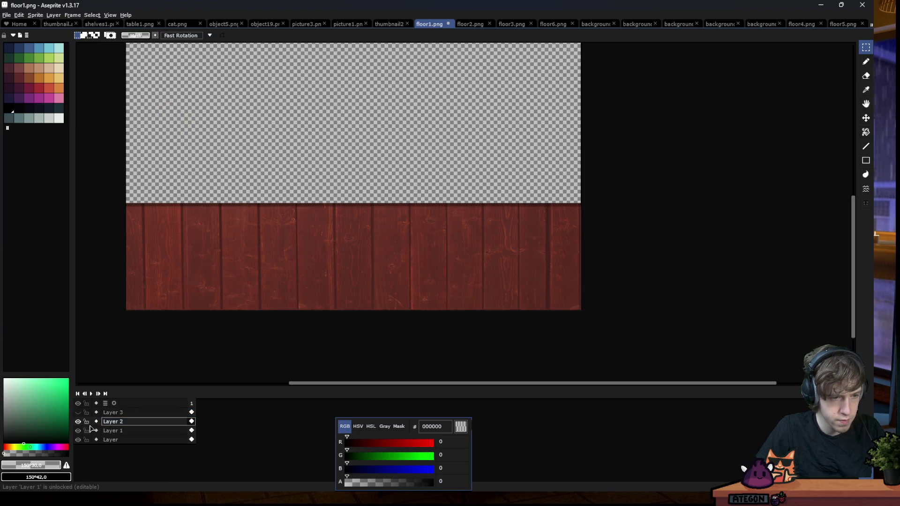
Compare layer visibility, then erase Layer 3's gradient from the transparent area above the planks
double_click(78, 421)
left_click(103, 430)
left_click(78, 439)
left_click(78, 439)
left_click(78, 440)
left_click(77, 439)
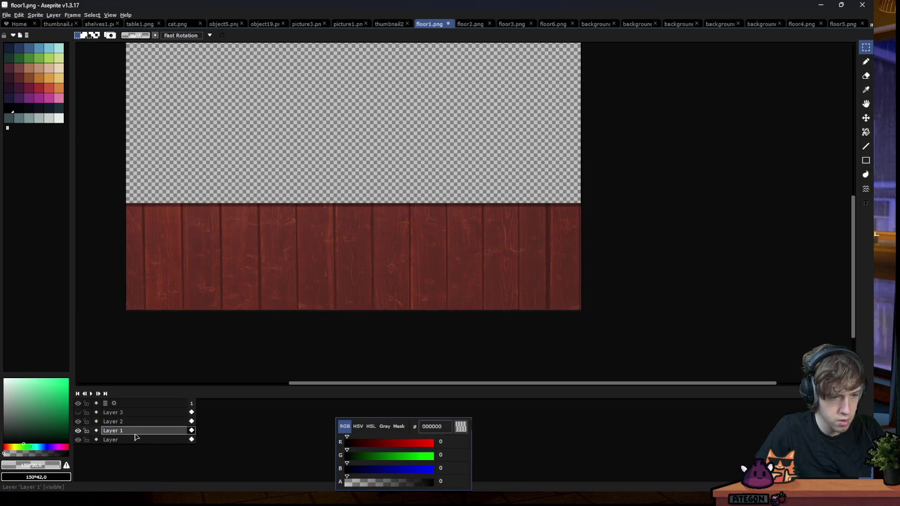
key("w")
left_click(111, 440)
left_click(277, 178)
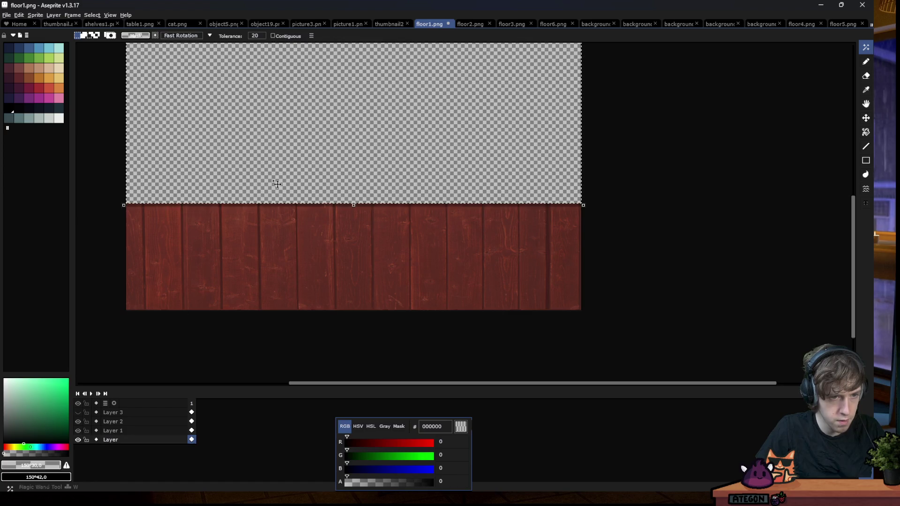
left_click(112, 412)
left_click(78, 413)
key("Delete")
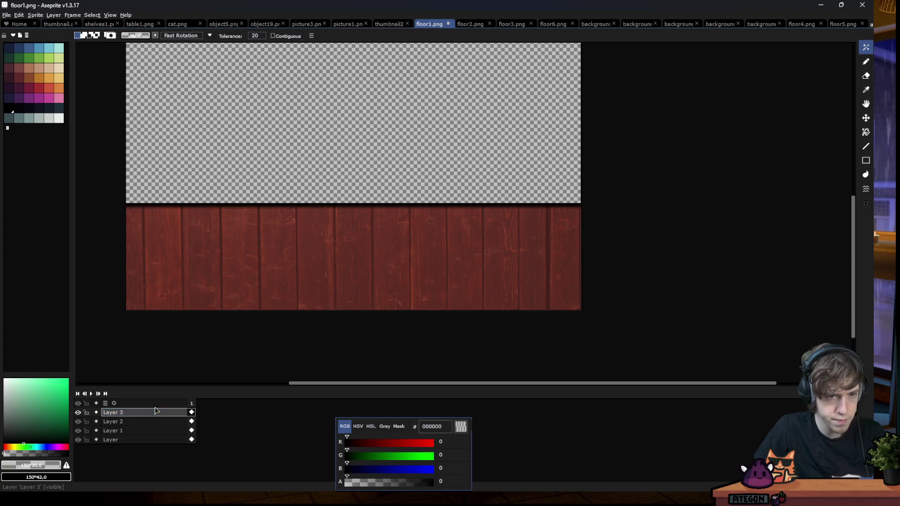
Set Layer 3 to Normal blending at 22% opacity
double_click(112, 412)
left_click(731, 253)
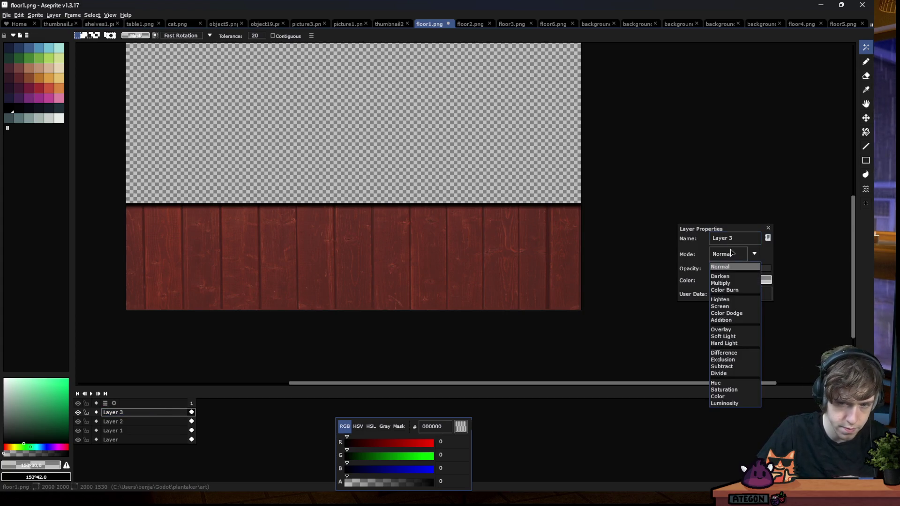
left_click(716, 330)
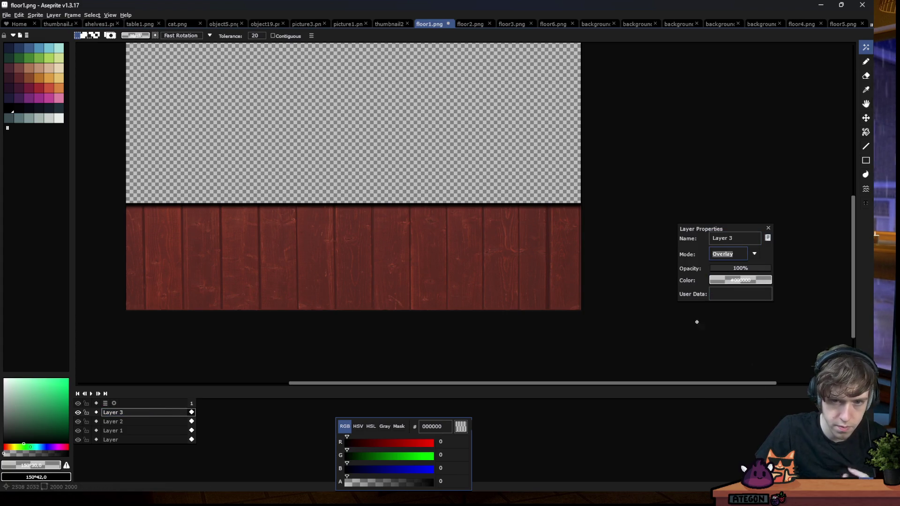
left_click(726, 258)
left_click(719, 267)
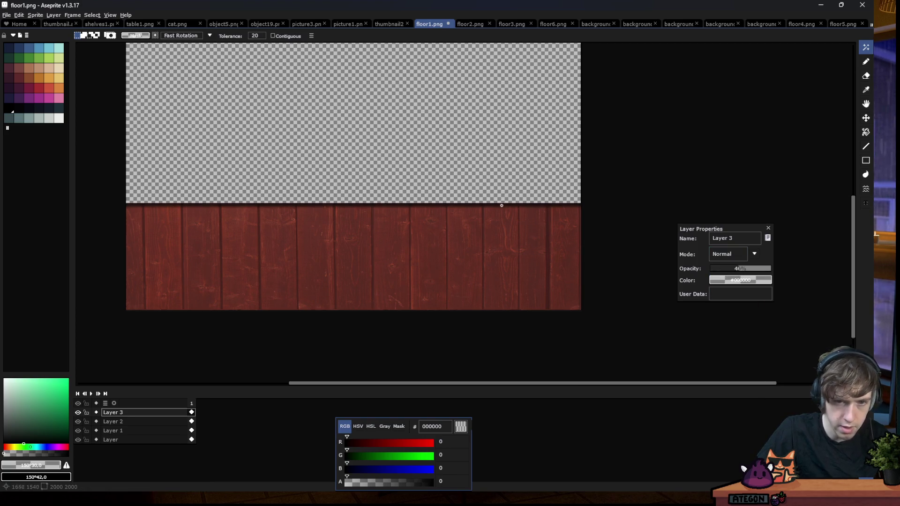
scroll(741, 267, "up", 5)
left_click_drag(720, 271, 740, 269)
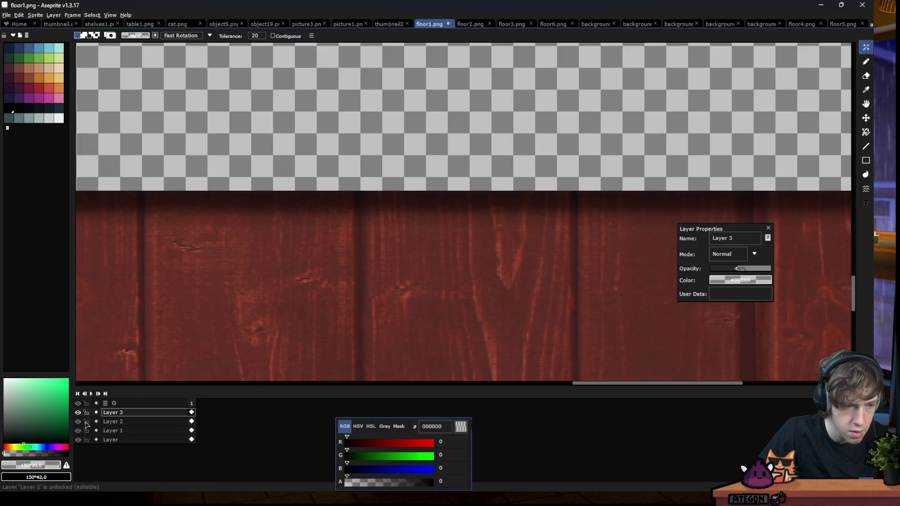
Toggle Layers 2 and 3 on and off to compare the shadow, leaving Layer 2 hidden
left_click(78, 422)
left_click(77, 412)
left_click(78, 412)
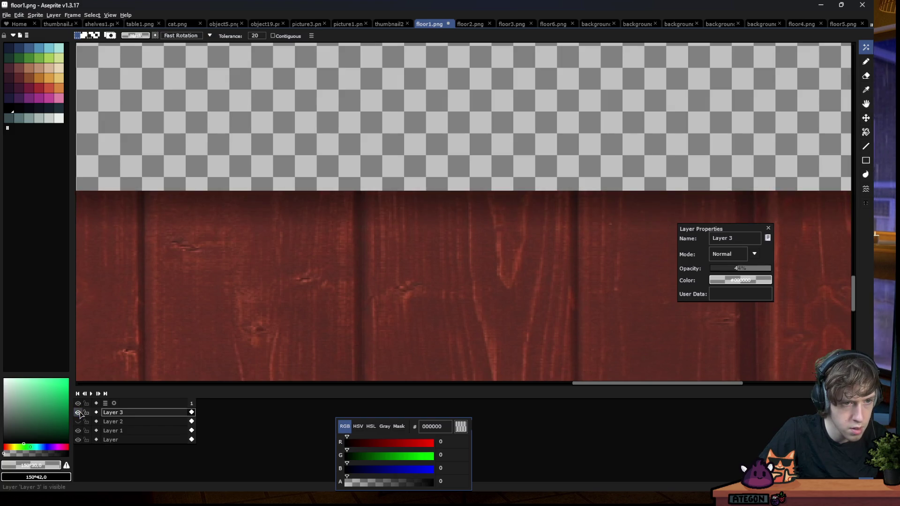
left_click(78, 412)
left_click(77, 421)
left_click(77, 421)
left_click(78, 421)
left_click(78, 412)
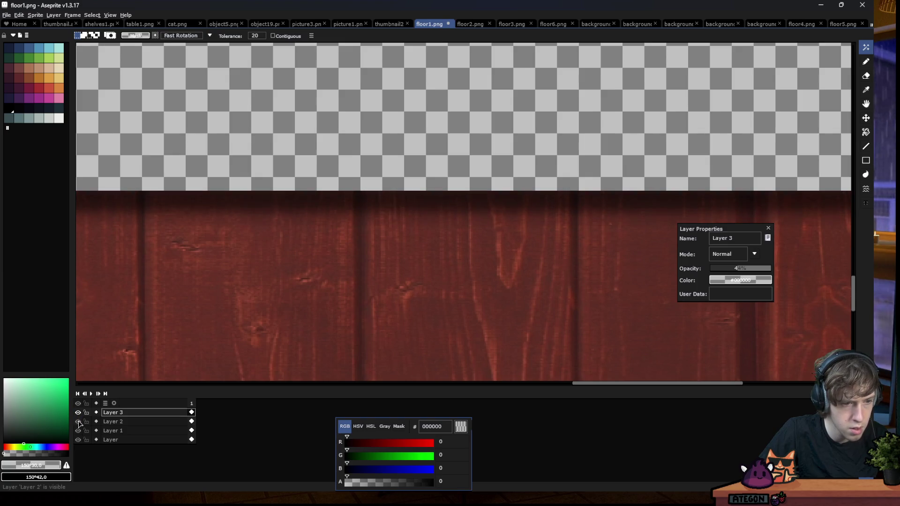
left_click(77, 412)
left_click(77, 412)
left_click(77, 413)
left_click(78, 412)
scroll(333, 228, "down", 1)
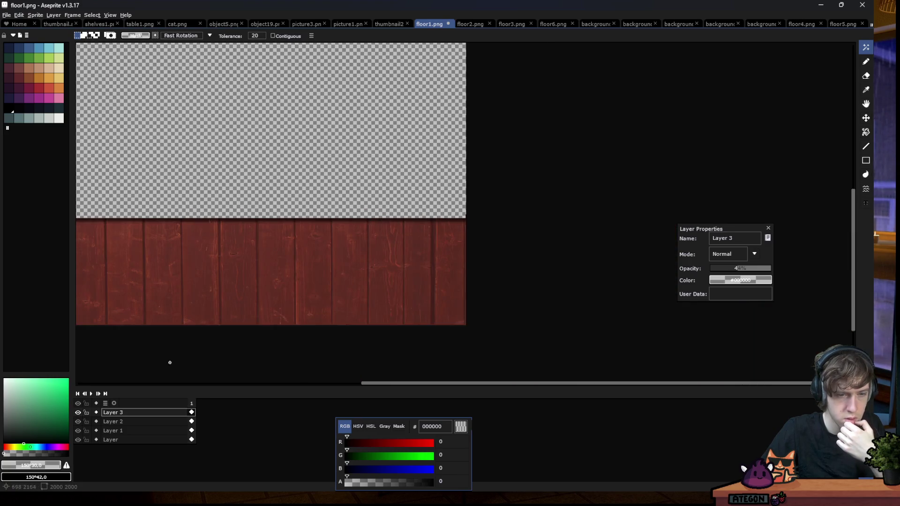
left_click(78, 421)
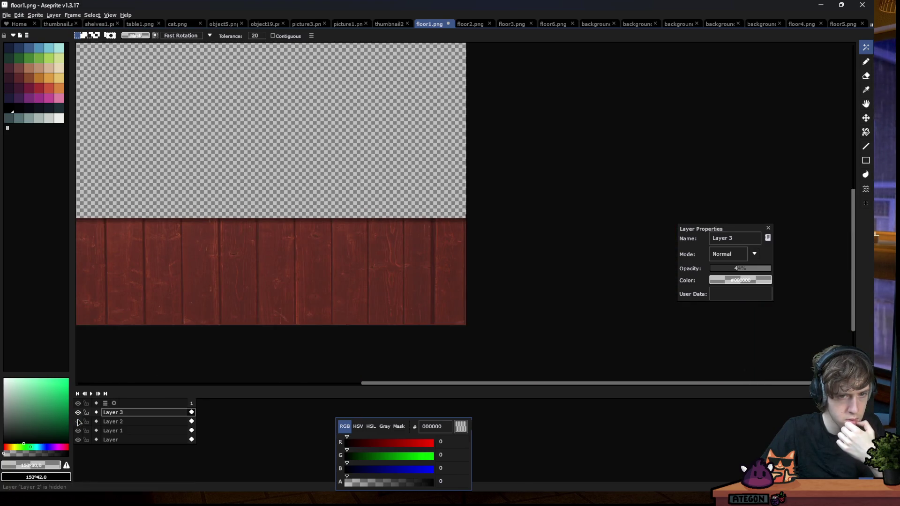
Close the layer properties keeping the new opacity and save floor1.png
scroll(341, 191, "up", 3)
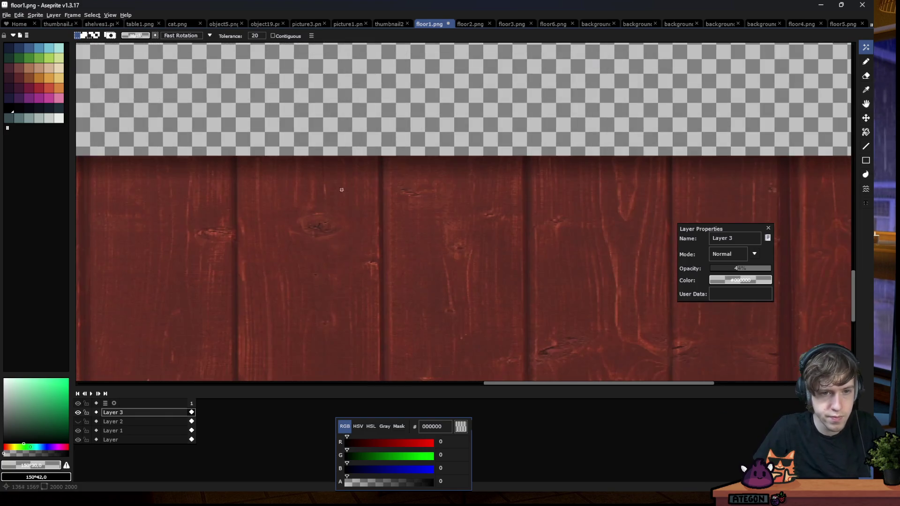
double_click(122, 413)
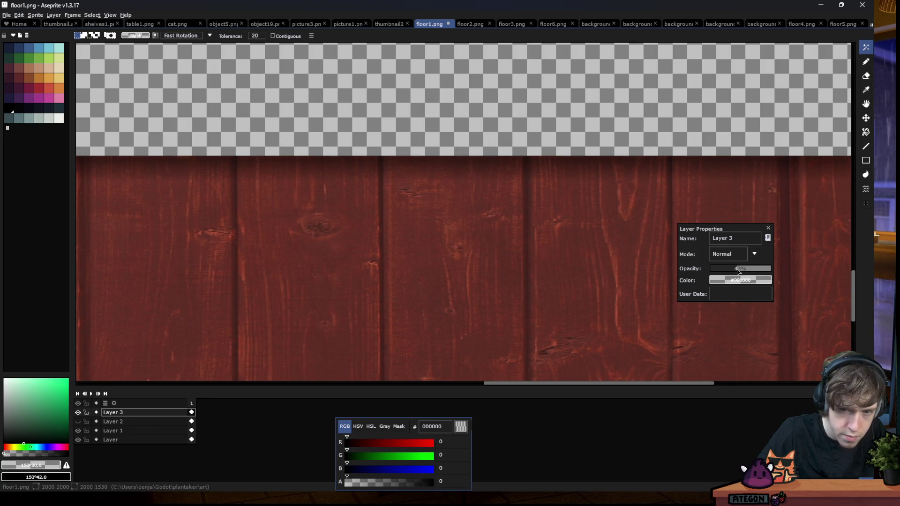
left_click(768, 228)
scroll(558, 215, "down", 5)
key("ctrl+s")
scroll(449, 192, "up", 2)
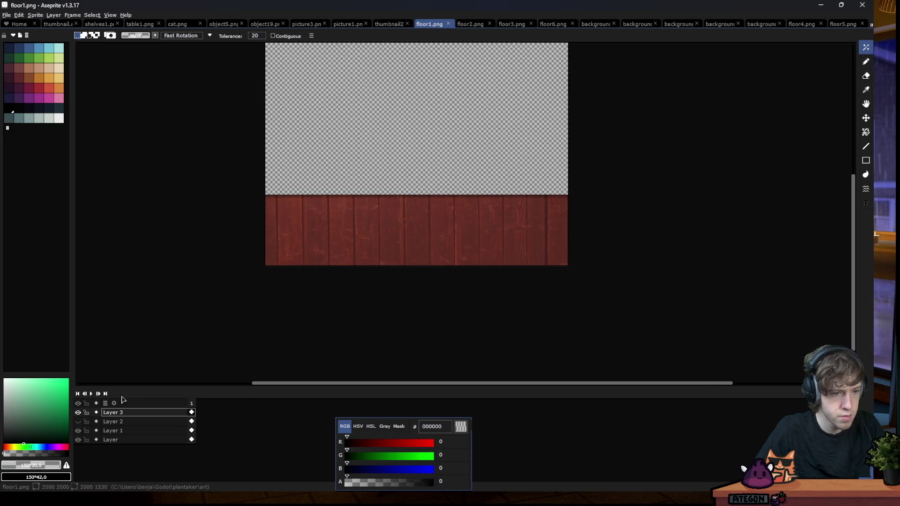
Add a new shading layer to floor2.png and hide its old Layer 2
left_click(470, 24)
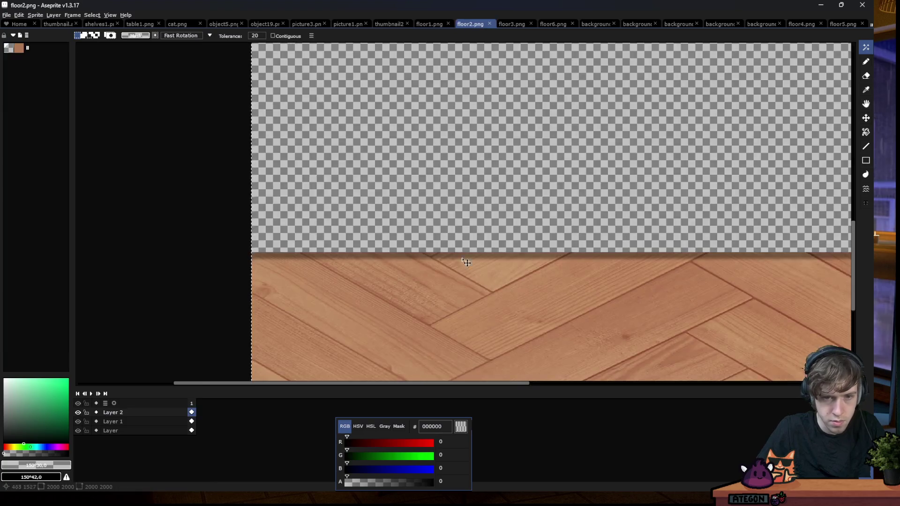
scroll(463, 256, "up", 2)
key("shift+n")
left_click(78, 431)
left_click(78, 431)
left_click(78, 421)
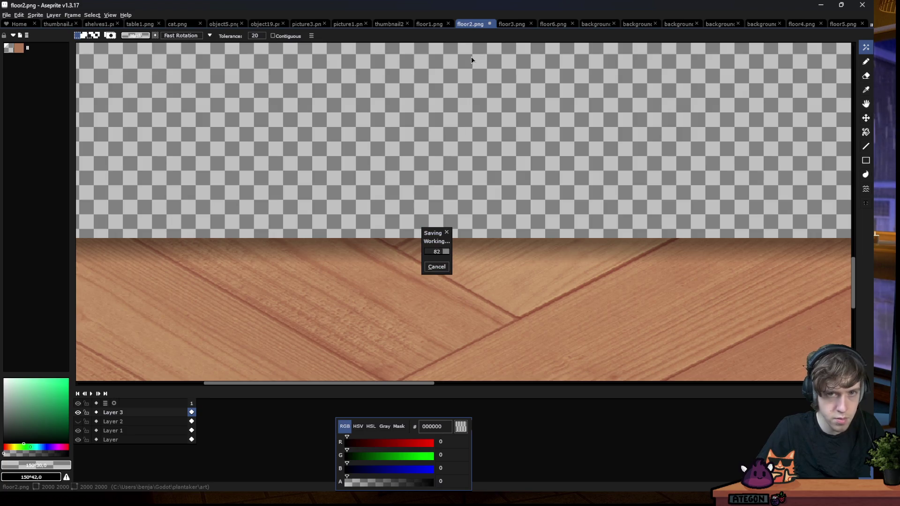
Add new shading layers to floor6 and floor4, save floor5.png, and return to Godot
key("ctrl+Tab")
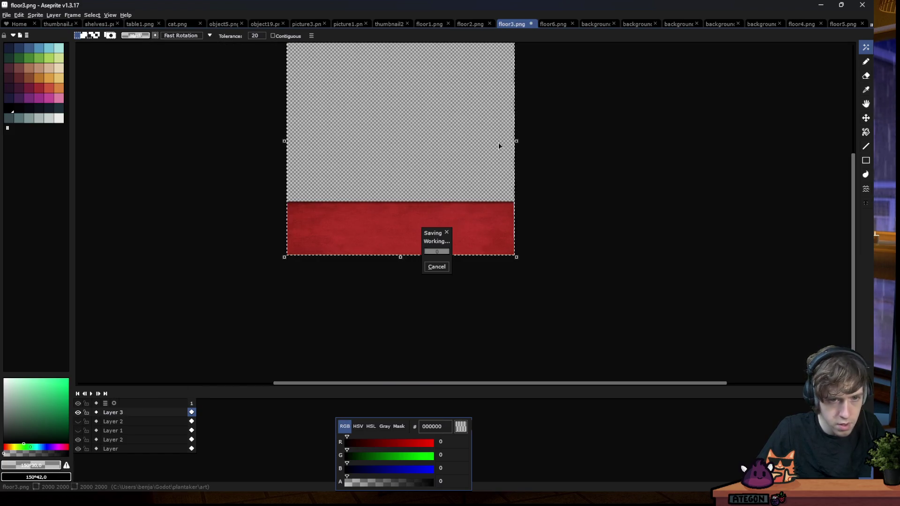
key("ctrl+Tab")
key("shift+n")
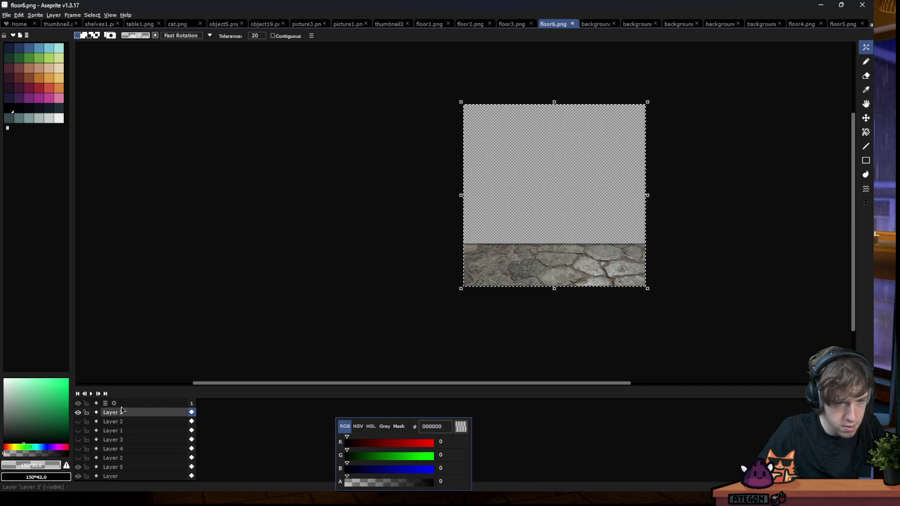
left_click(792, 25)
key("shift+n")
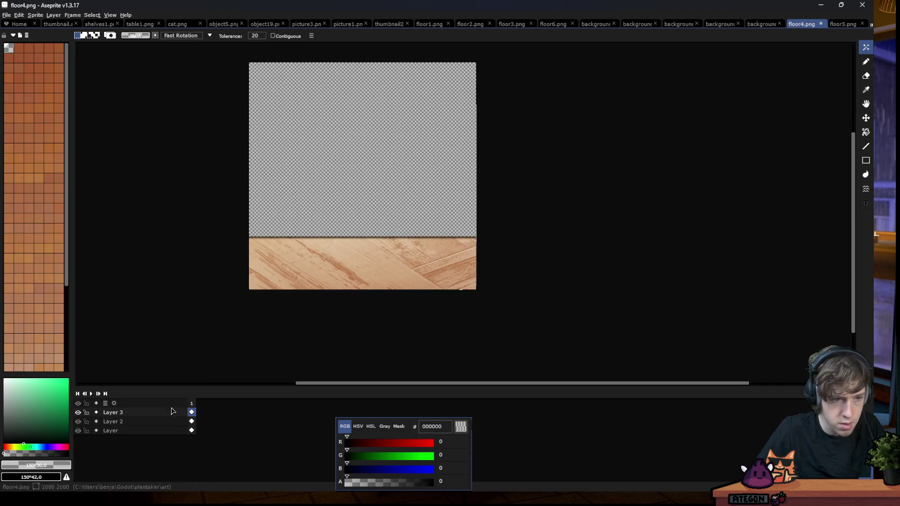
key("ctrl+Tab")
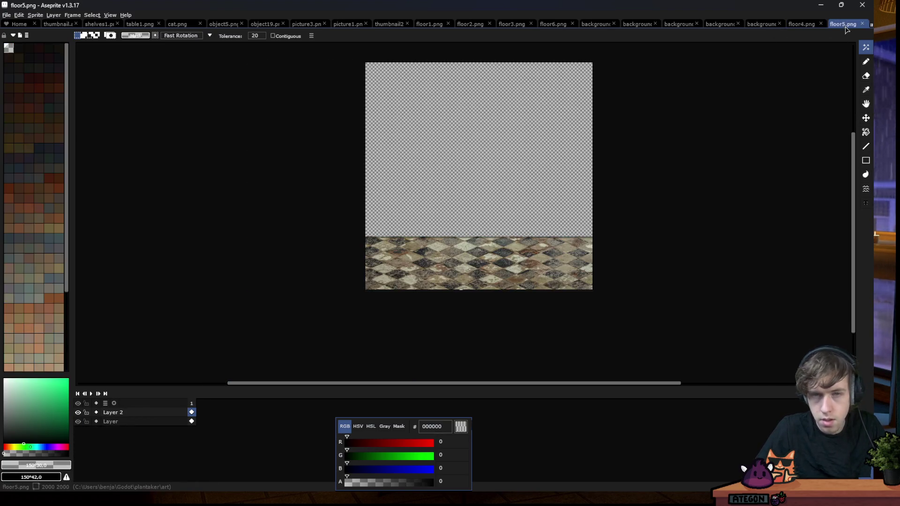
key("ctrl+s")
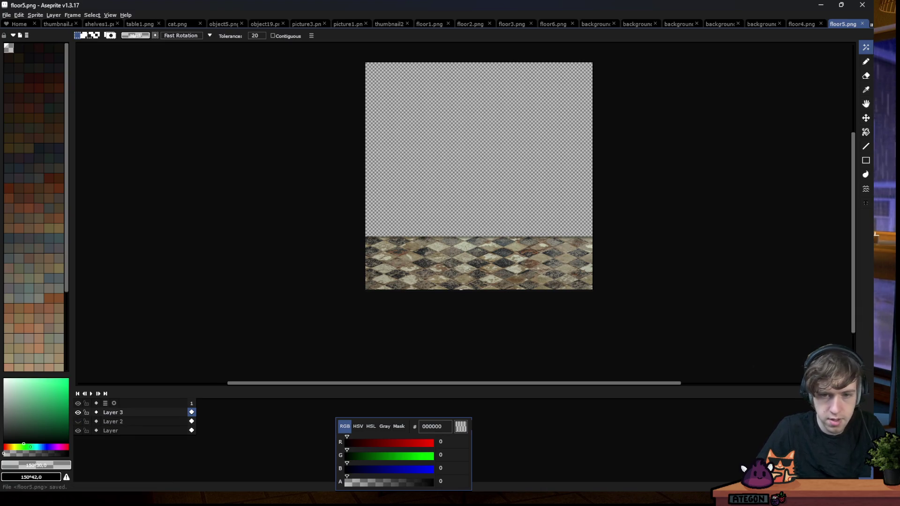
left_click(824, 5)
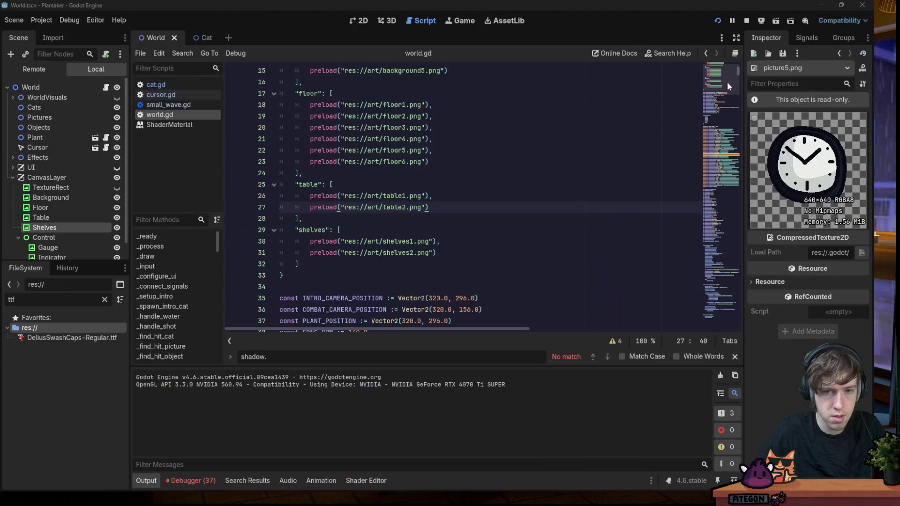
Run the game from world.gd to check the new floors, then stop it
left_click(523, 128)
left_click(717, 21)
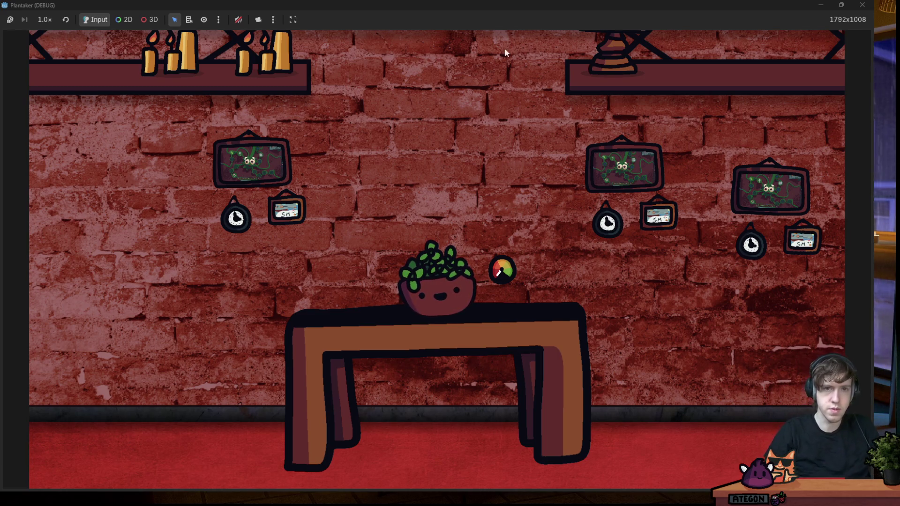
key("F8")
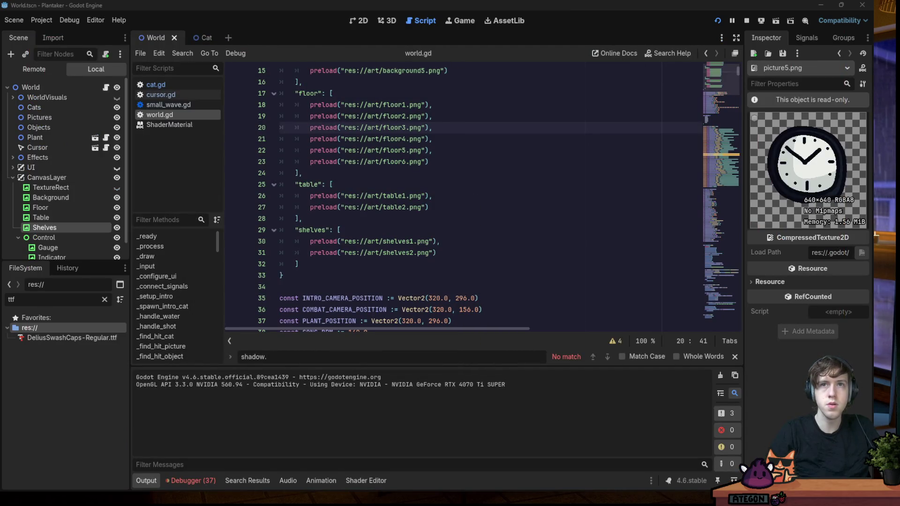
Hide the gauge's Control node and rerun the game maximized to screenshot the whole room
left_click(371, 105)
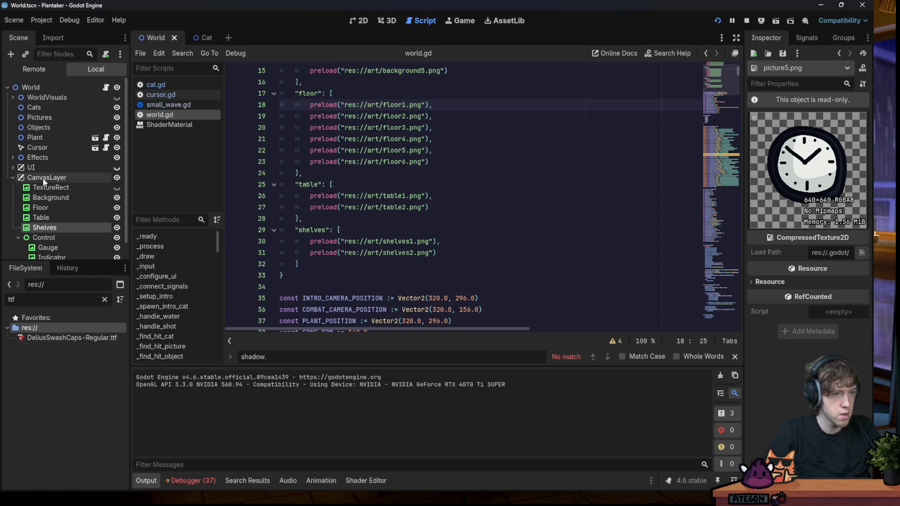
scroll(91, 224, "down", 1)
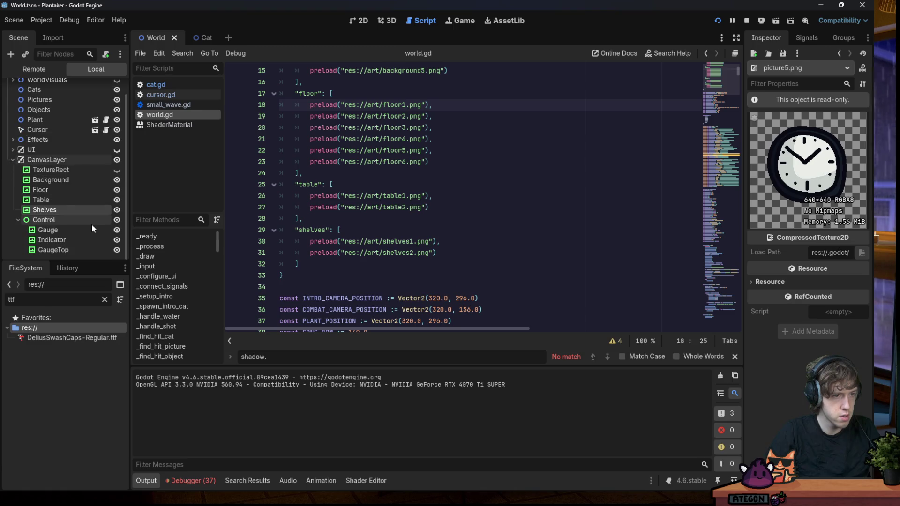
left_click(117, 220)
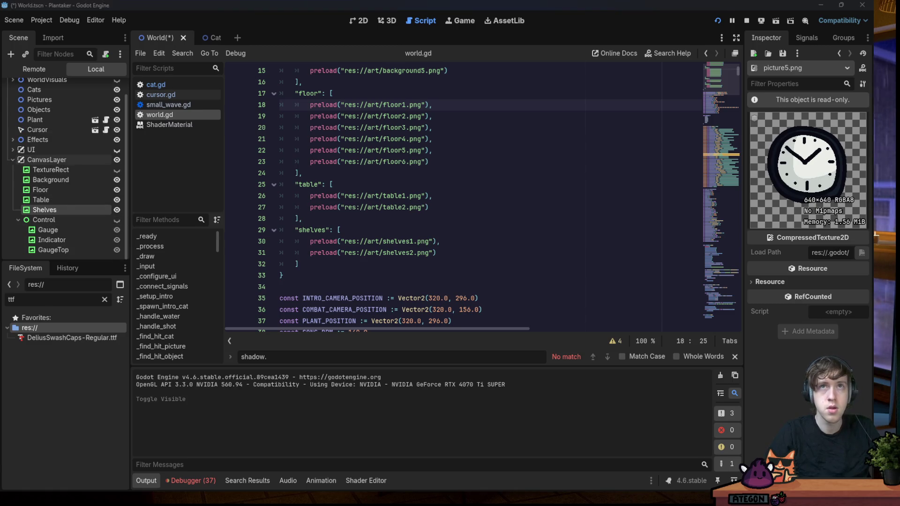
key("F5")
double_click(379, 114)
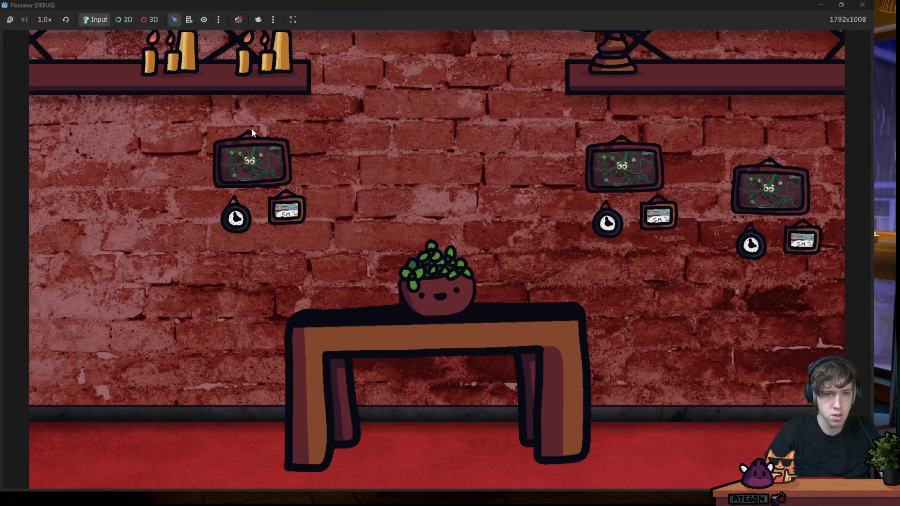
key("super+shift+s")
mouse_move(32, 31)
left_mouse_down()
mouse_move(792, 424)
mouse_move(844, 486)
left_mouse_up()
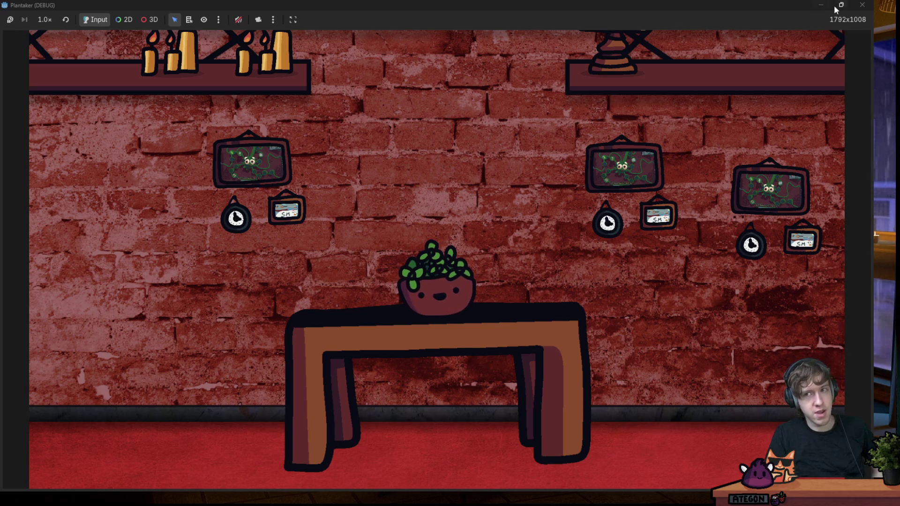
left_click(866, 9)
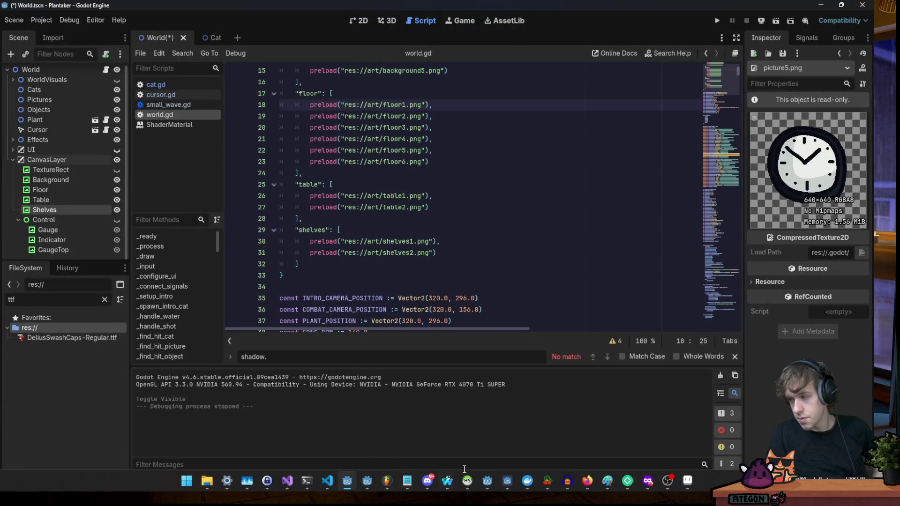
Return to the Godot editor with the caret at the end of line 24 in world.gd
left_click(696, 490)
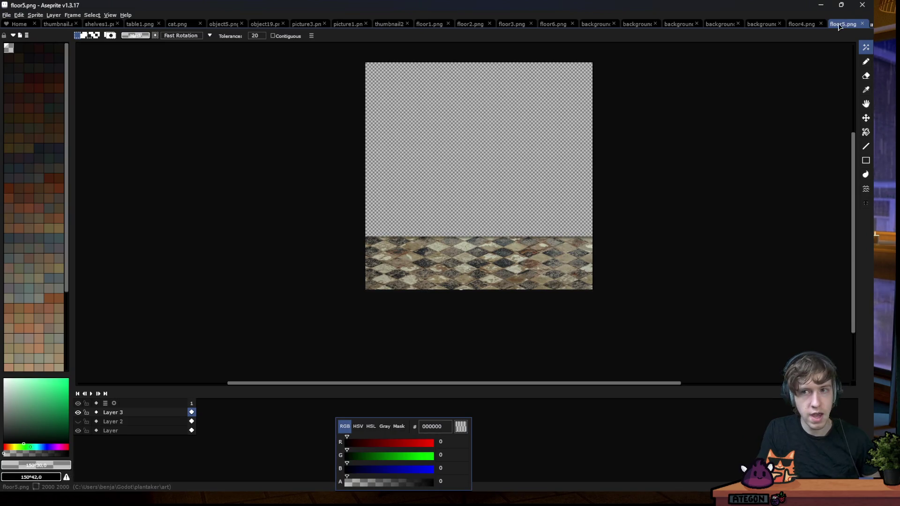
left_click(820, 5)
left_click(546, 169)
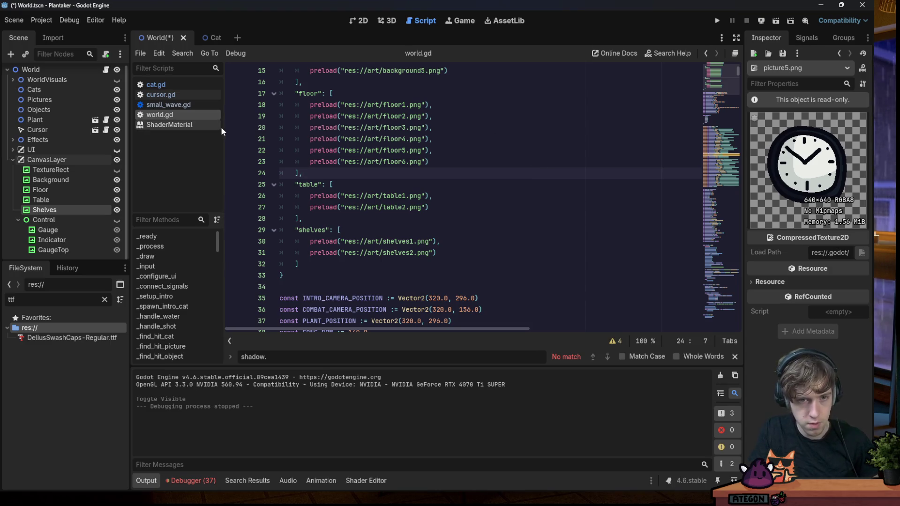
scroll(440, 165, "up", 4)
scroll(440, 165, "down", 3)
scroll(440, 164, "up", 4)
scroll(435, 170, "down", 4)
scroll(428, 176, "up", 4)
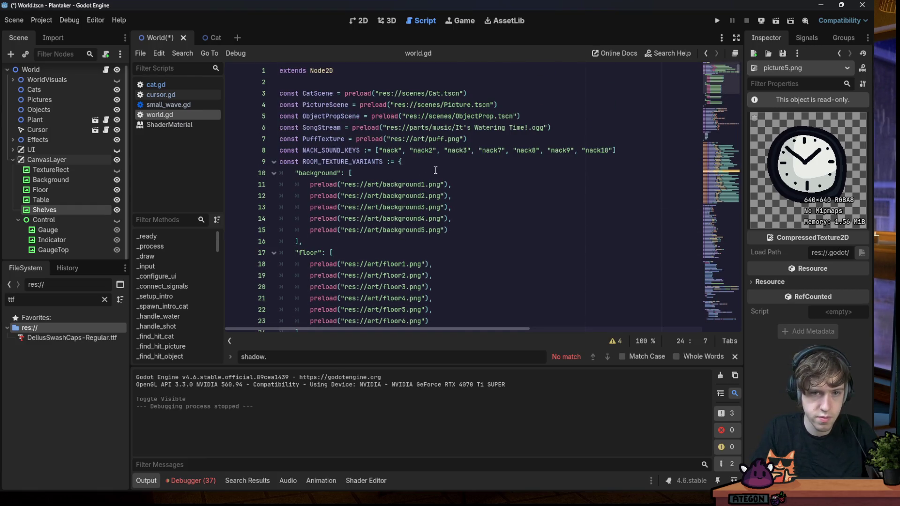
scroll(435, 170, "down", 6)
scroll(434, 167, "down", 2)
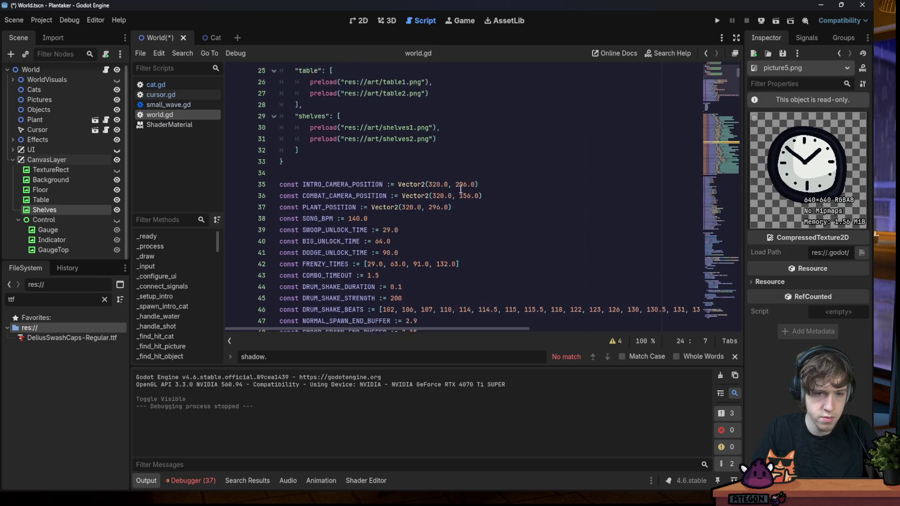
scroll(434, 169, "up", 4)
left_click(446, 184)
Search the project for object12, then picture2, and open the picture2 match in picture.gd
key("ctrl+shift+f")
type("objec")
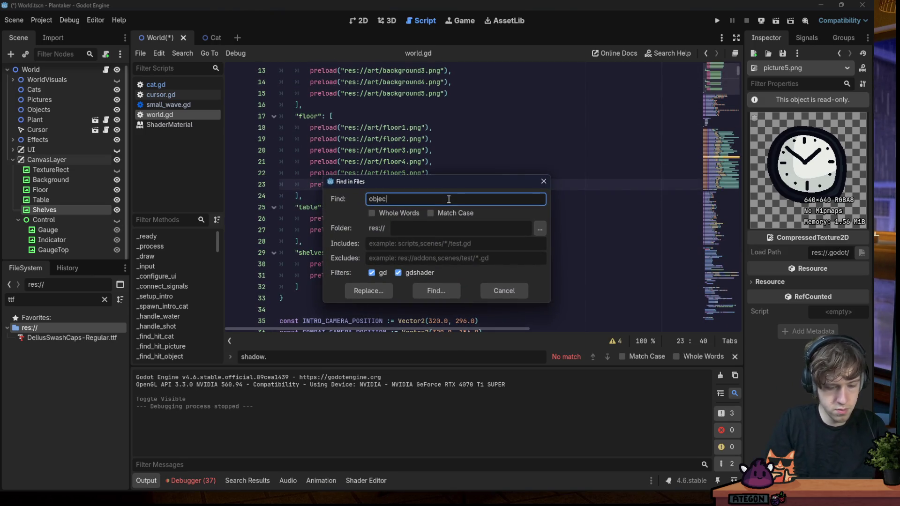
type("t12")
key("Return")
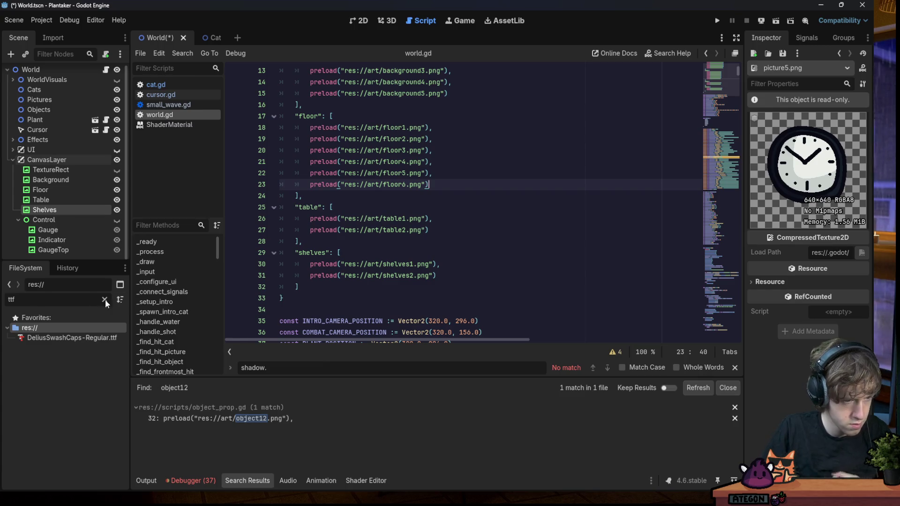
left_click(104, 299)
left_click(527, 253)
key("ctrl+shift+f")
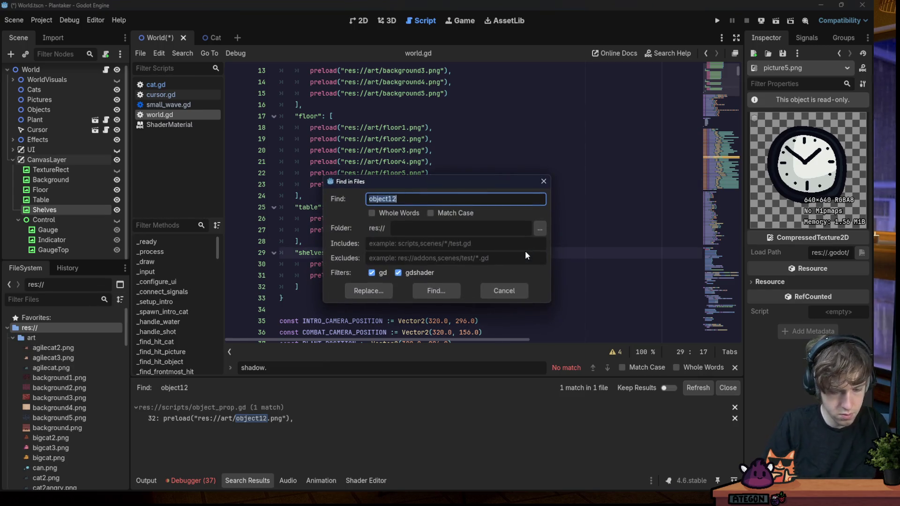
type("picture2")
key("Return")
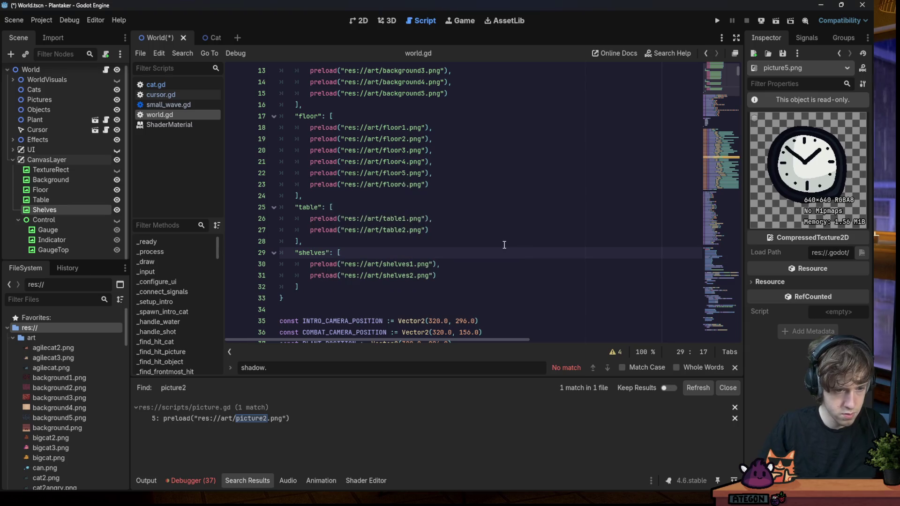
left_click(280, 419)
Add a comma and new entry line after picture2, and select the picture2 preload line
scroll(401, 228, "up", 2)
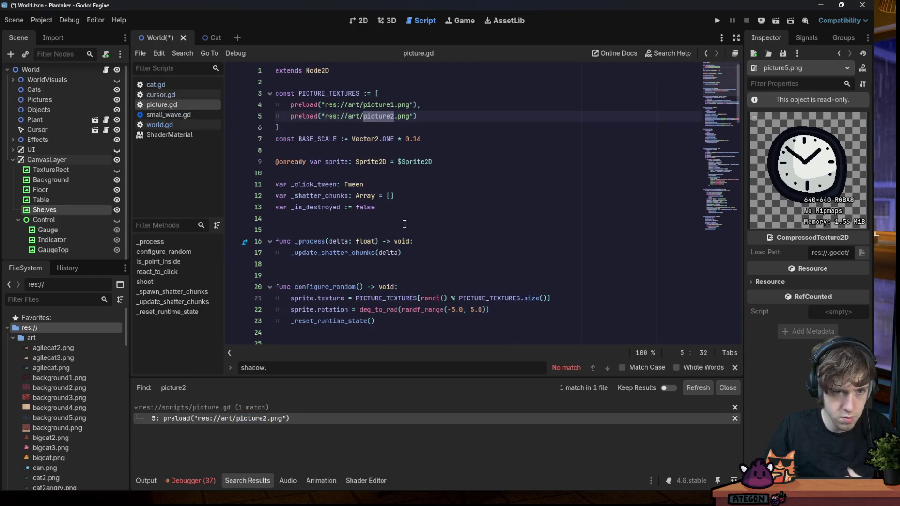
type(",")
key("Return")
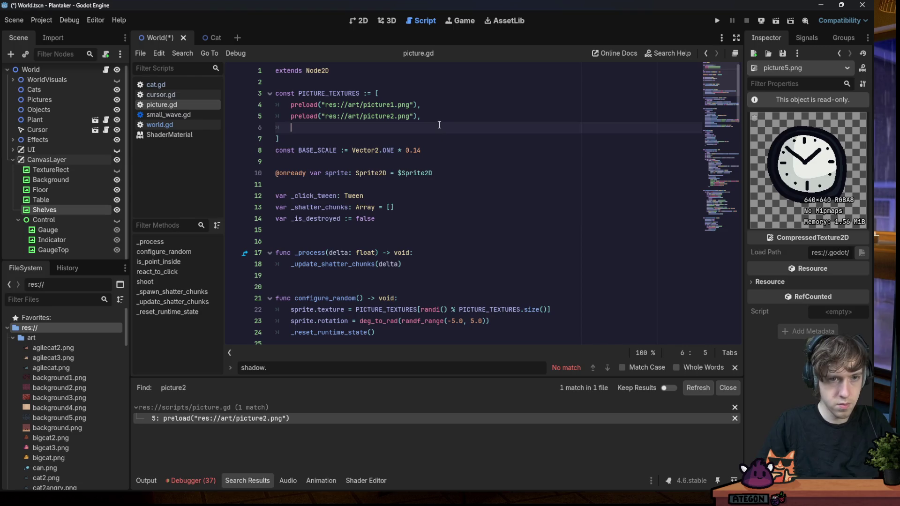
left_click_drag(291, 116, 418, 116)
key("ctrl+c")
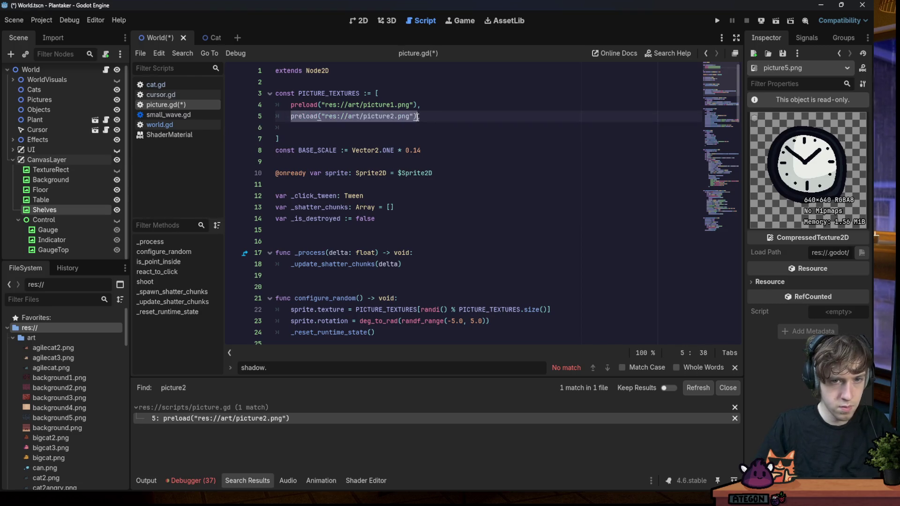
scroll(69, 407, "down", 5)
scroll(69, 403, "down", 3)
scroll(71, 398, "down", 2)
scroll(72, 394, "down", 4)
scroll(73, 388, "down", 2)
scroll(73, 388, "up", 1)
scroll(70, 379, "up", 1)
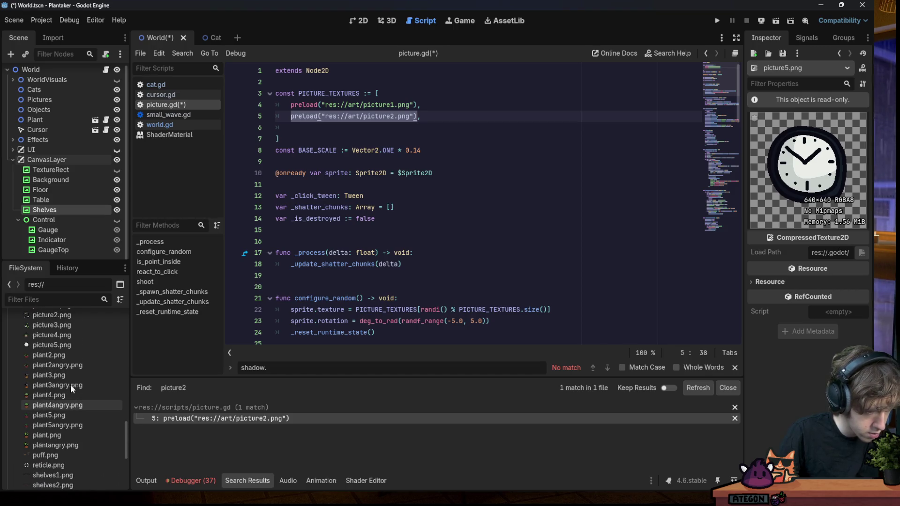
scroll(66, 364, "up", 1)
scroll(66, 364, "up", 1)
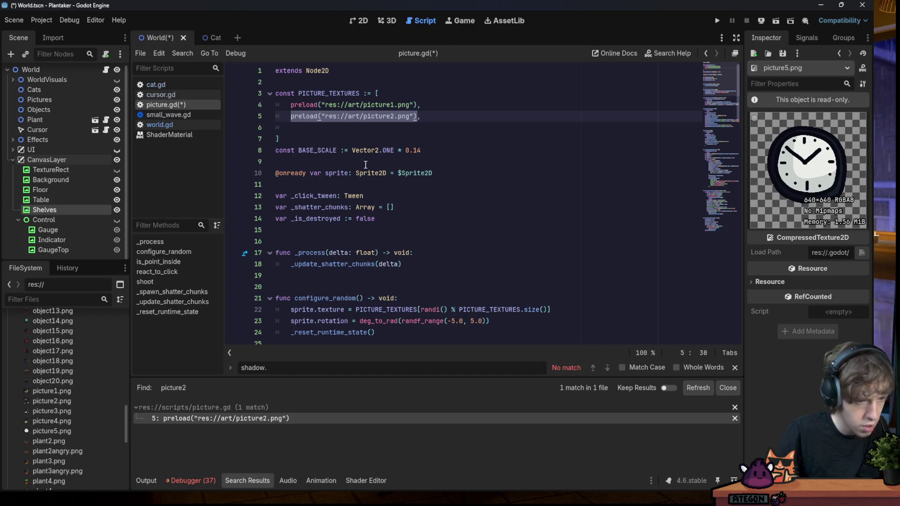
Paste the picture2 preload line three times as new list entries
left_click(418, 128)
key("ctrl+v")
type(",")
key("Return")
key("ctrl+v")
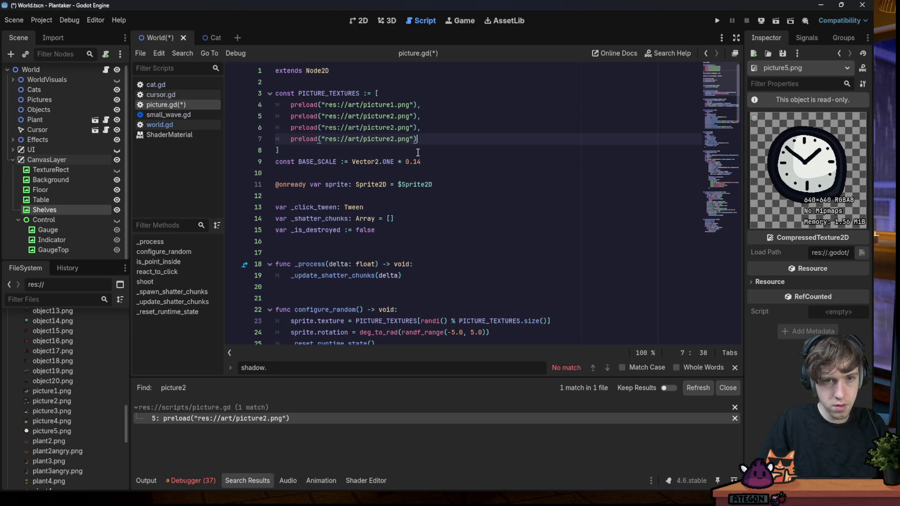
type(",")
key("Return")
key("ctrl+v")
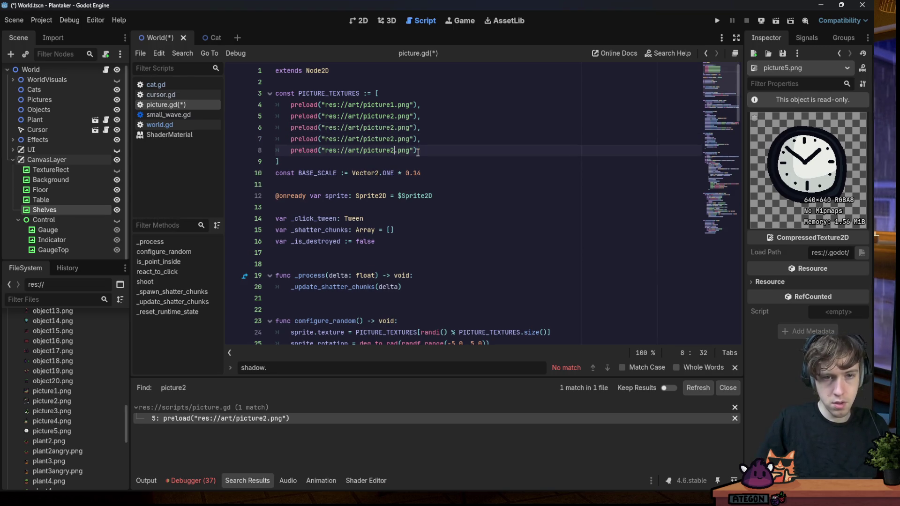
Renumber the three new entries to picture3, picture4 and picture5
key("BackSpace")
type("5")
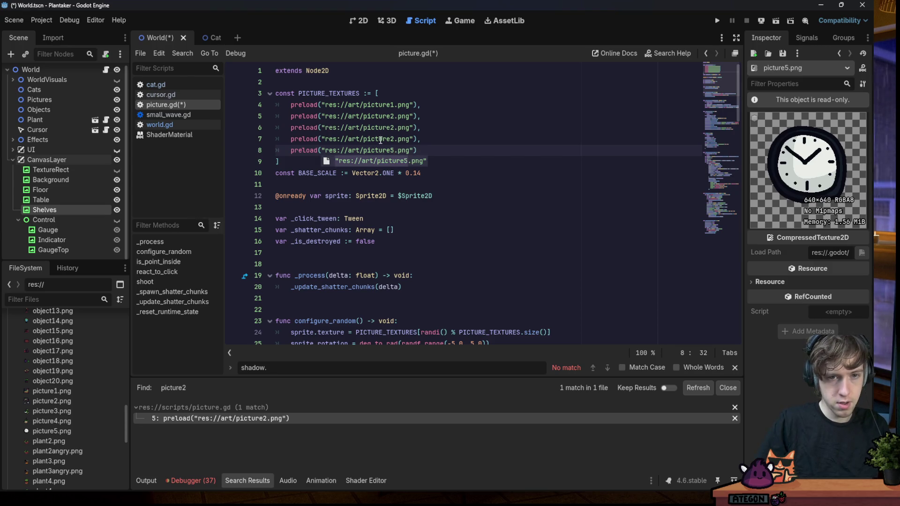
left_click(397, 136)
key("Left")
key("BackSpace")
type("4")
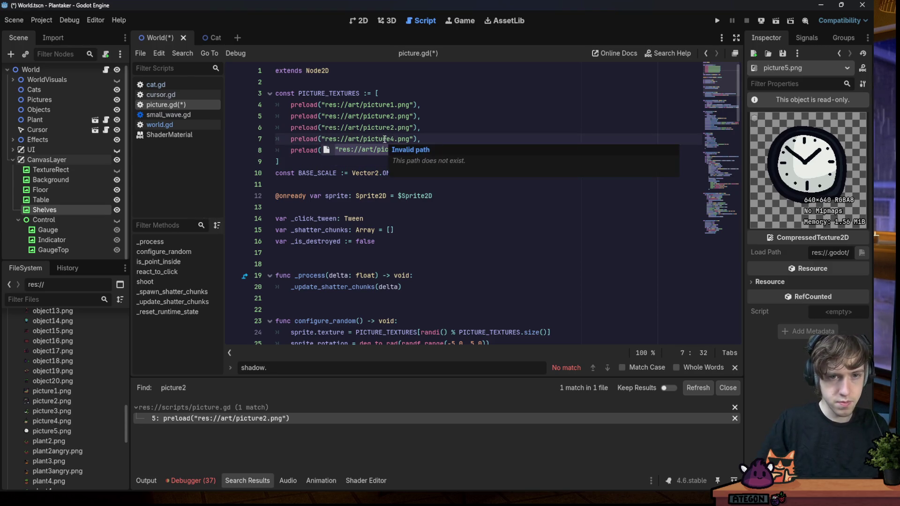
left_click(397, 126)
key("Left")
key("BackSpace")
type("3")
Save picture.gd and review the updated texture list
key("ctrl+s")
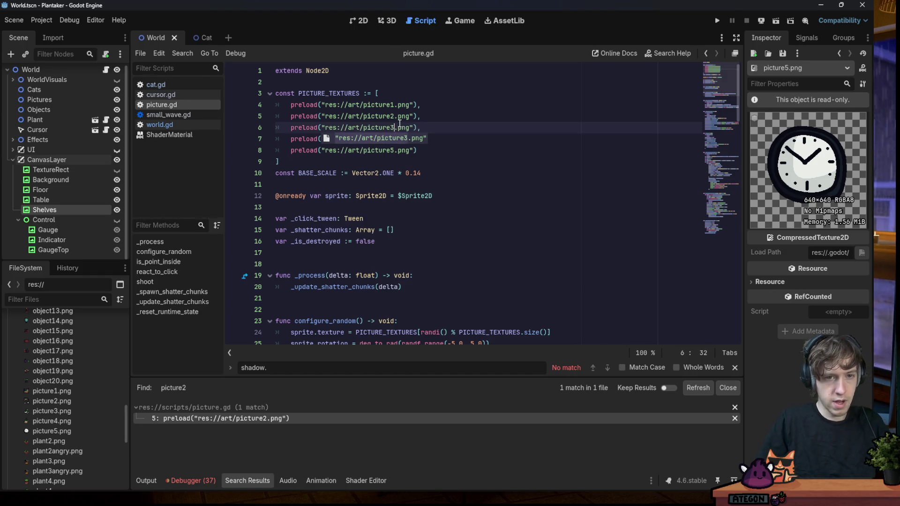
key("Up")
key("End")
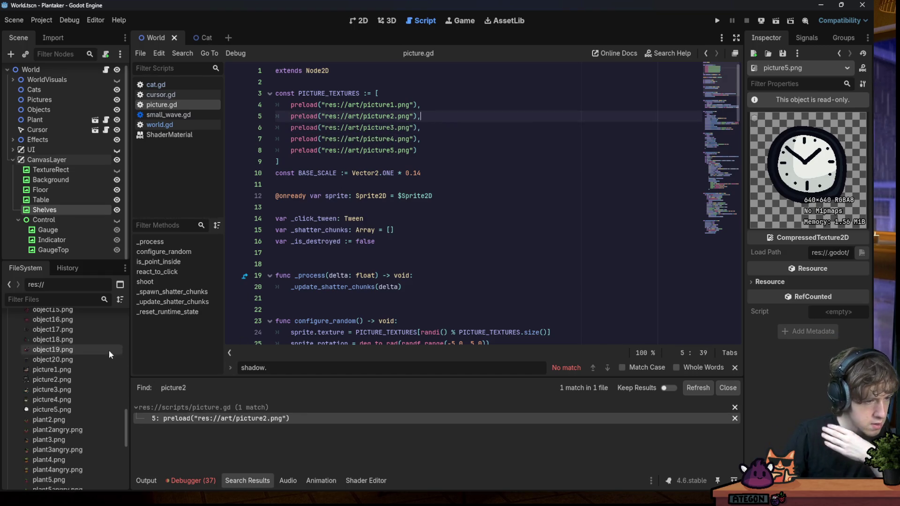
scroll(70, 374, "down", 5)
scroll(70, 388, "up", 8)
scroll(70, 388, "up", 3)
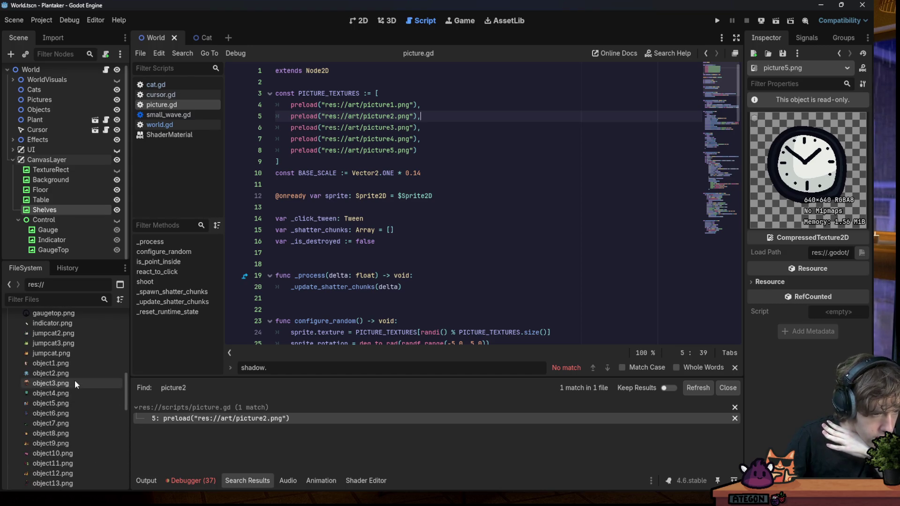
left_click(454, 218)
Search the project for object12 and open the match in object_prop.gd
key("ctrl+shift+f")
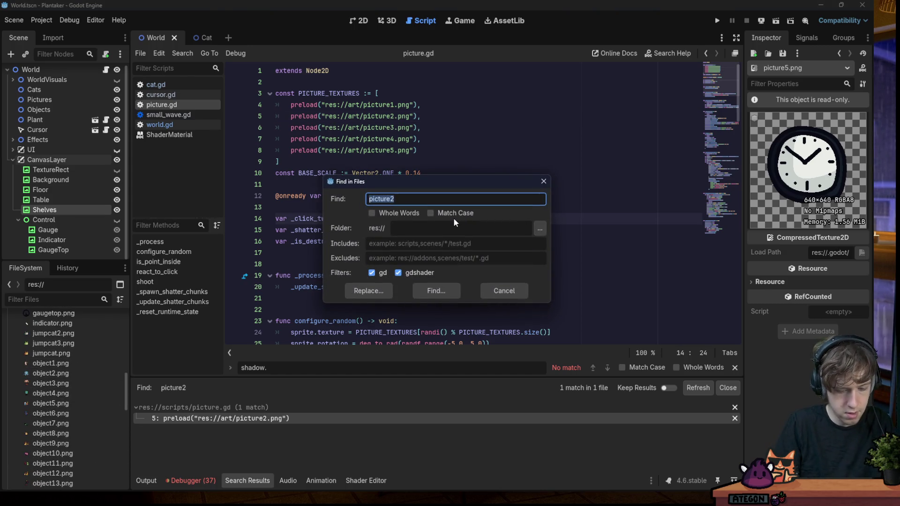
type("object12")
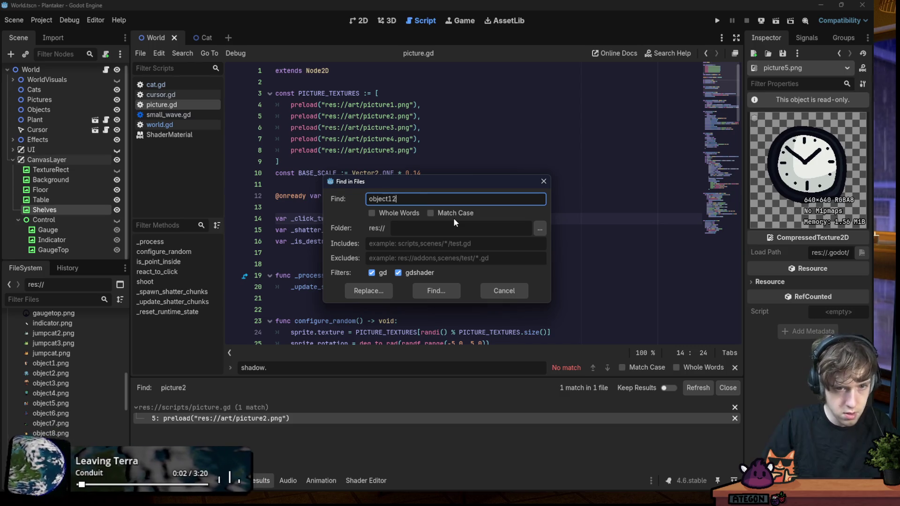
key("Return")
left_click(287, 422)
scroll(66, 389, "down", 5)
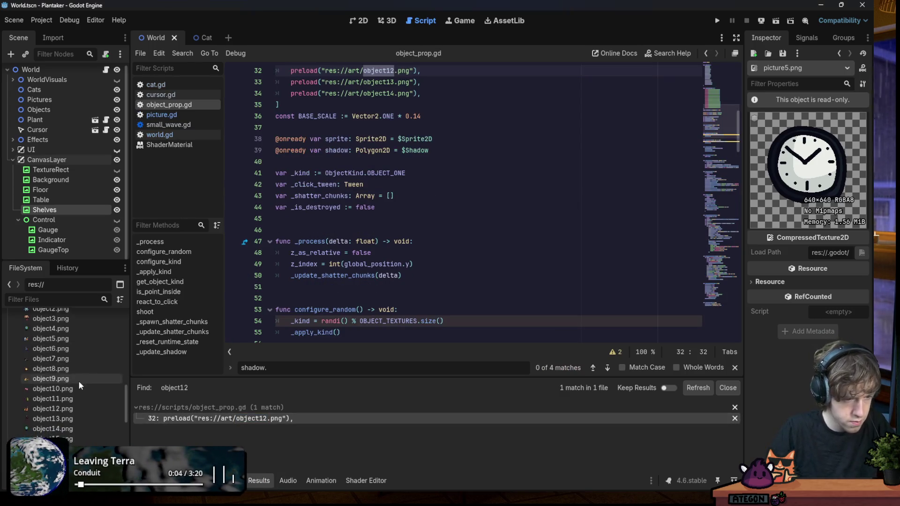
Copy the object14 preload line and paste six duplicates below it
left_click_drag(421, 93, 288, 93)
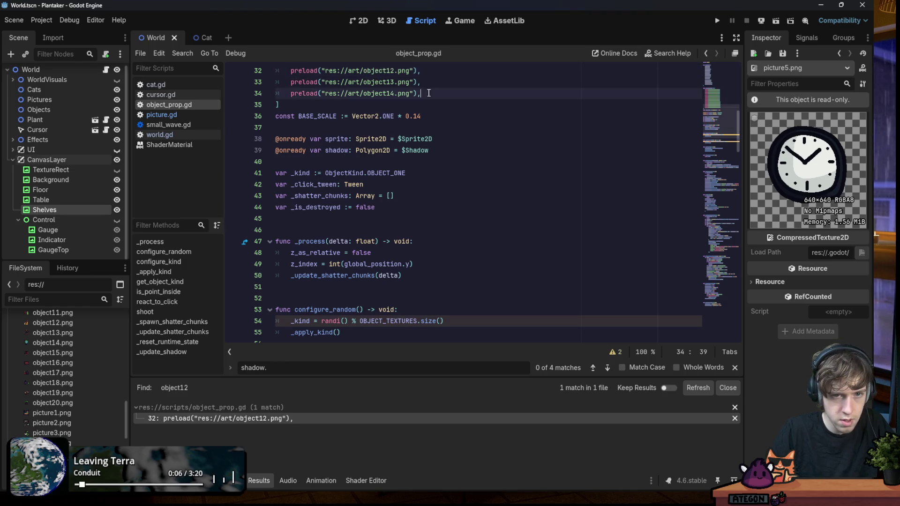
key("ctrl+c")
key("End")
key("Return")
key("ctrl+v")
key("Return")
key("ctrl+v")
key("Return")
key("ctrl+v")
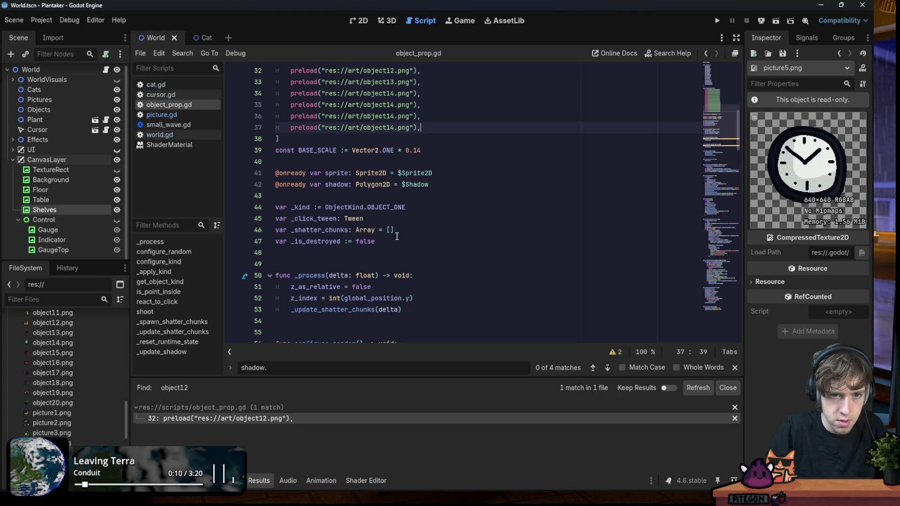
key("Return")
key("ctrl+v")
key("Return")
key("ctrl+v")
key("Return")
key("ctrl+v")
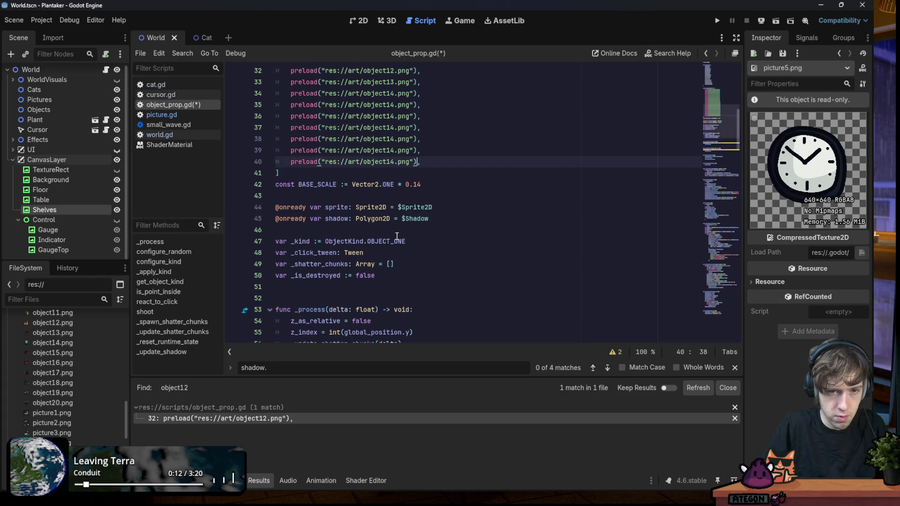
Renumber the duplicates to object15 through object20 and save object_prop.gd
key("Left")
key("Left")
key("BackSpace")
key("BackSpace")
type("20")
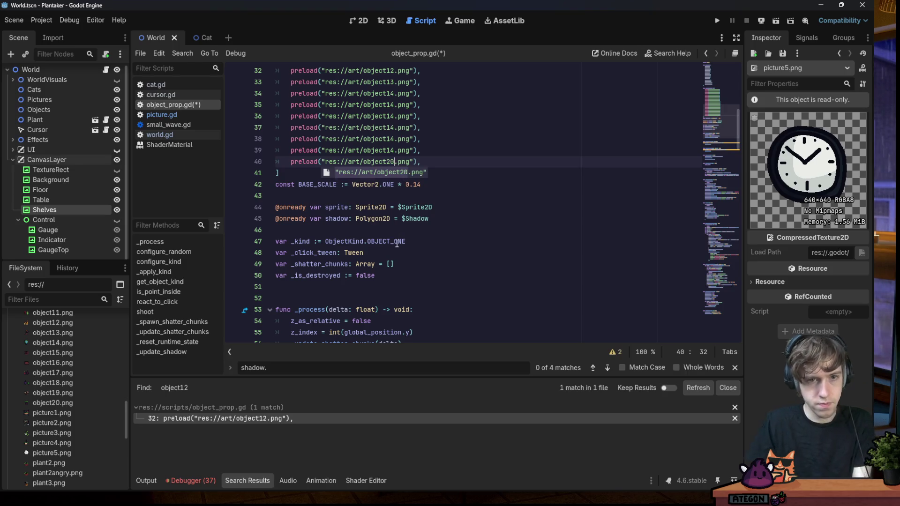
left_click(393, 150)
key("BackSpace")
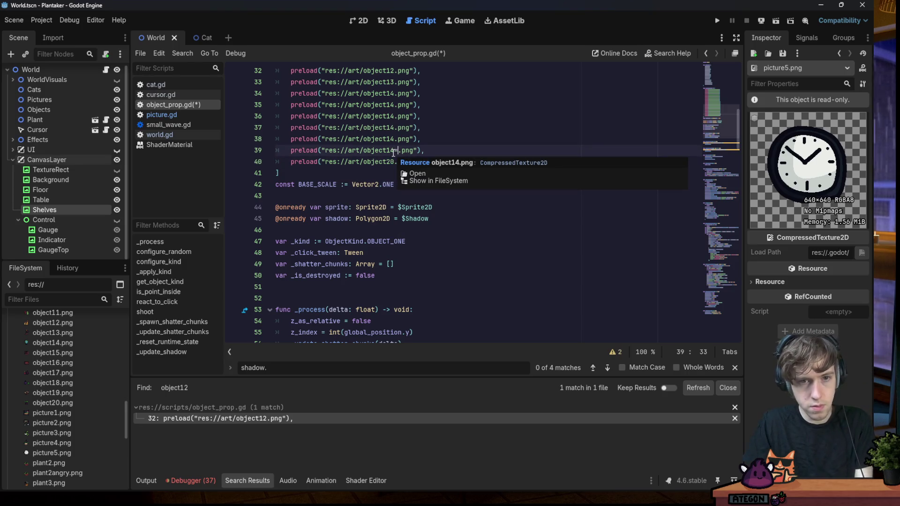
type("0")
key("BackSpace")
type("9")
left_click(393, 139)
key("BackSpace")
type("8")
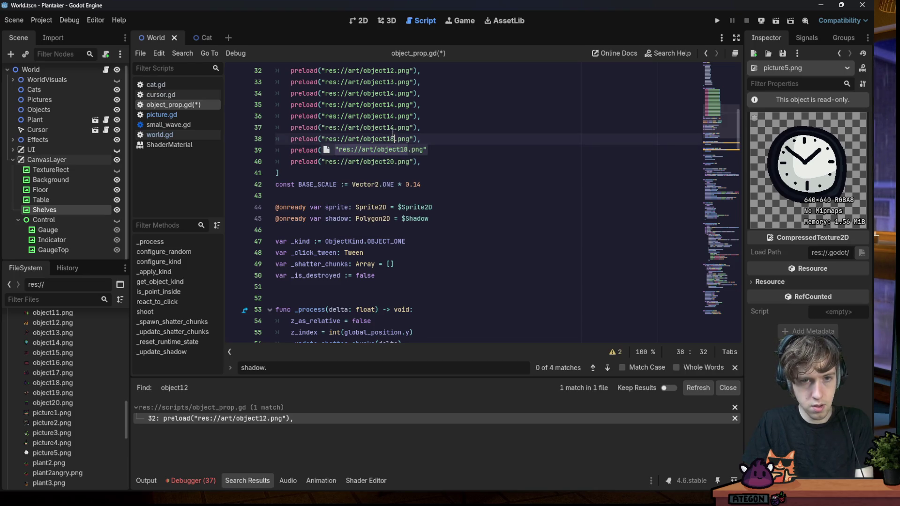
left_click(393, 127)
key("BackSpace")
type("7")
left_click(395, 116)
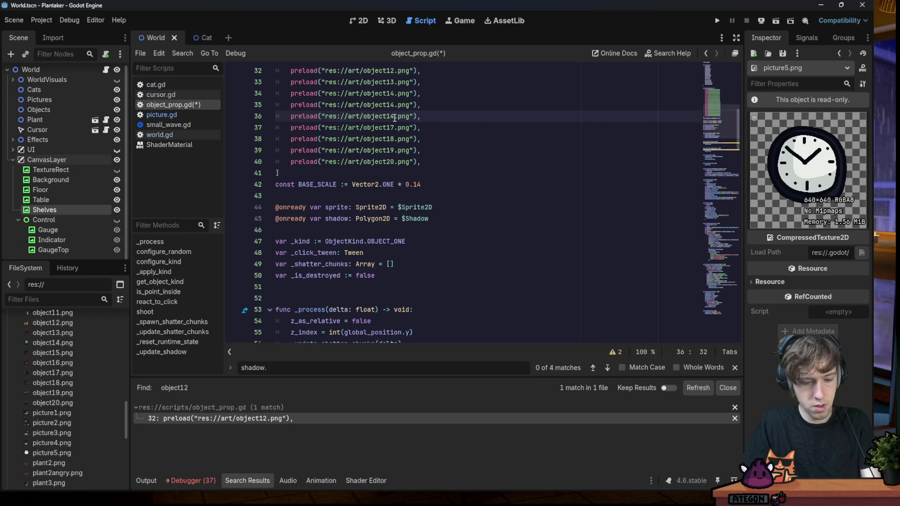
key("BackSpace")
type("6")
left_click(393, 104)
key("BackSpace")
type("5")
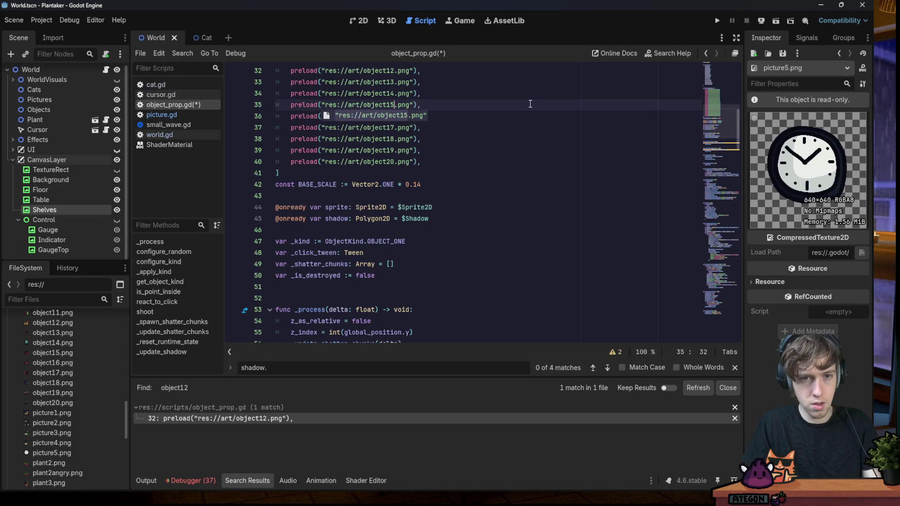
key("ctrl+s")
left_click(485, 96)
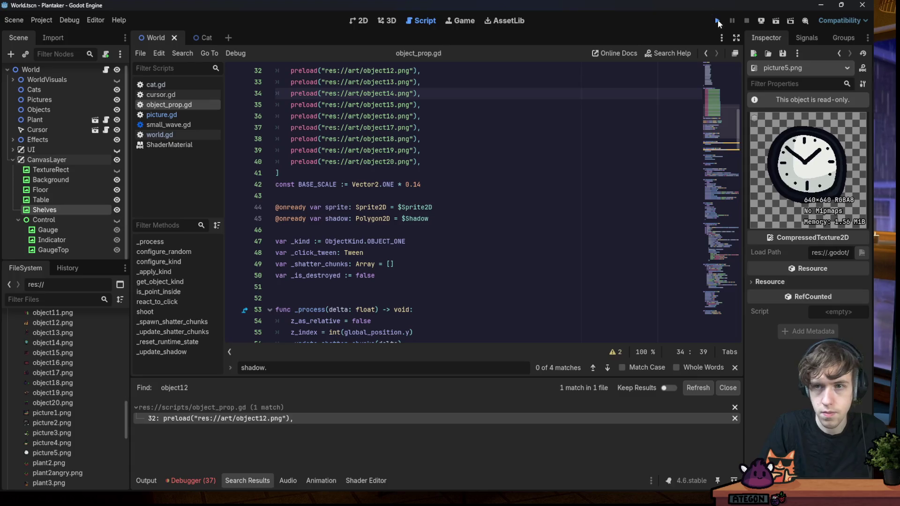
Playtest the game, interacting with the cactus in the room, then close it
left_click(718, 20)
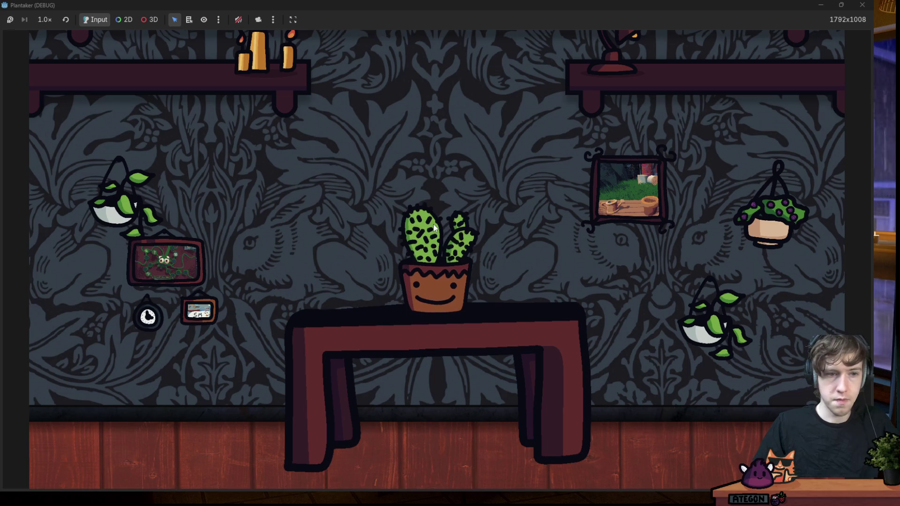
left_click(439, 252)
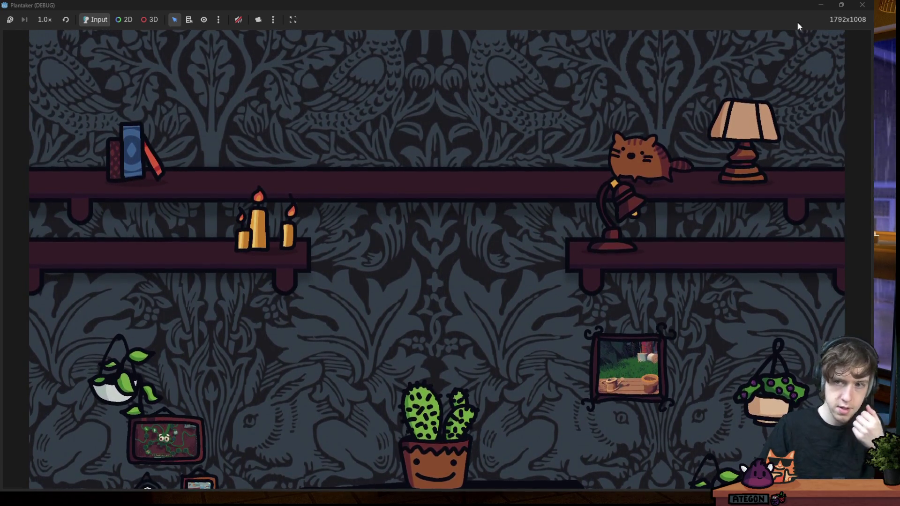
left_click(862, 5)
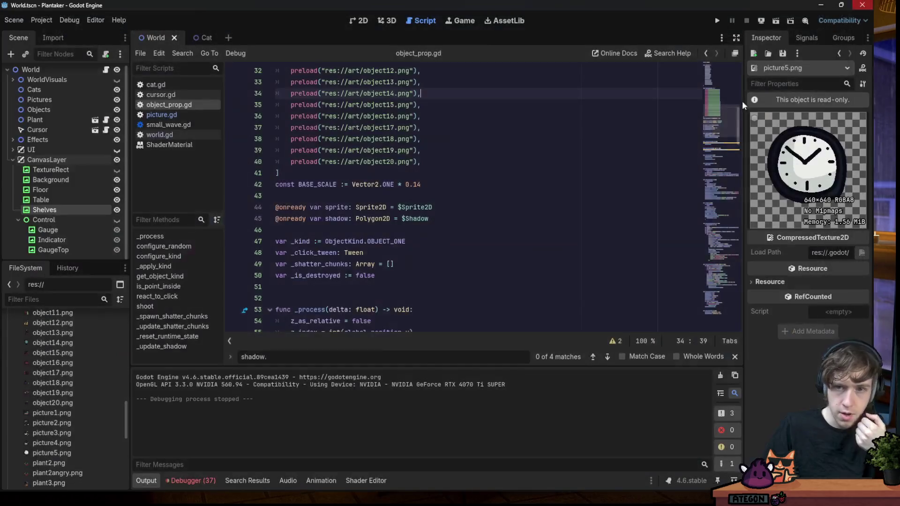
Relaunch to screenshot the purple floral-wallpaper room's full game view, then relaunch for another room
left_click(712, 21)
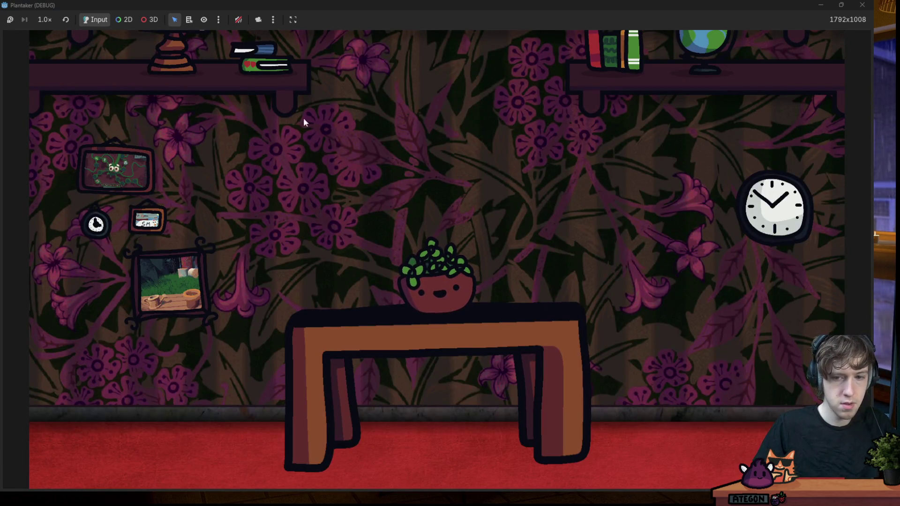
key("super+shift+s")
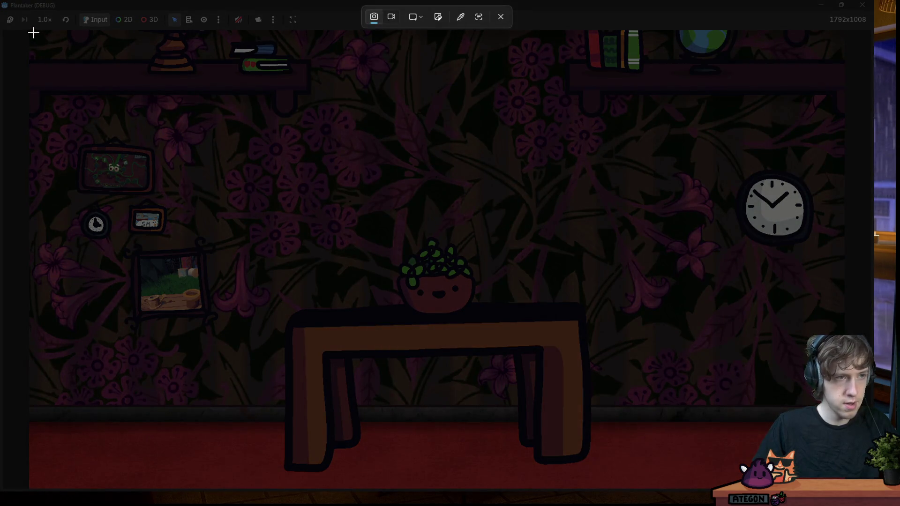
left_click_drag(34, 32, 842, 486)
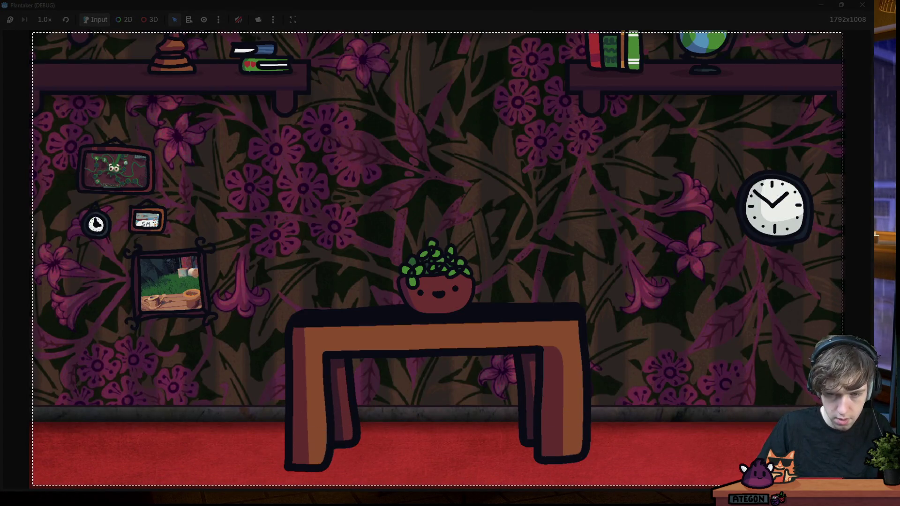
scroll(466, 288, "up", 3)
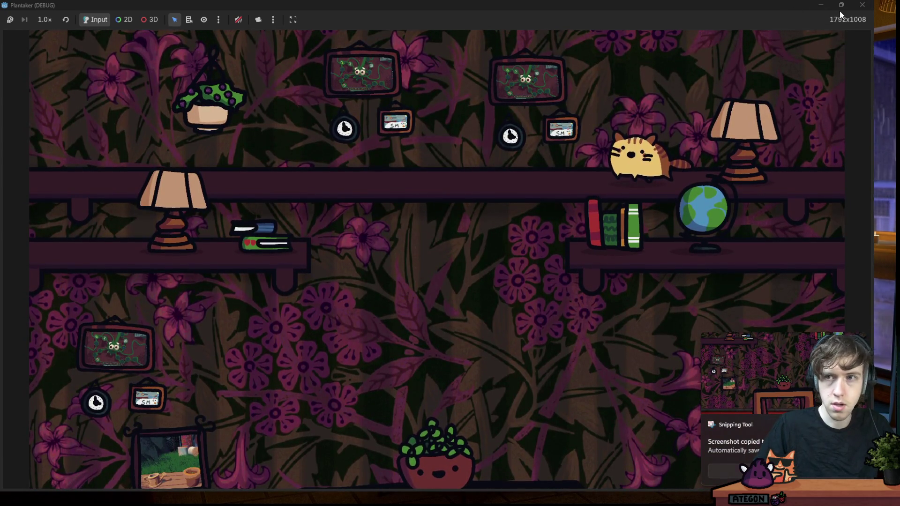
left_click(861, 5)
left_click(721, 20)
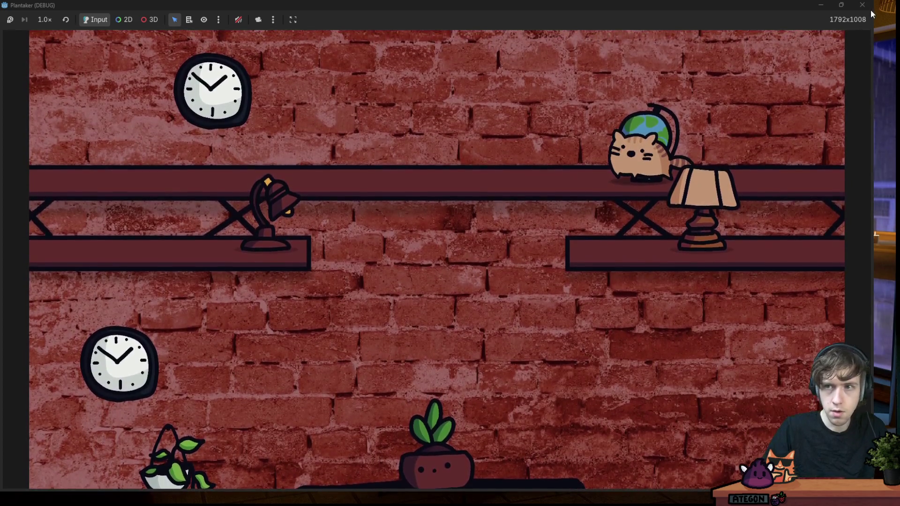
Relaunch Plantaker for a new room, try a ShareX region capture, then dismiss the overlay
left_click(861, 4)
left_click(721, 16)
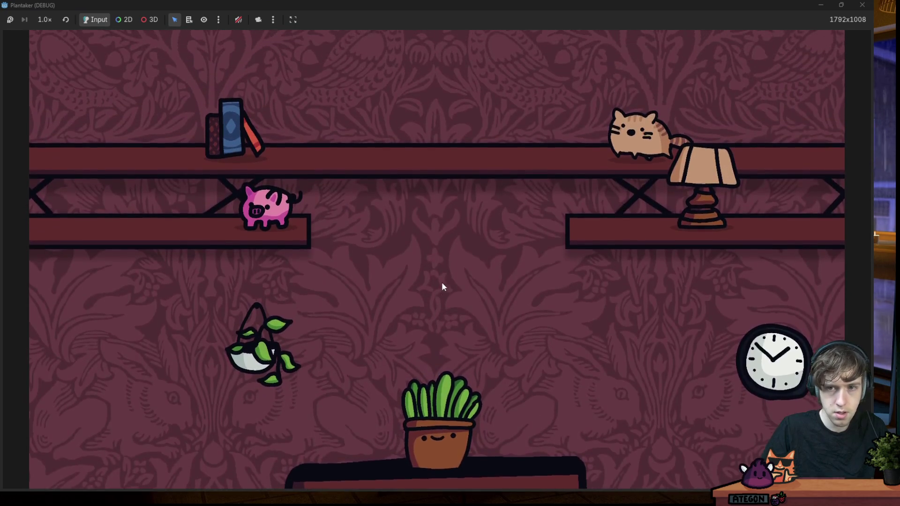
key("super+shift+s")
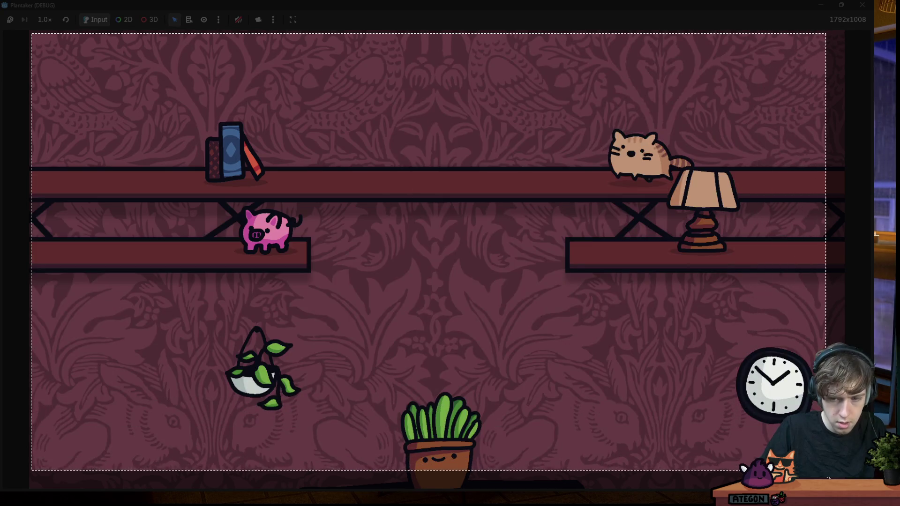
left_click_drag(825, 470, 839, 486)
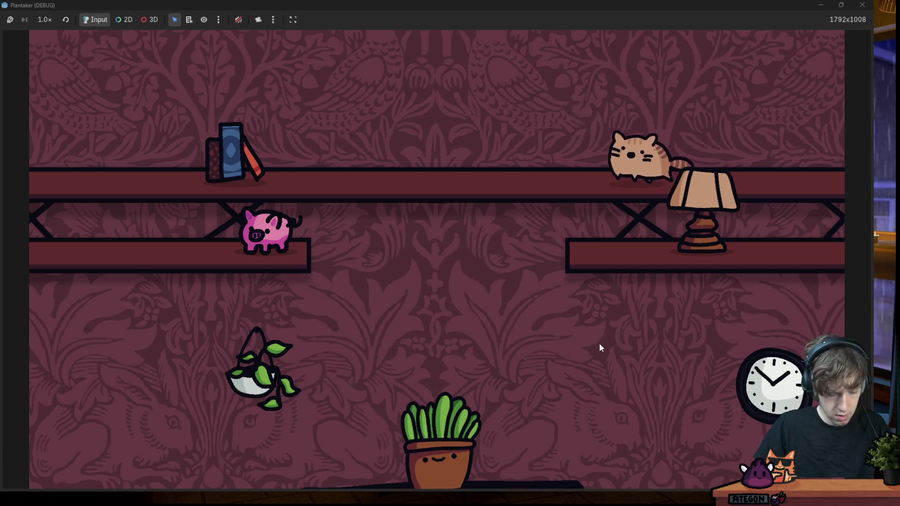
key("ctrl+Print")
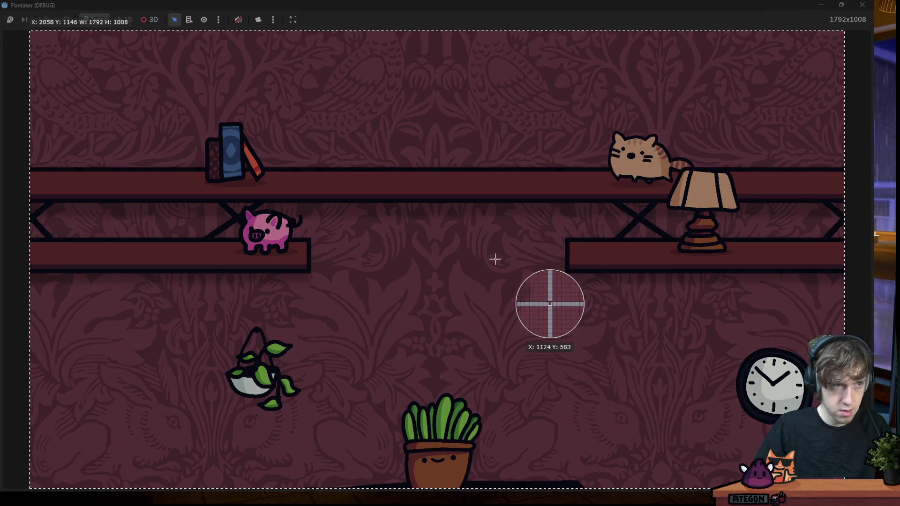
left_click(487, 258)
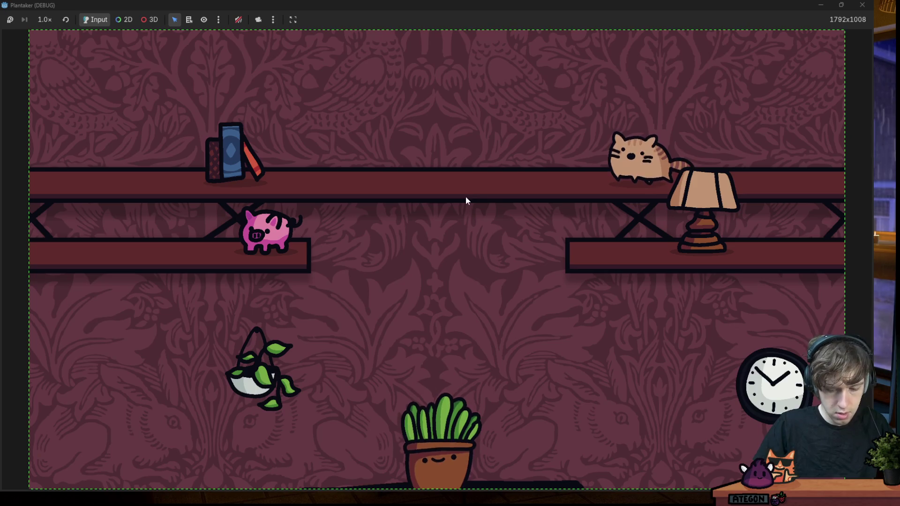
Shrink the game window over the editor and record a GIF of the current wallpaper room
double_click(503, 7)
left_click_drag(476, 137, 456, 149)
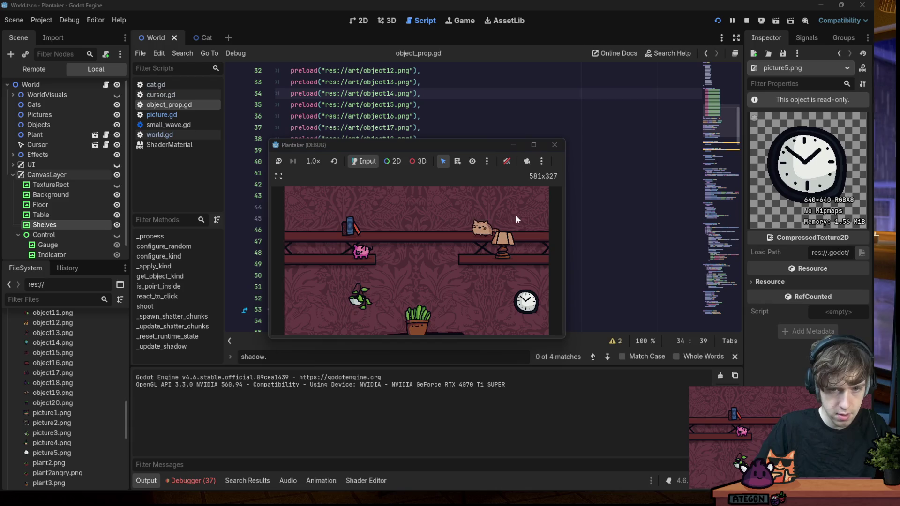
key("shift+Print")
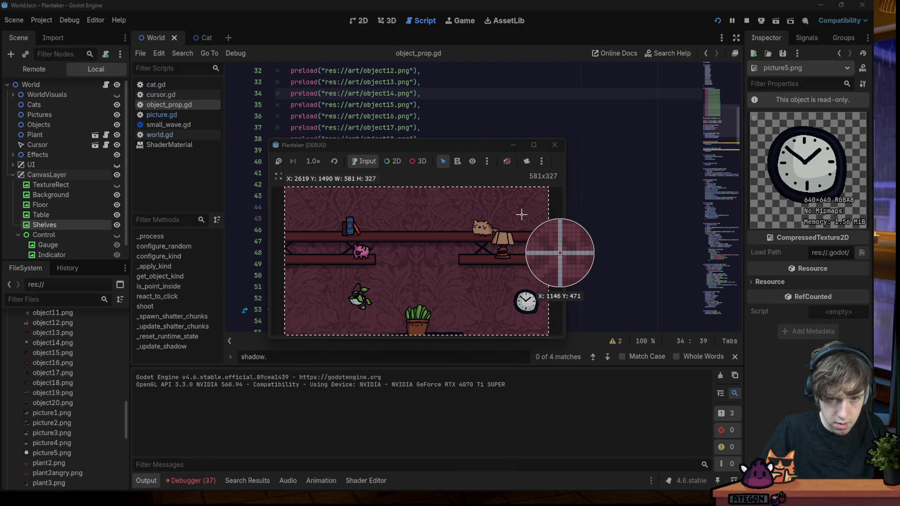
left_click(534, 207)
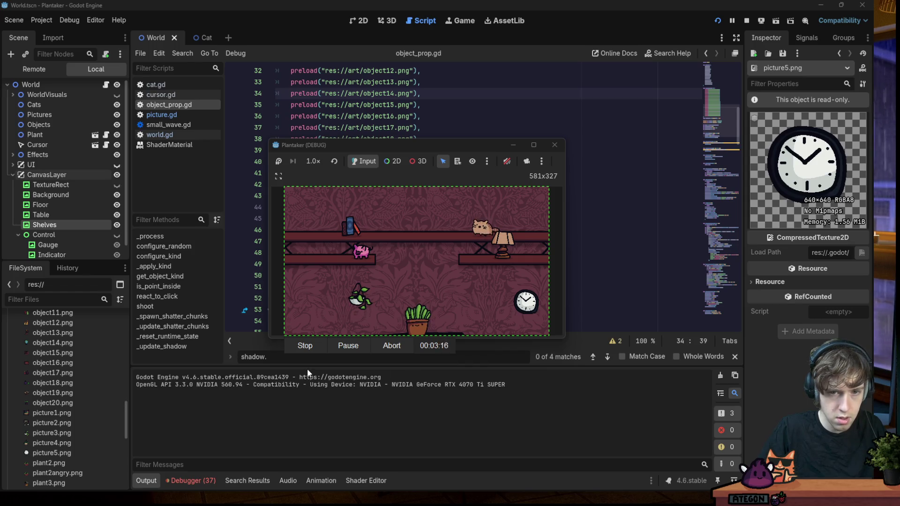
left_click(297, 347)
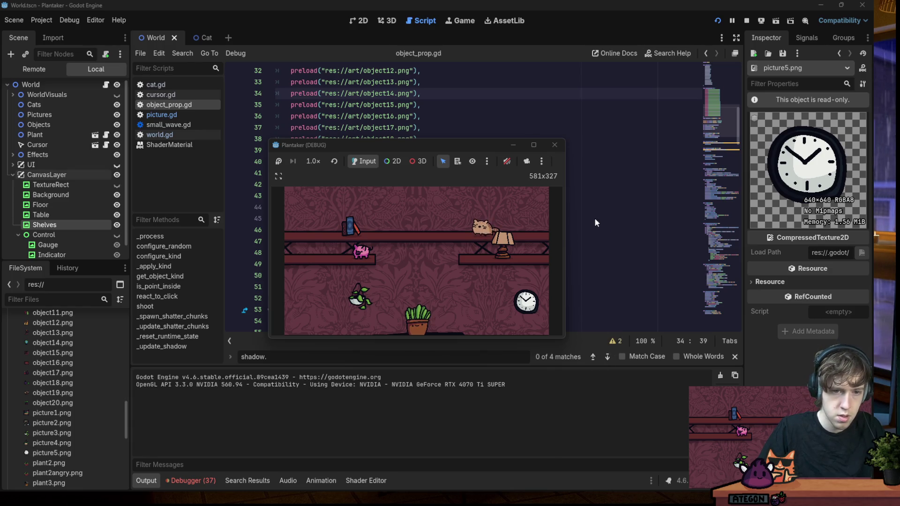
Relaunch the game for another room and record a second gameplay GIF of it
left_click(553, 144)
left_click(718, 20)
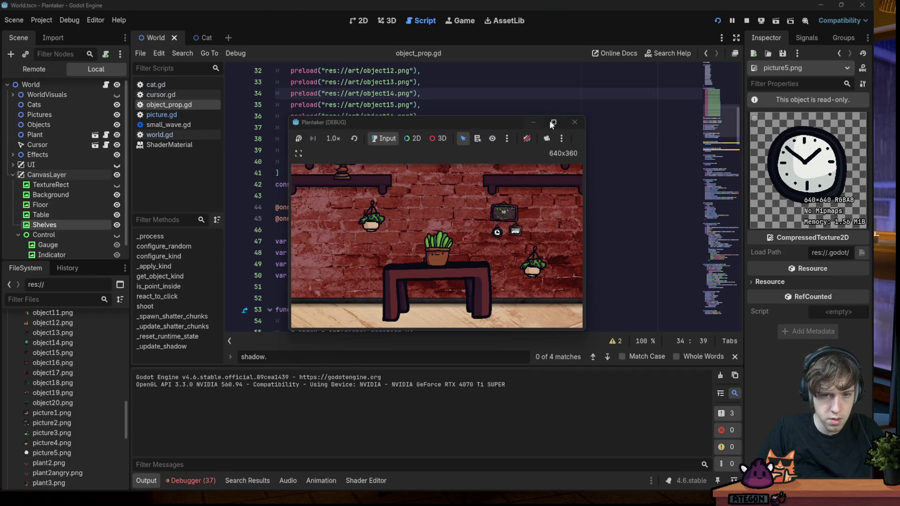
left_click(574, 122)
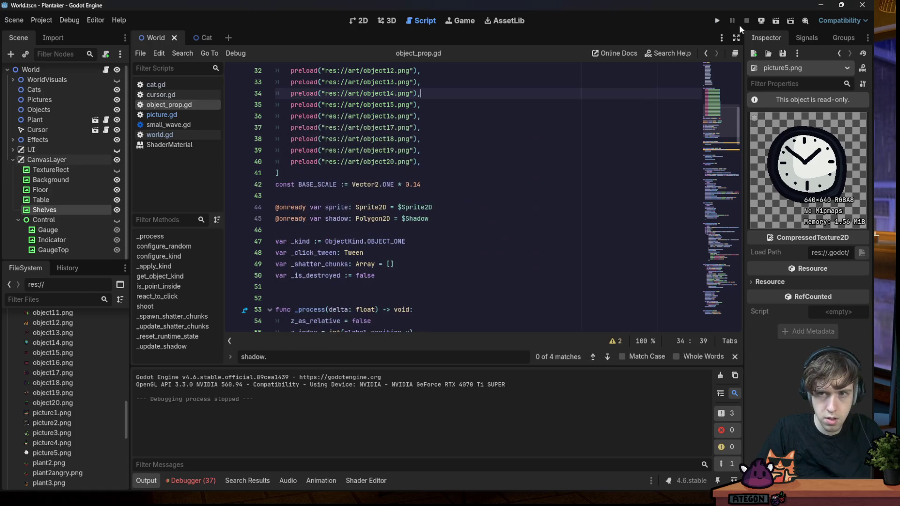
key("F5")
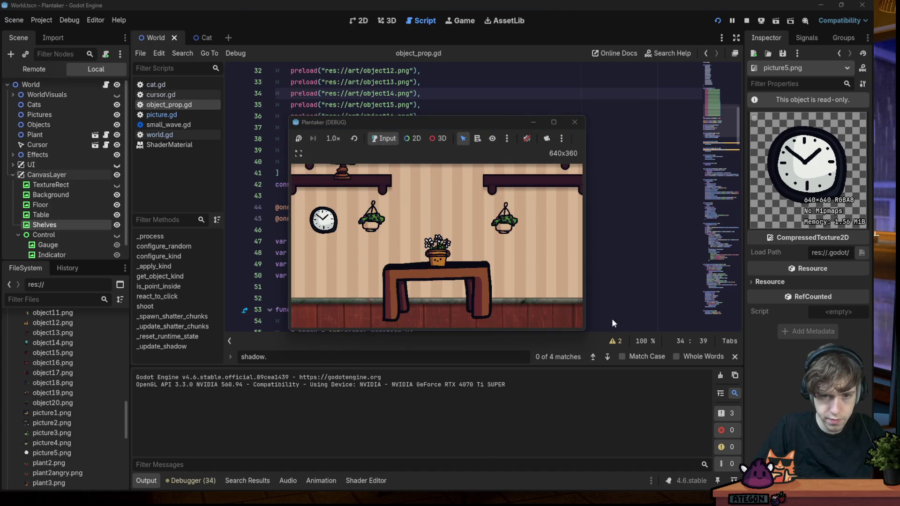
key("shift+Print")
left_click(576, 318)
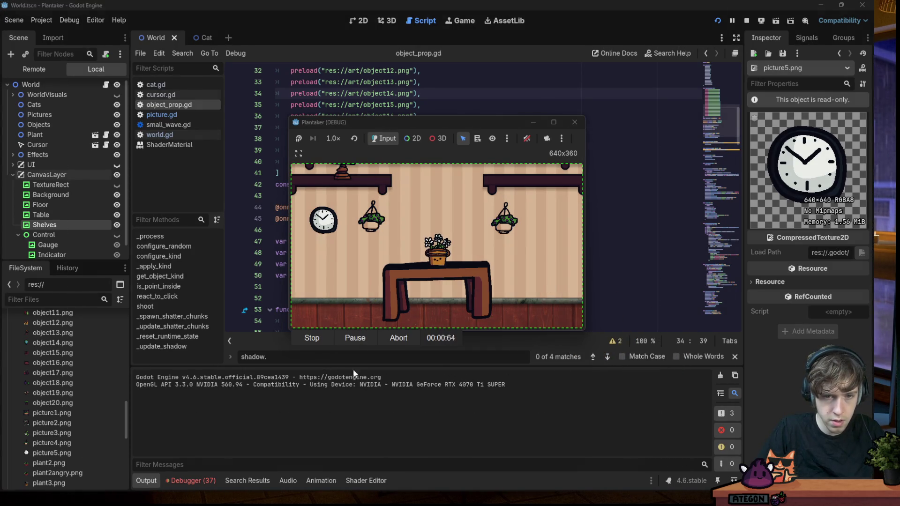
left_click(313, 341)
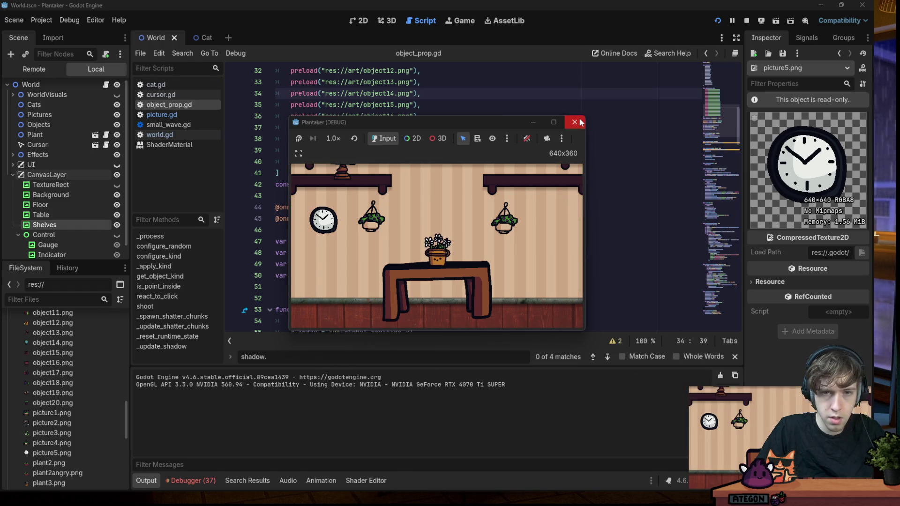
Restart the game for a different room and bring the Godot editor to the front
left_click(574, 122)
left_click(715, 21)
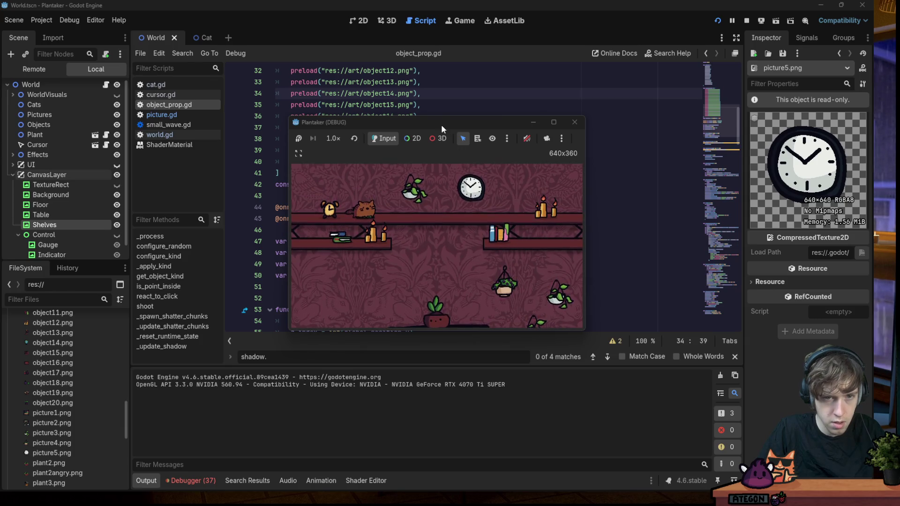
left_click(383, 84)
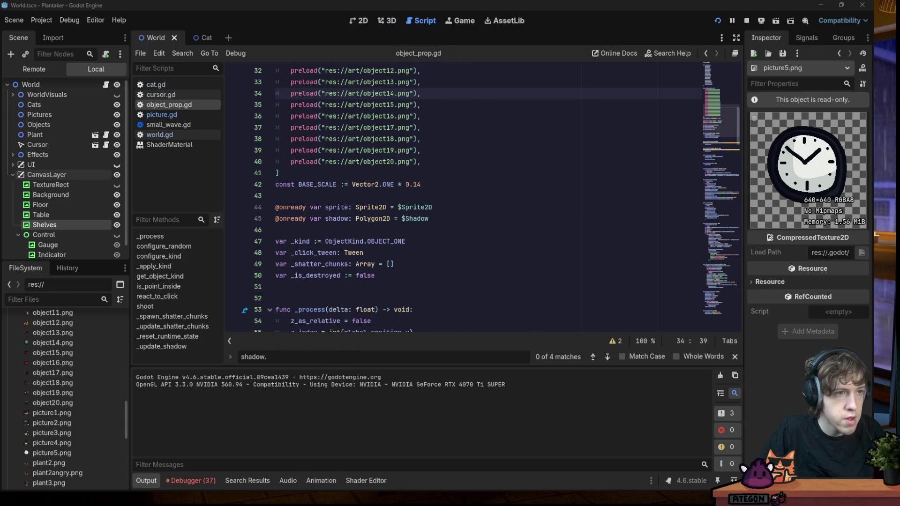
Show the Remote scene tree with Objects expanded, with the game window over the editor
left_click(45, 68)
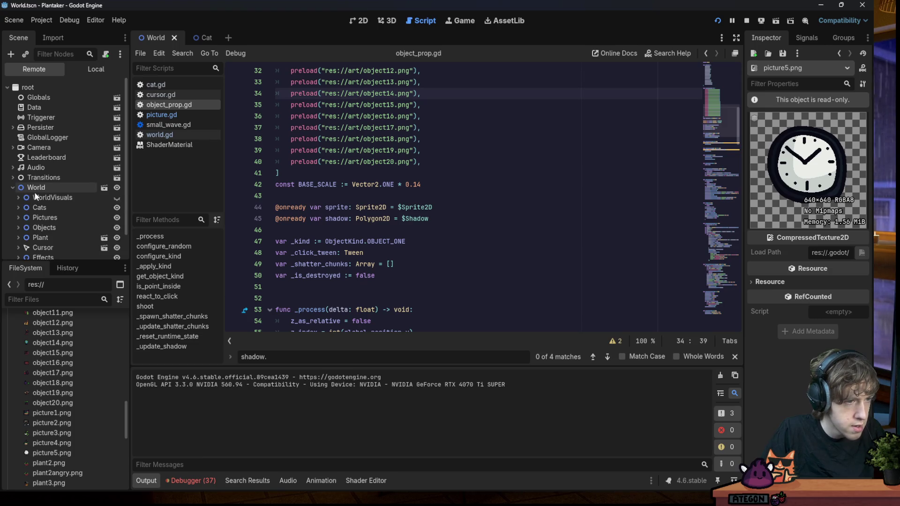
left_click(17, 198)
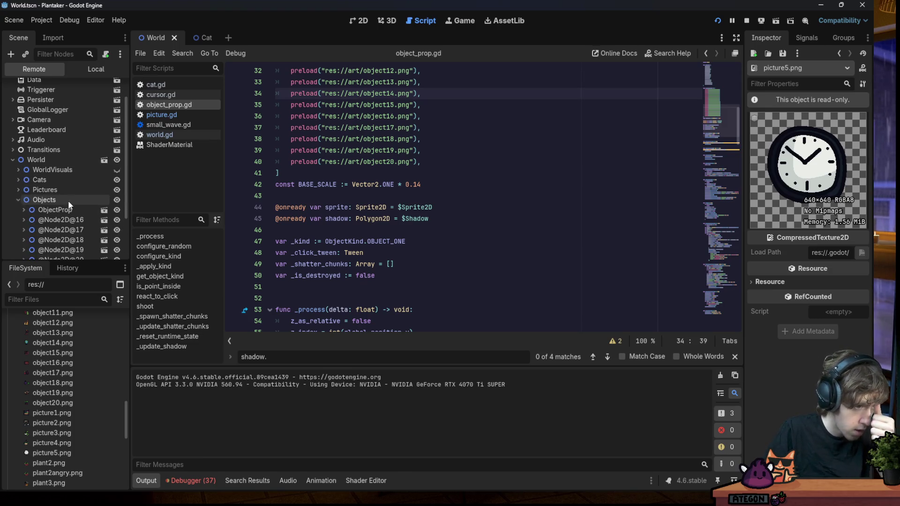
scroll(126, 171, "down", 3)
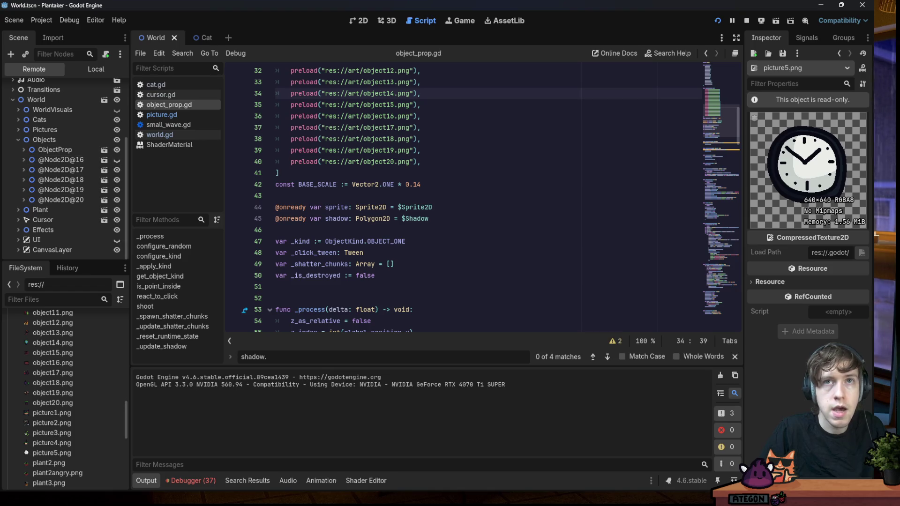
mouse_move(387, 4)
left_mouse_down()
mouse_move(387, 227)
mouse_move(394, 179)
left_mouse_up()
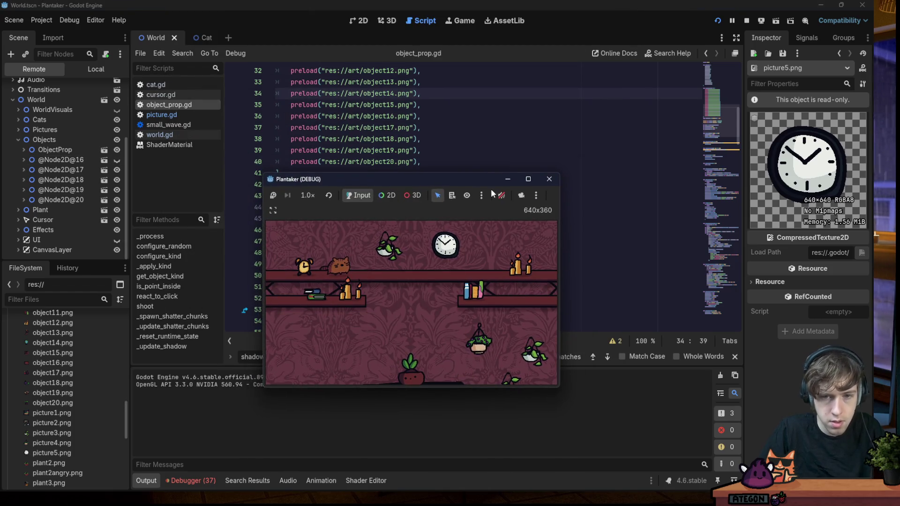
Record another gameplay GIF, close the game, and switch to the itch.io page
key("shift+Print")
left_click(539, 258)
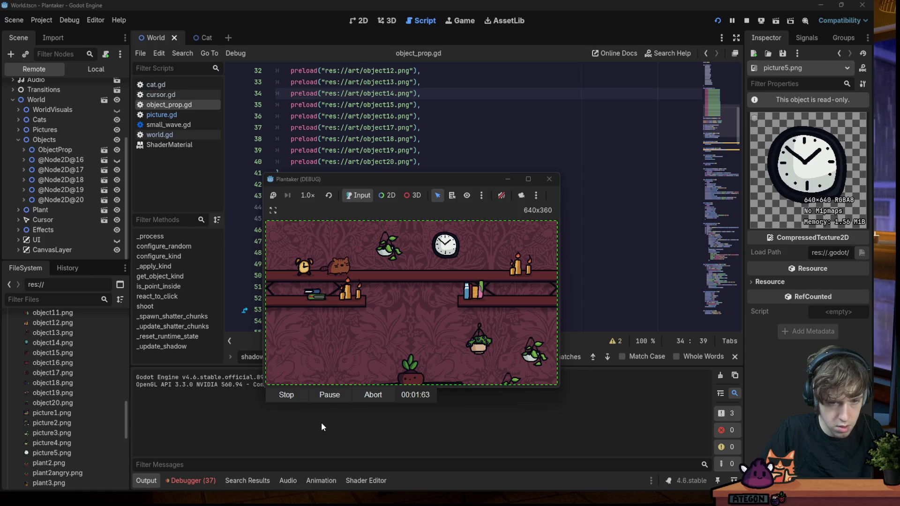
left_click(291, 396)
left_click(548, 179)
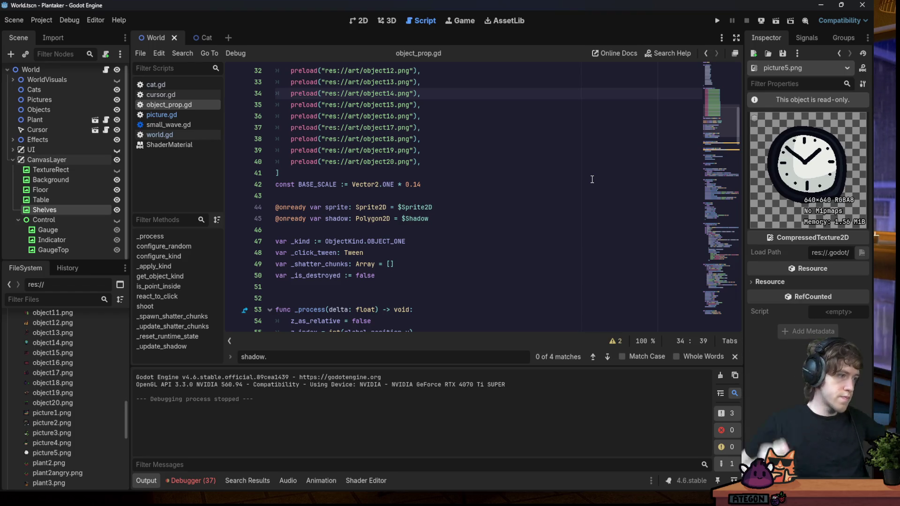
left_click(526, 138)
left_click(290, 229)
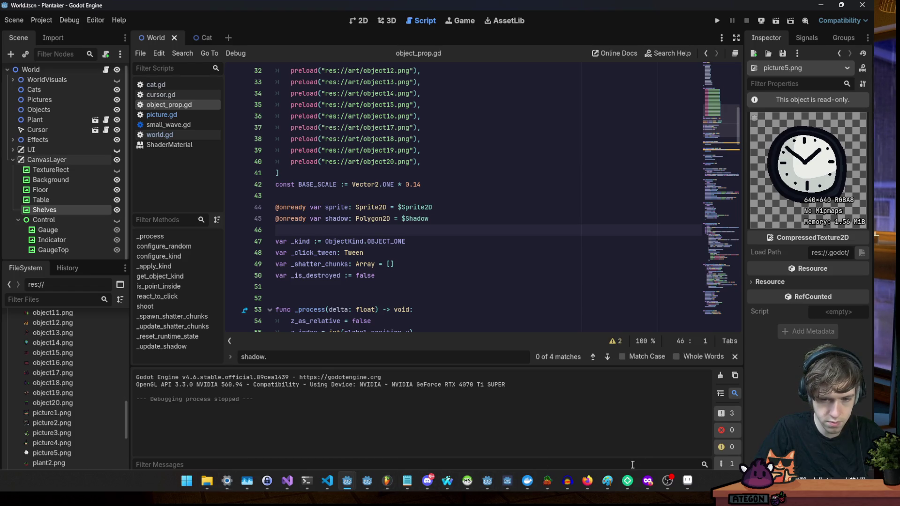
mouse_move(447, 480)
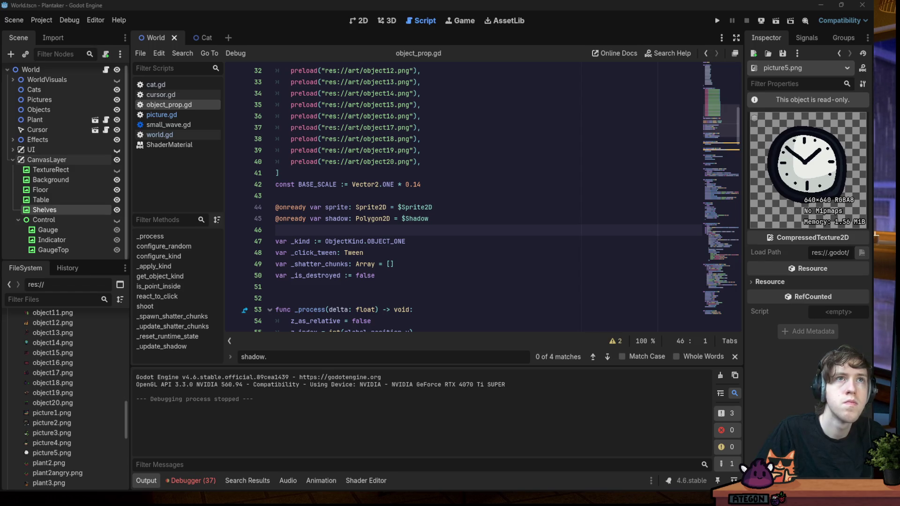
key("alt+Tab")
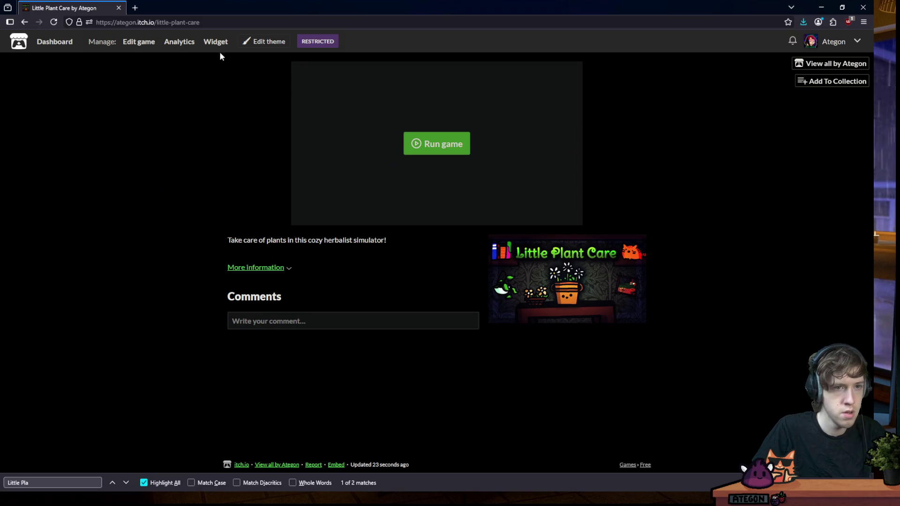
Check the screen recorder's tray options, then search the page for 'Little Pla'
left_click(256, 44)
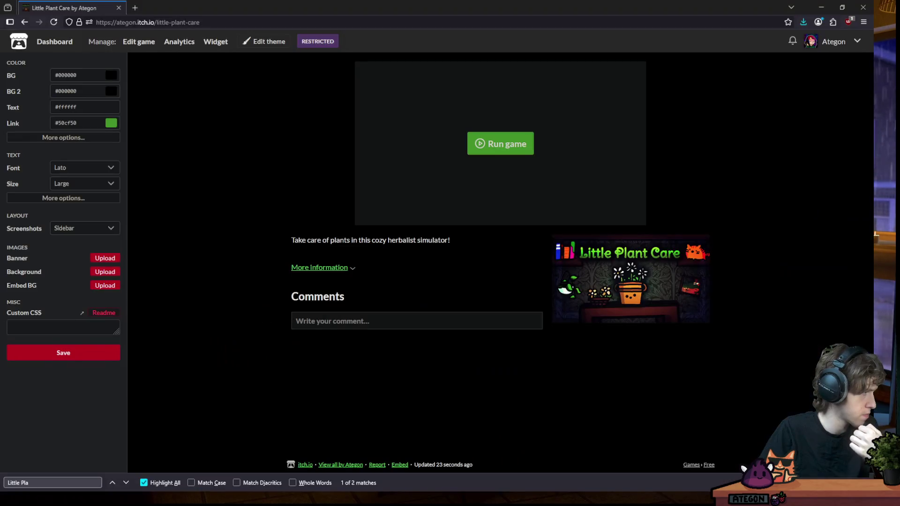
left_click(745, 479)
right_click(754, 416)
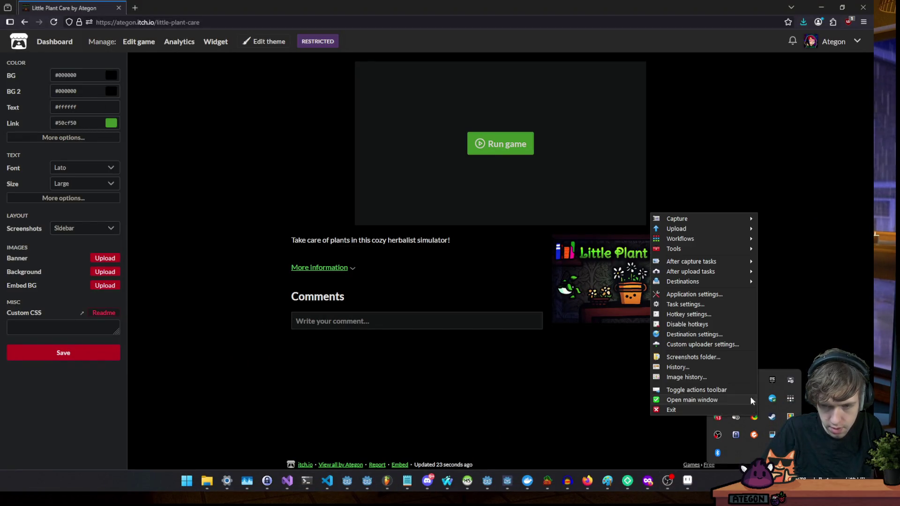
key("Escape")
key("ctrl+f")
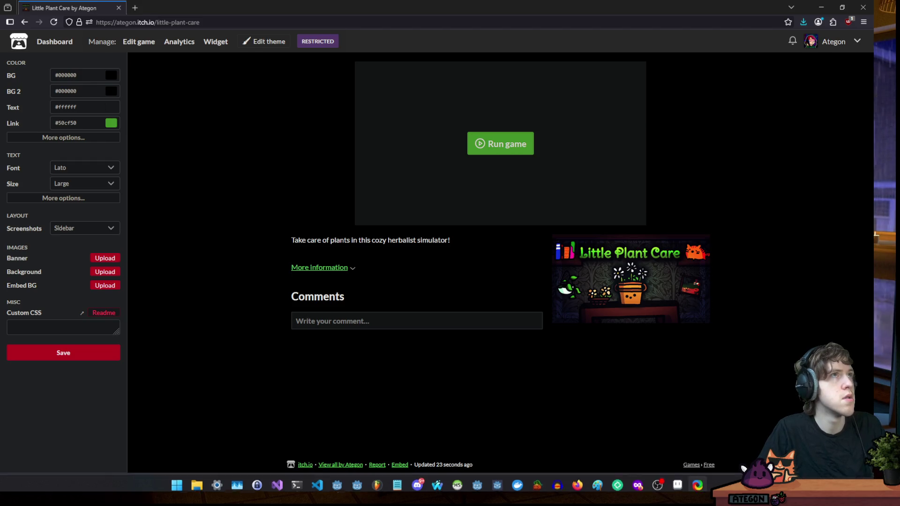
type("Little Pla")
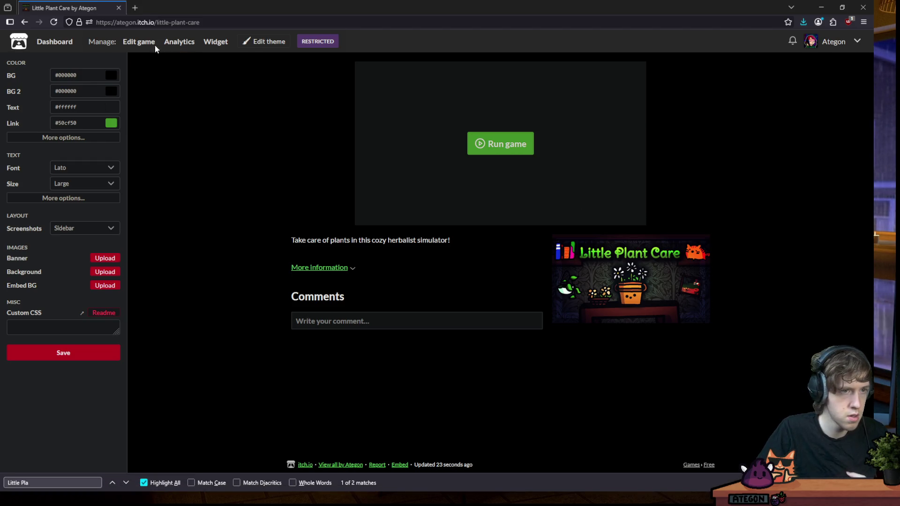
Open the Little Plant Care edit form and add screenshots, previewing a recorded GIF first
left_click(139, 42)
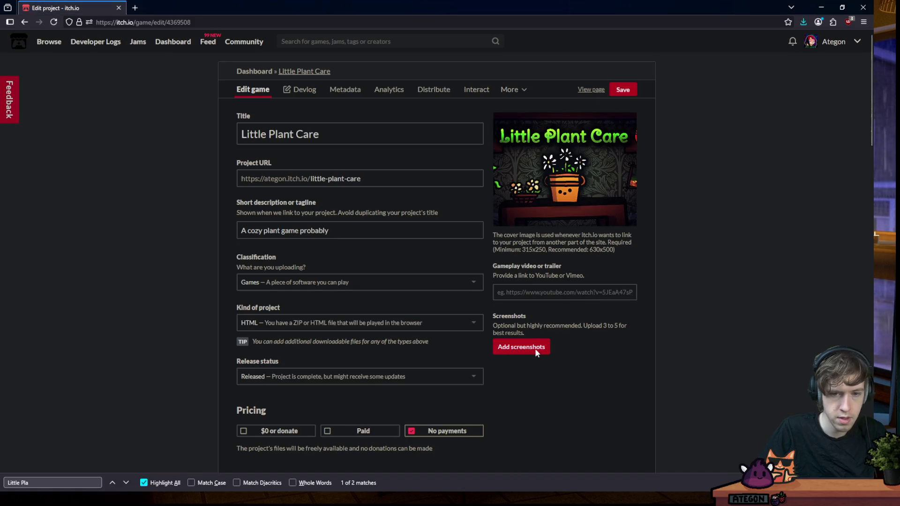
left_click(535, 352)
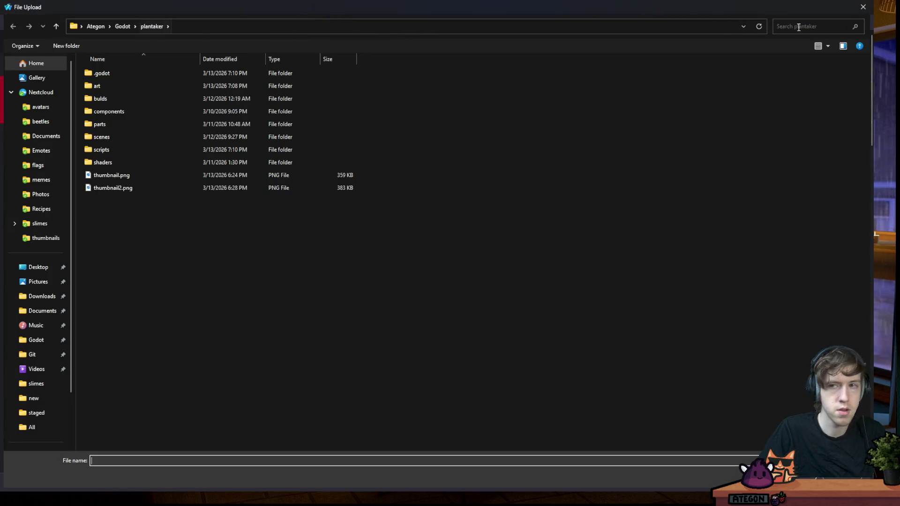
left_click(862, 6)
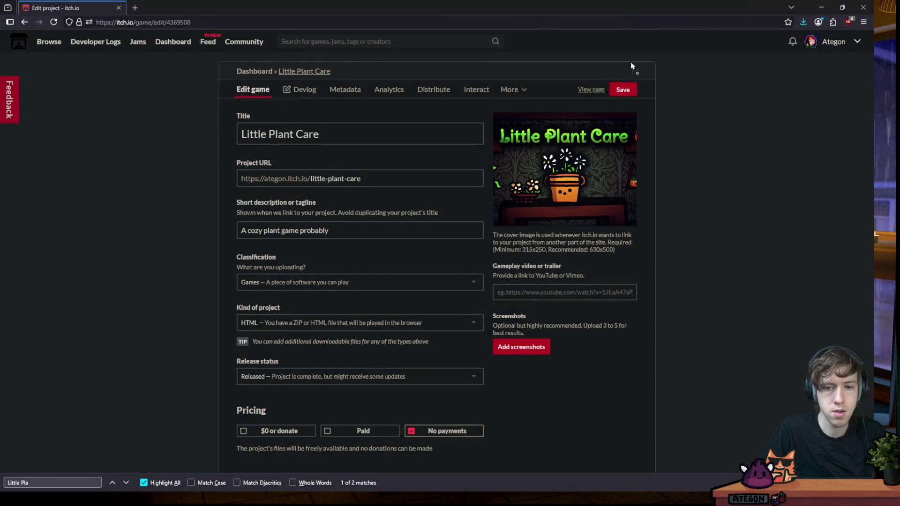
left_click_drag(514, 349, 463, 257)
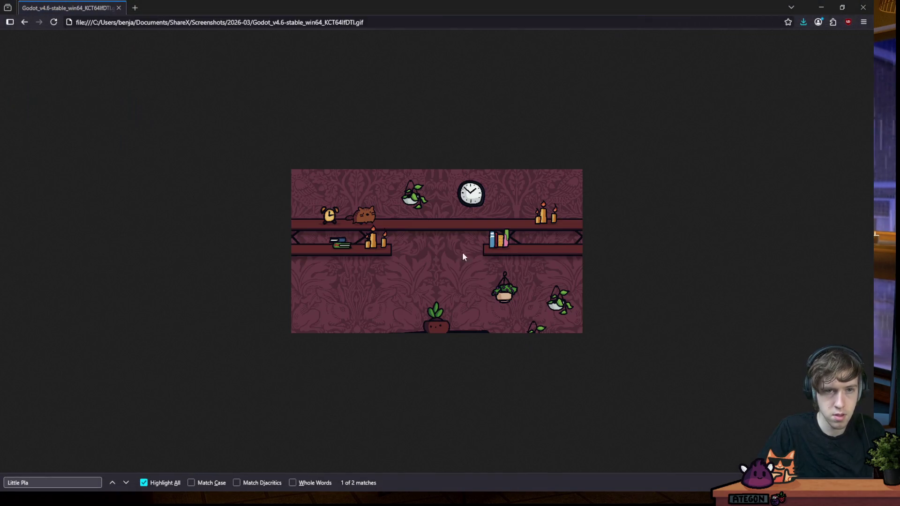
left_click(28, 22)
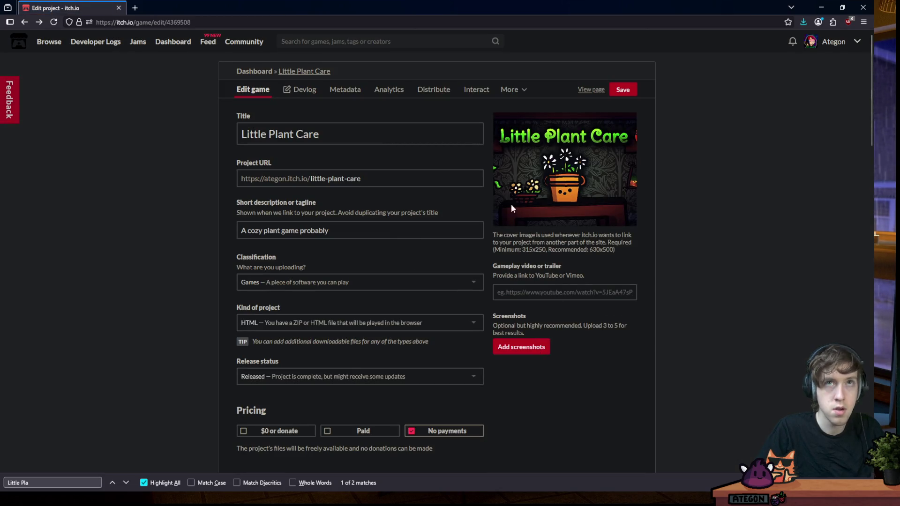
left_click(521, 347)
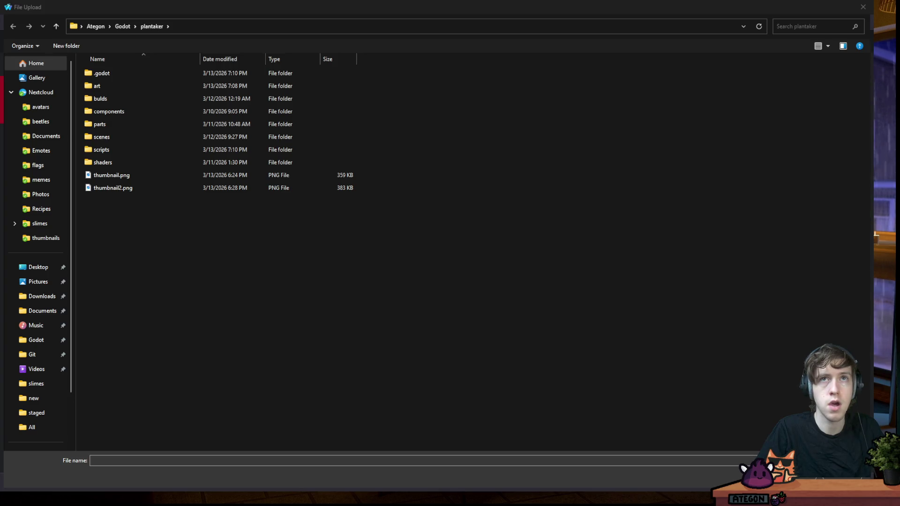
Go to the ShareX 2026-03 folder and upload two Godot gameplay GIFs as screenshots
right_click(152, 26)
left_click(234, 53)
key("ctrl+v")
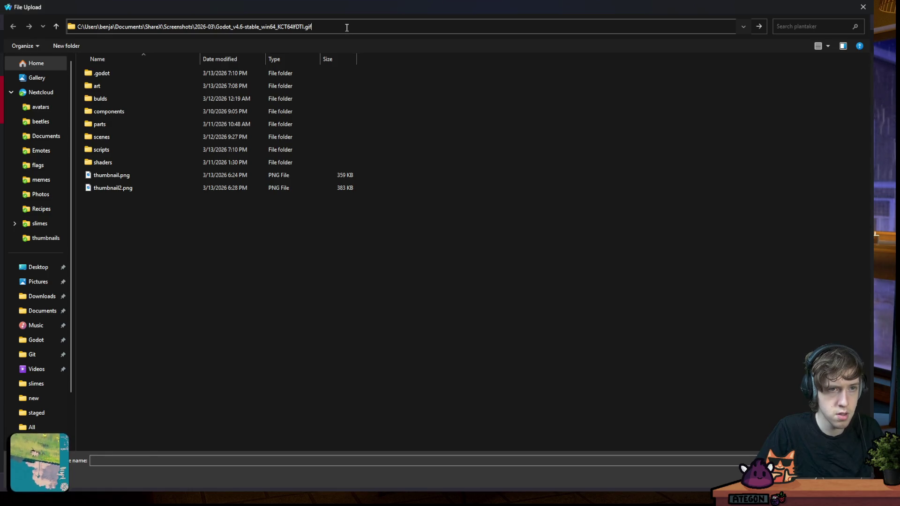
left_click_drag(347, 26, 219, 26)
key("BackSpace")
key("Return")
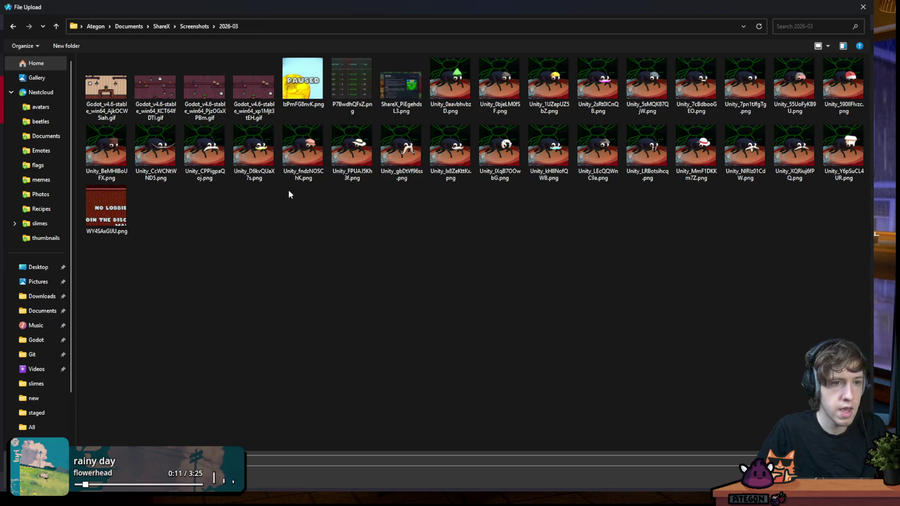
left_click(148, 74)
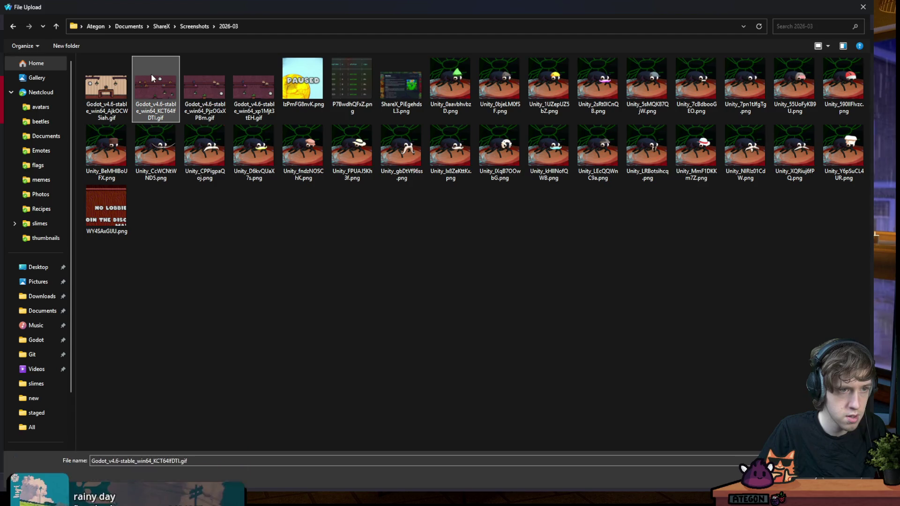
left_click(111, 90, "ctrl")
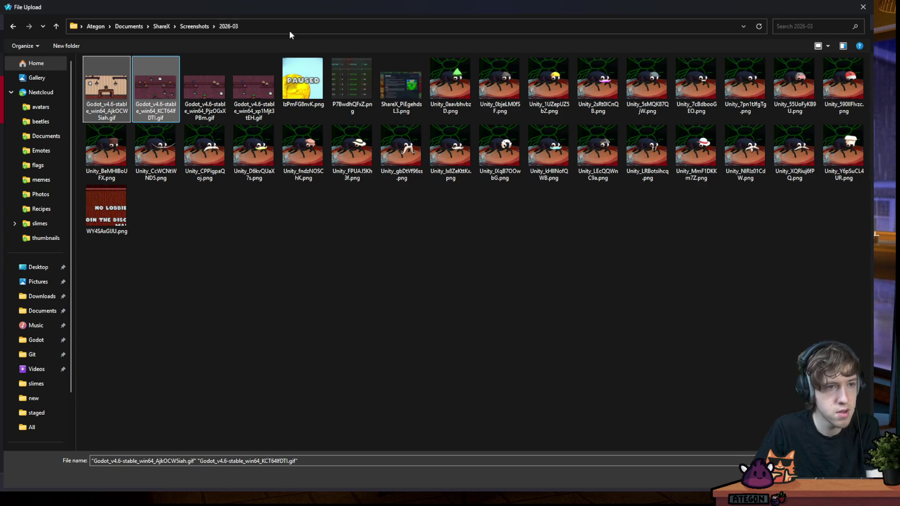
key("Return")
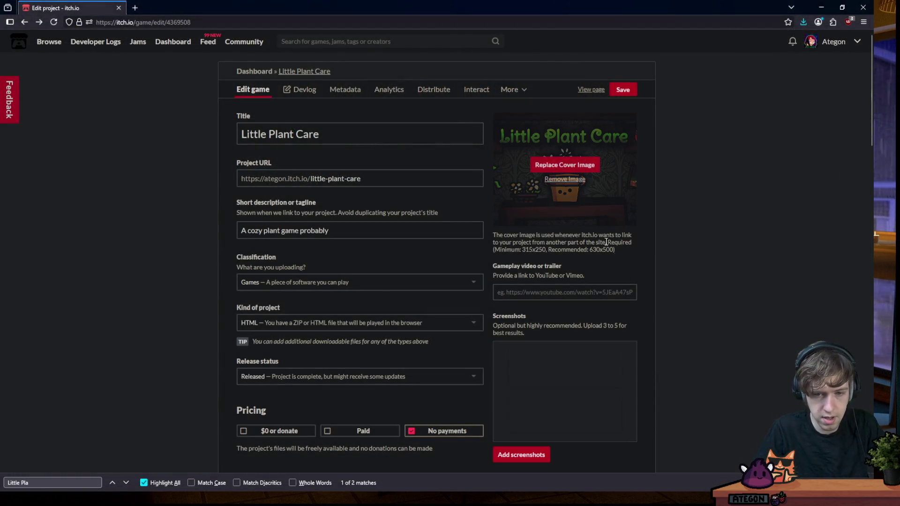
Save the project page and open the public game page in a new tab
scroll(682, 266, "down", 2)
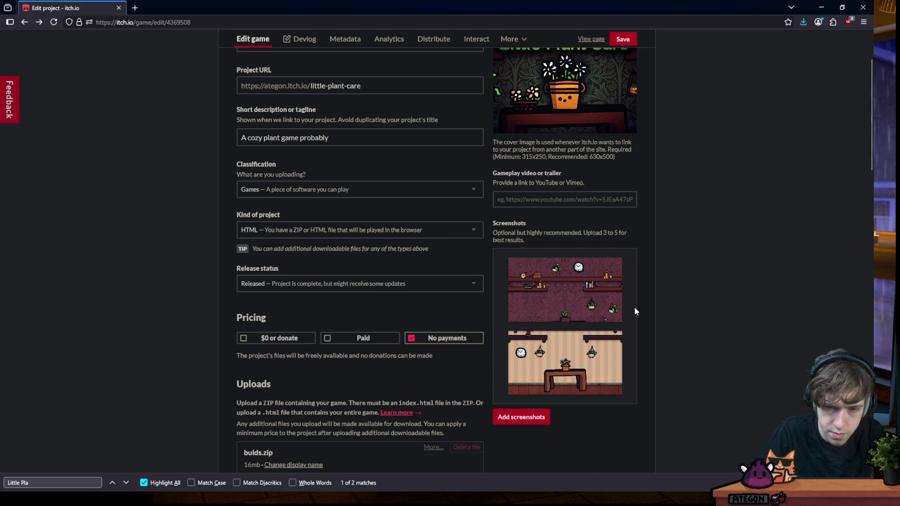
left_click(623, 39)
middle_click(600, 41)
left_click(168, 12)
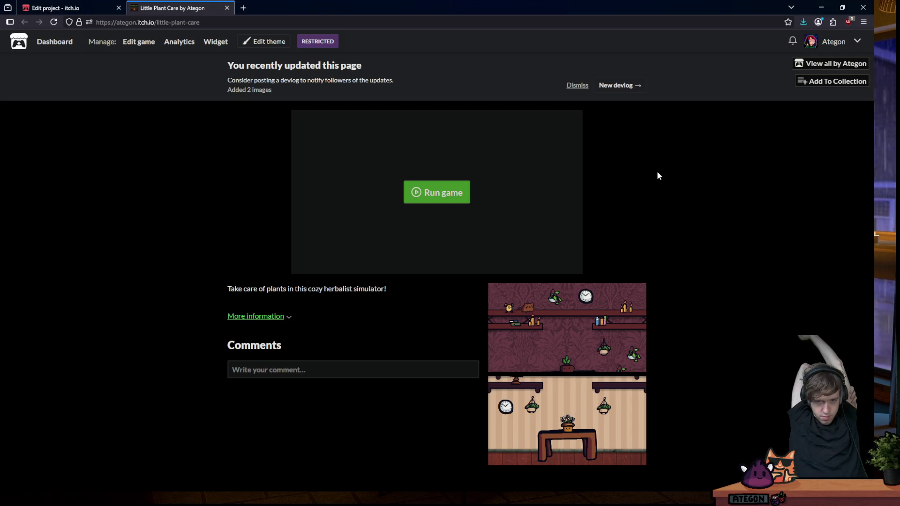
View both new screenshots enlarged, close the lightbox, and return to Godot
left_click(590, 351)
left_click(682, 337)
left_click(605, 412)
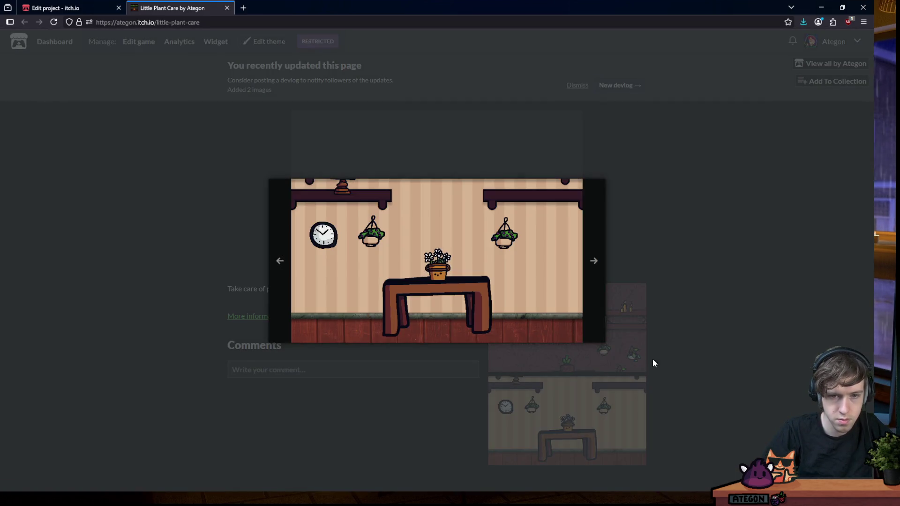
left_click(659, 290)
left_click(625, 305)
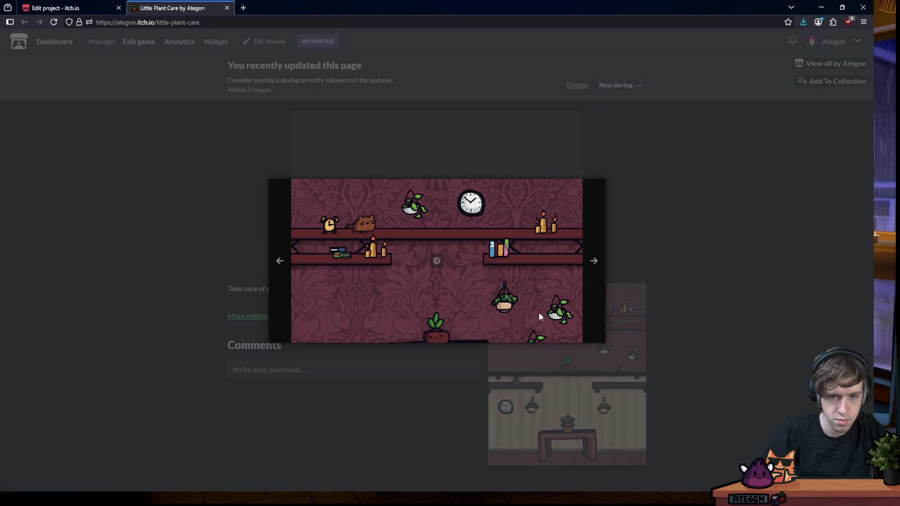
left_click(666, 270)
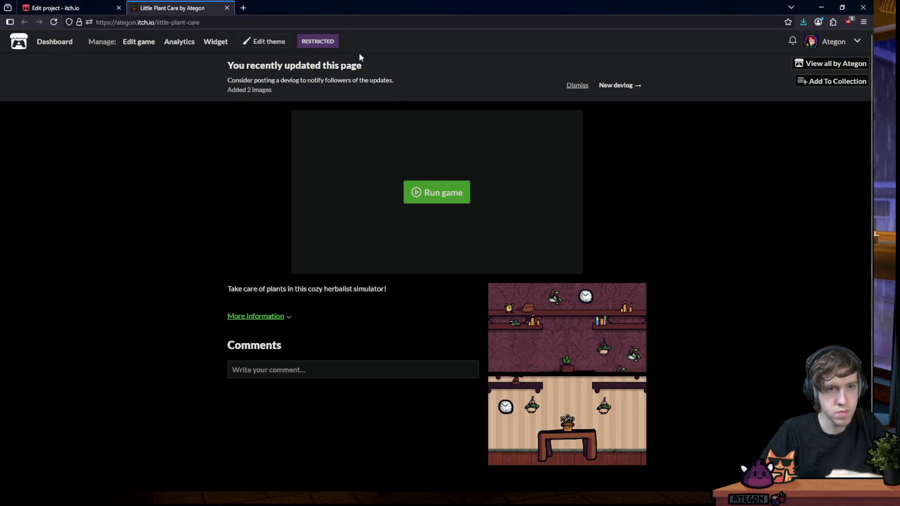
key("alt+Tab")
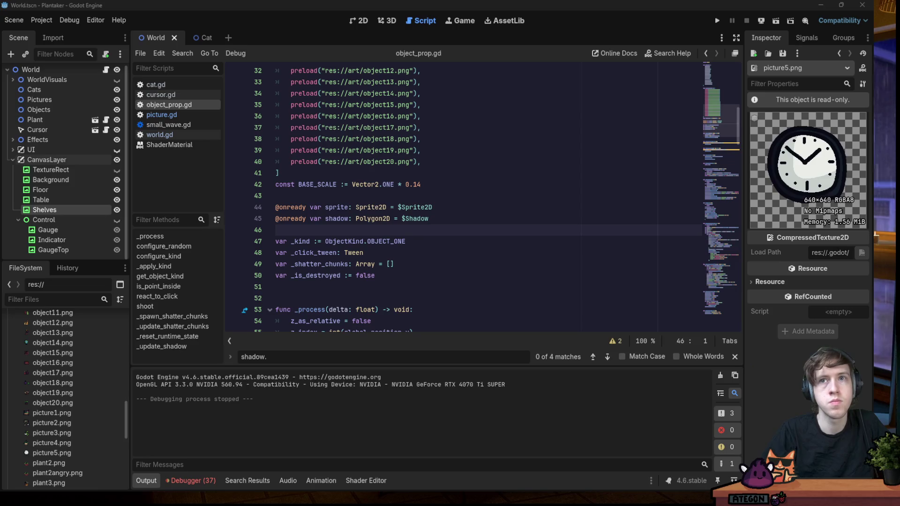
Rerun the project repeatedly until the dark floral-wallpaper room loads
left_click(514, 151)
key("Down")
key("Down")
key("Down")
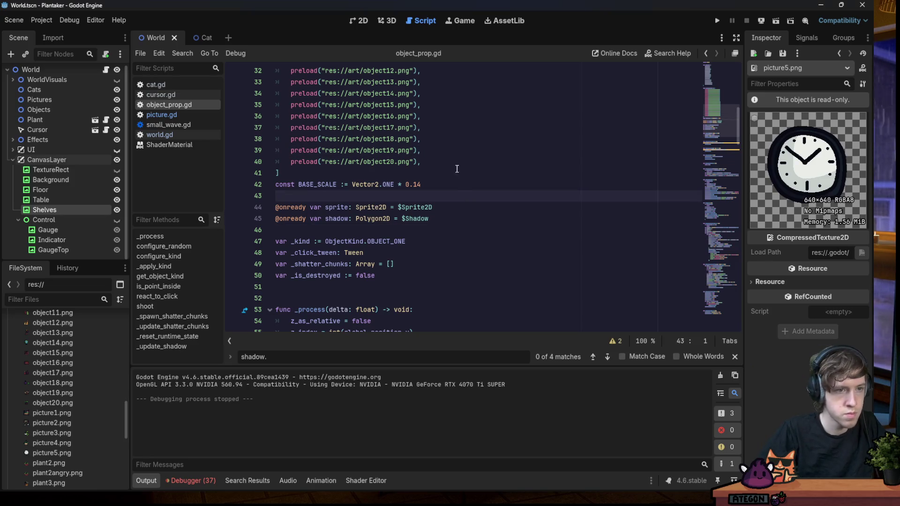
left_click(716, 22)
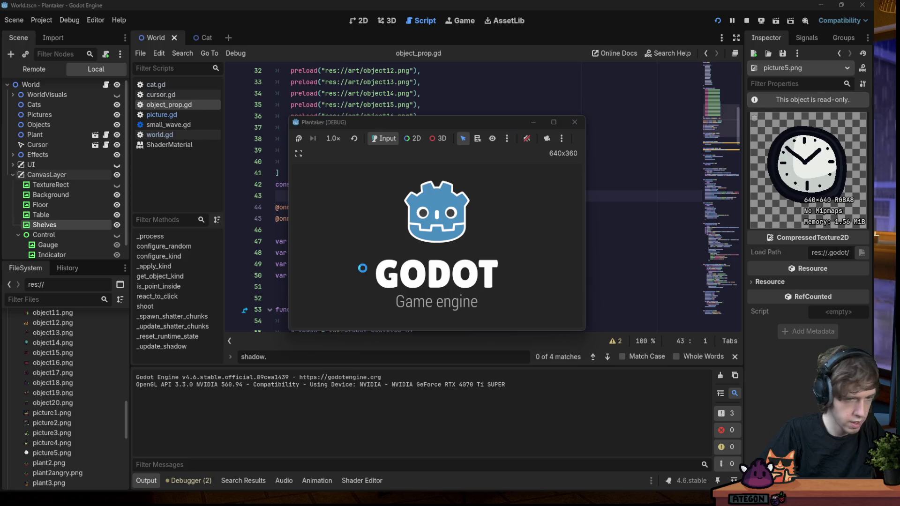
key("F5")
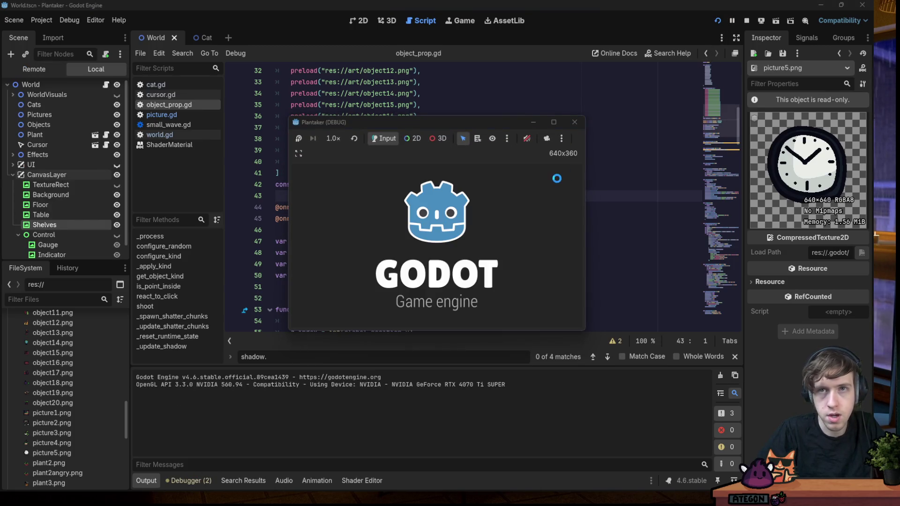
left_click(575, 121)
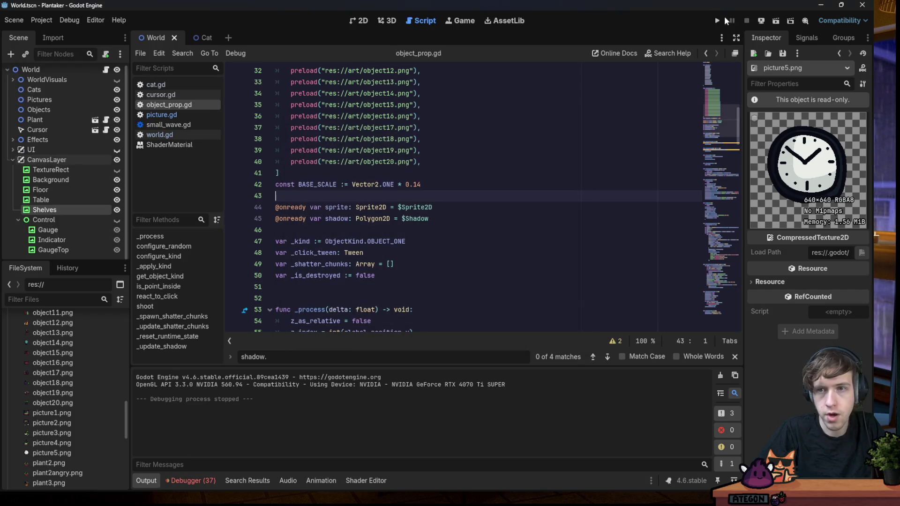
left_click(717, 20)
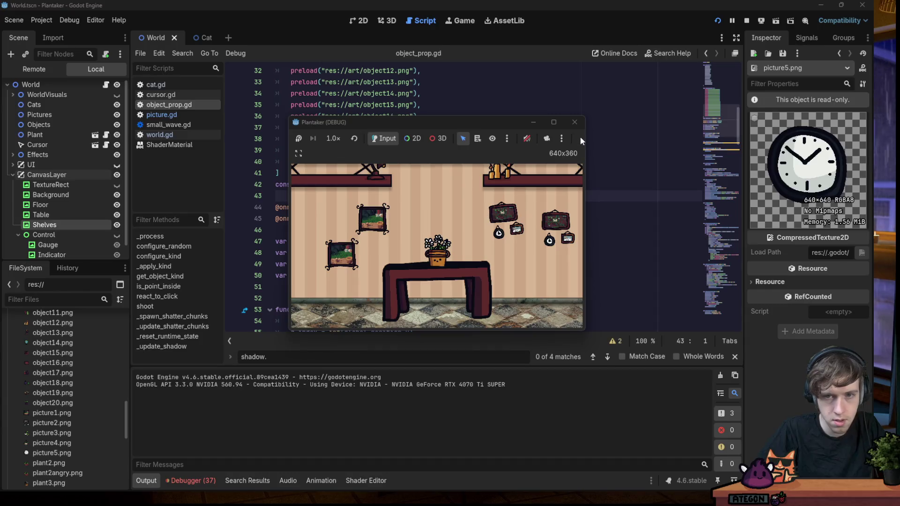
left_click(716, 21)
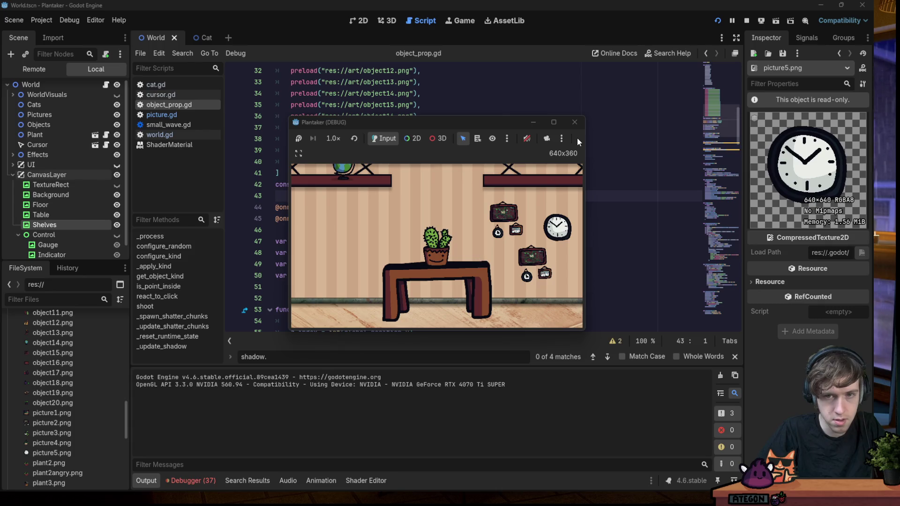
left_click(576, 123)
left_click(716, 21)
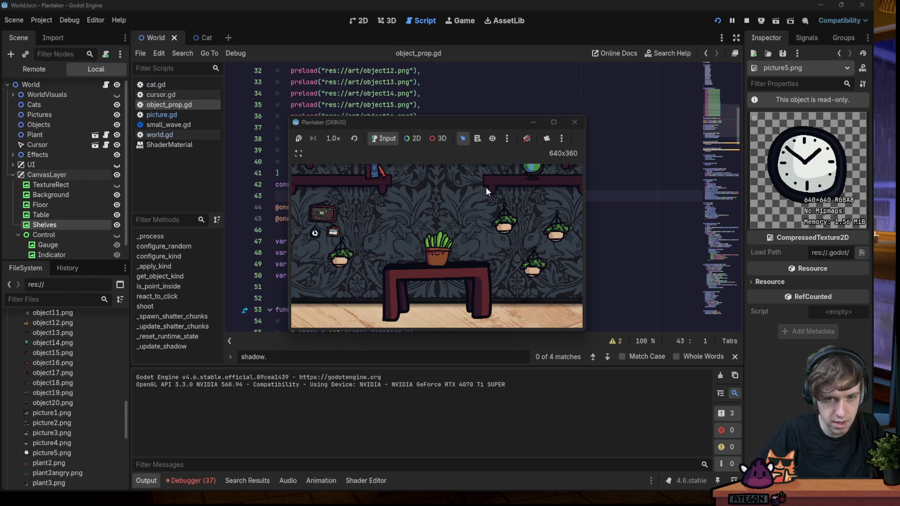
left_click(573, 124)
left_click(717, 21)
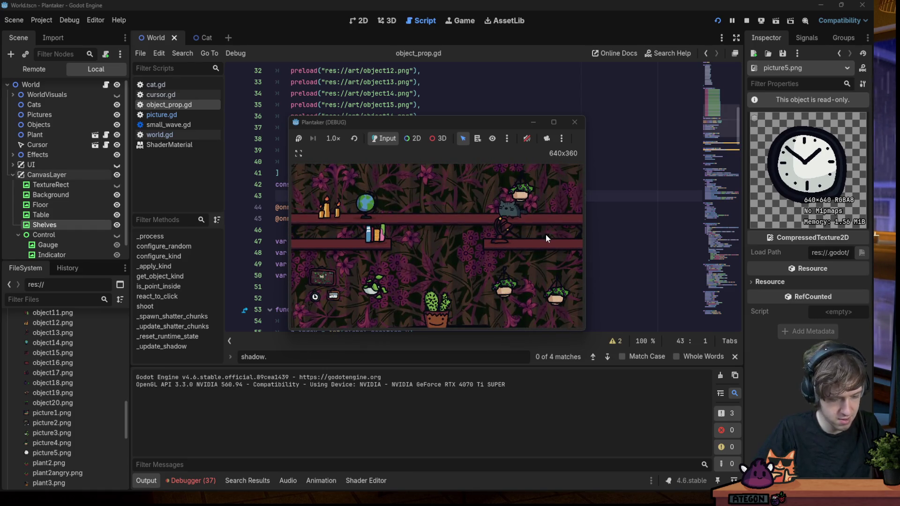
Record a ShareX GIF of the floral room's game viewport
key("ctrl+Print")
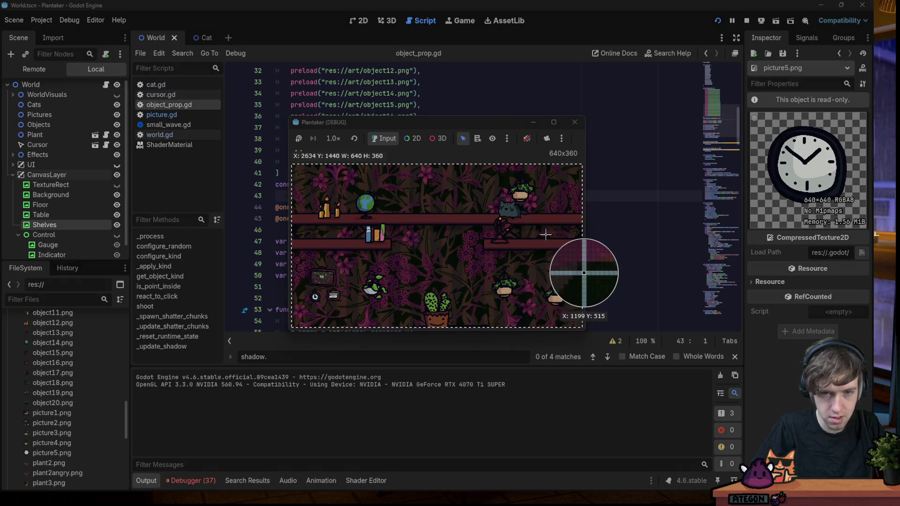
left_click(554, 161)
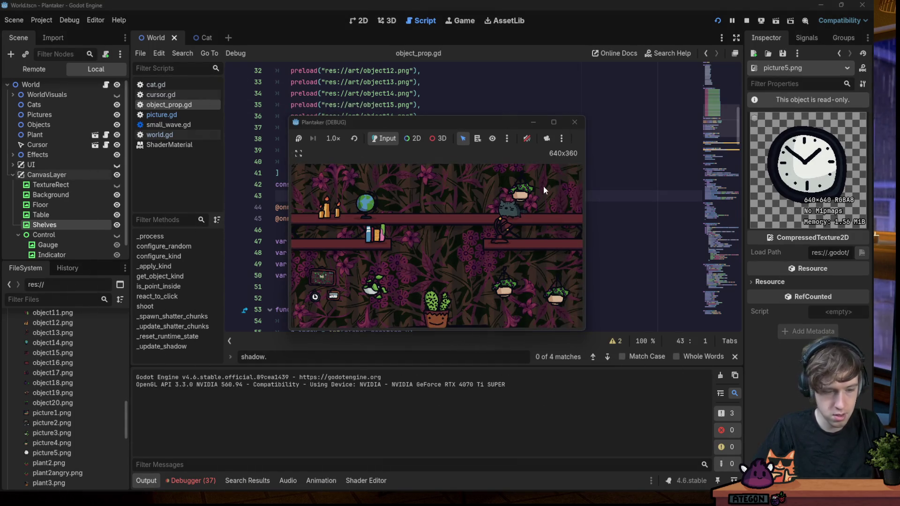
key("shift+Print")
left_click(529, 209)
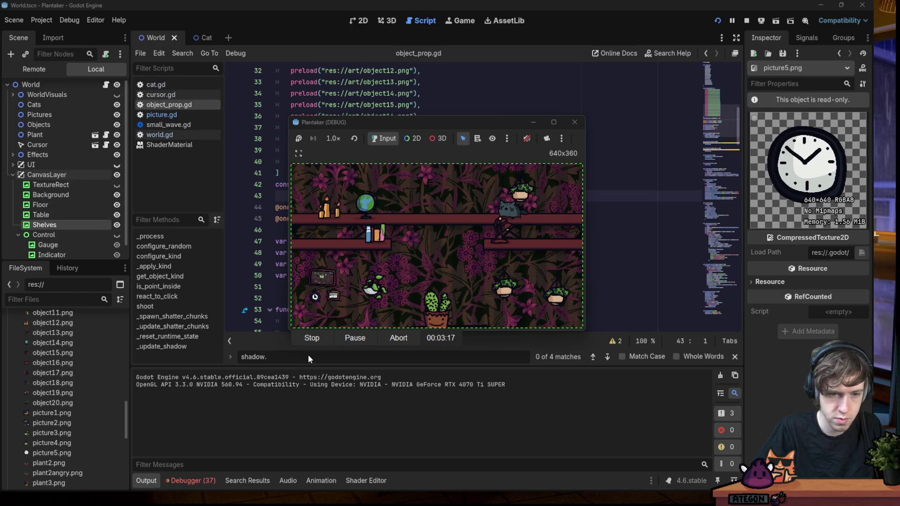
left_click(310, 341)
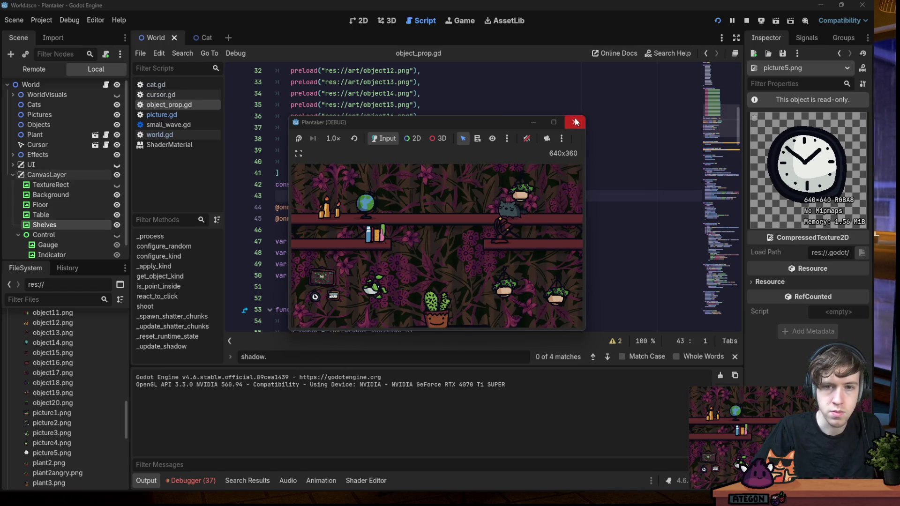
Close the game and bring up the maximized browser on the project edit page
left_click(575, 122)
key("alt+Tab")
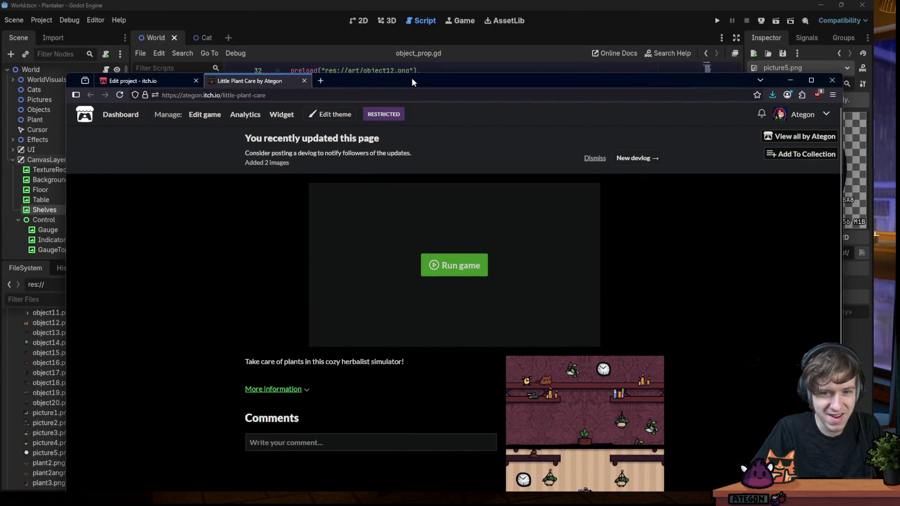
double_click(411, 78)
left_click(68, 8)
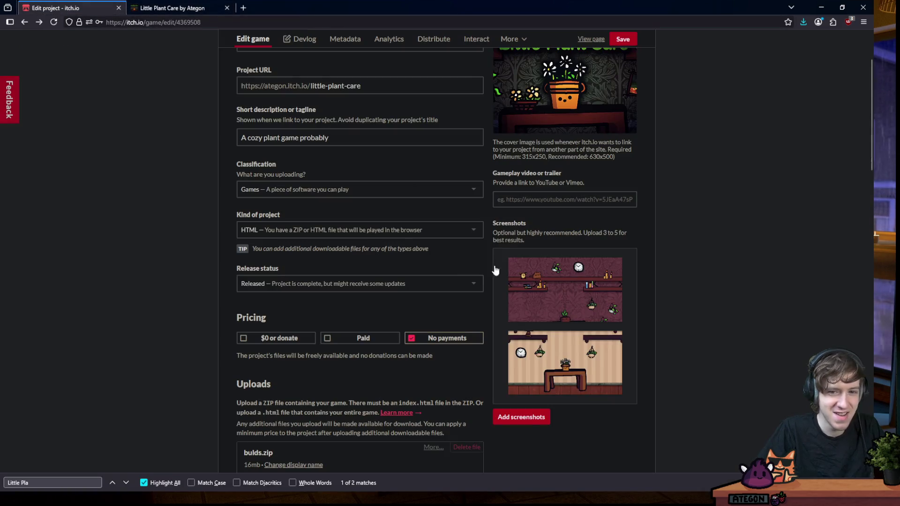
Upload the new floral-room GIF as a screenshot and save the page
left_click(521, 417)
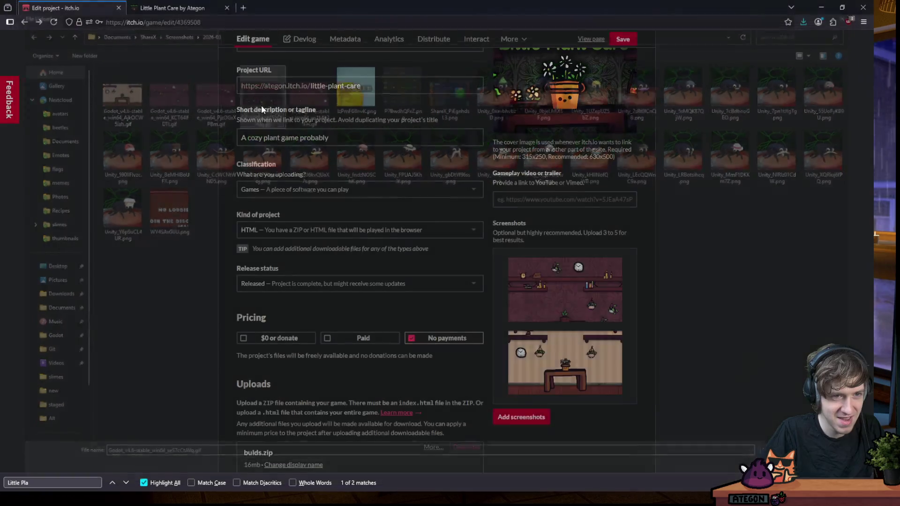
double_click(257, 99)
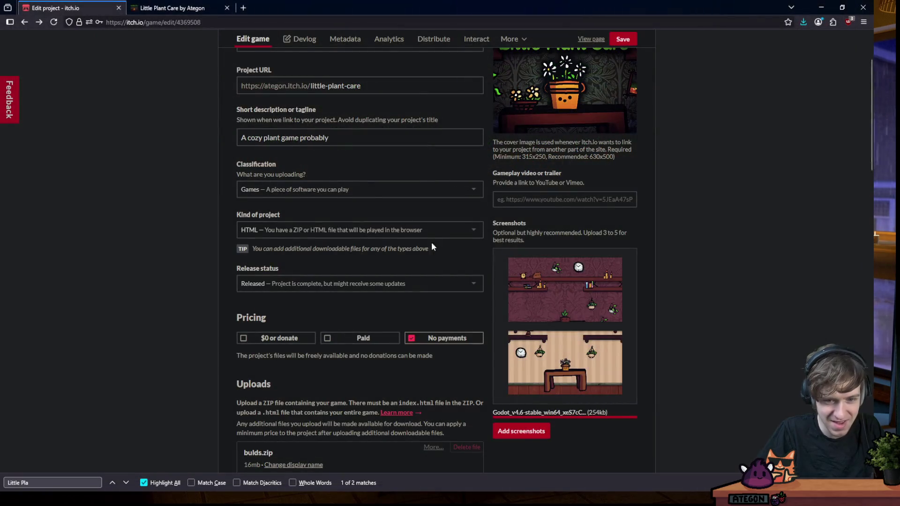
scroll(706, 376, "down", 4)
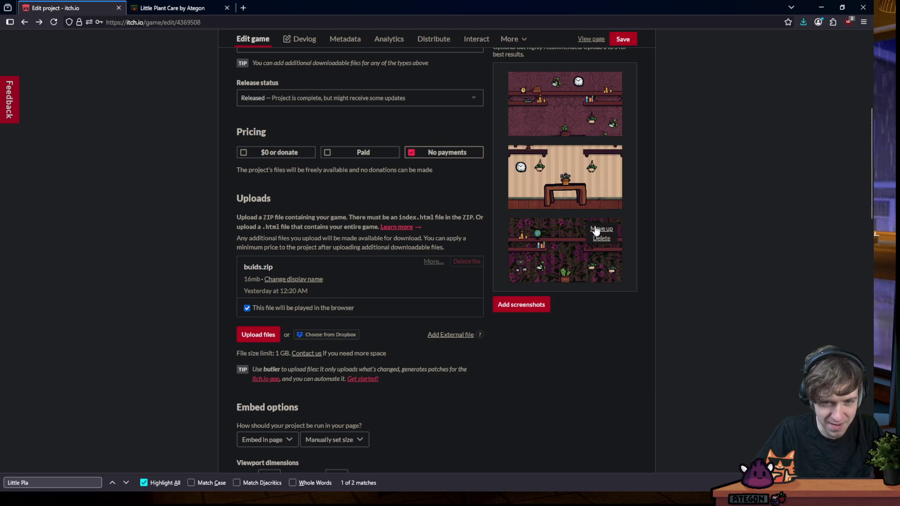
left_click(628, 43)
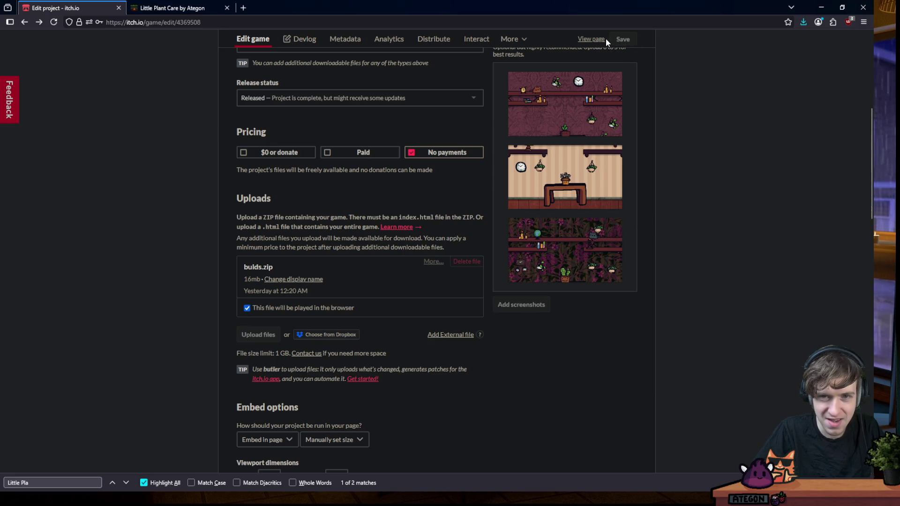
scroll(700, 163, "down", 3)
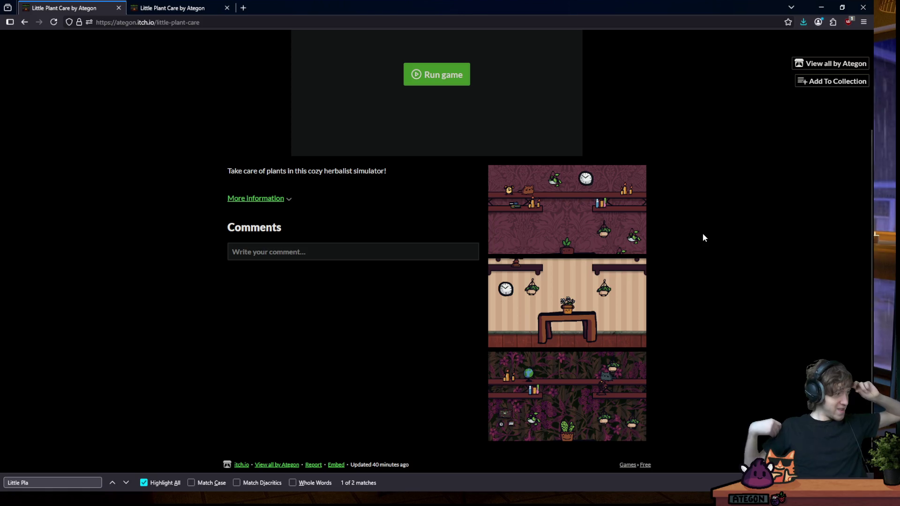
Cycle through all the room screenshots at full size in the lightbox
left_click(583, 253)
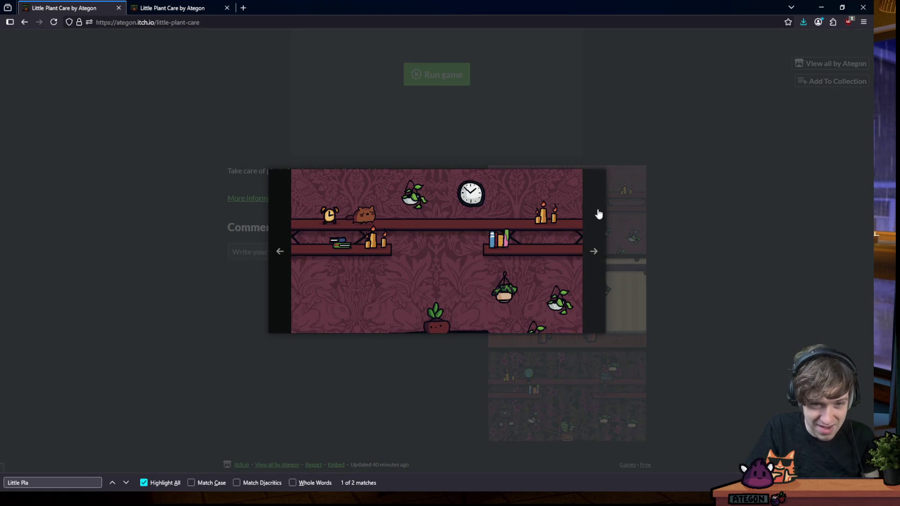
left_click(596, 239)
left_click(597, 239)
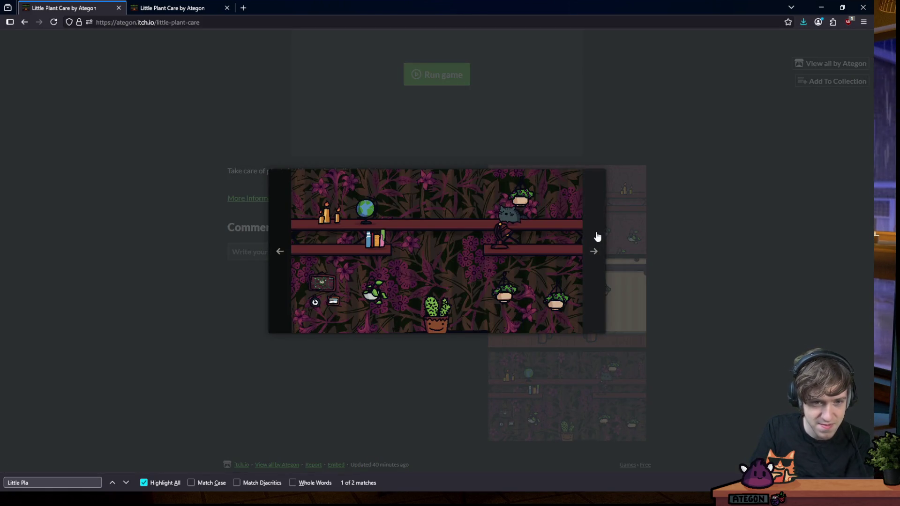
left_click(598, 237)
left_click(597, 237)
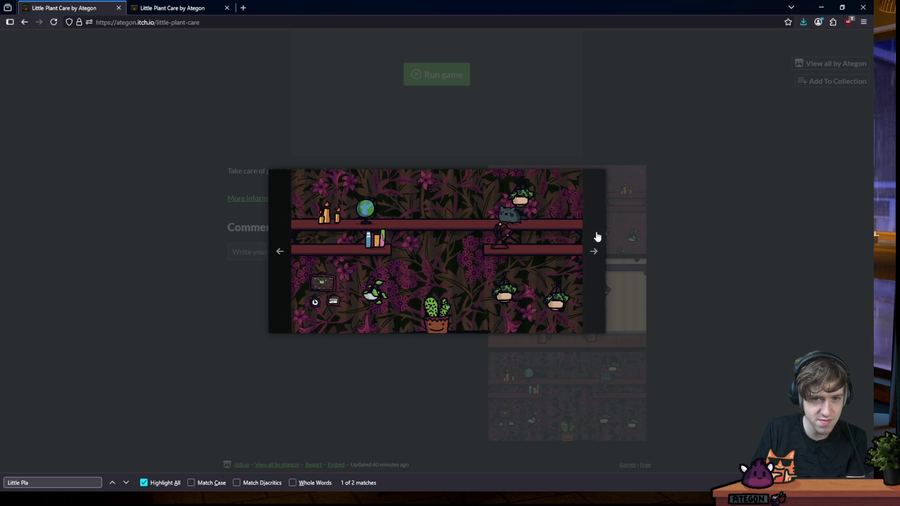
left_click(596, 237)
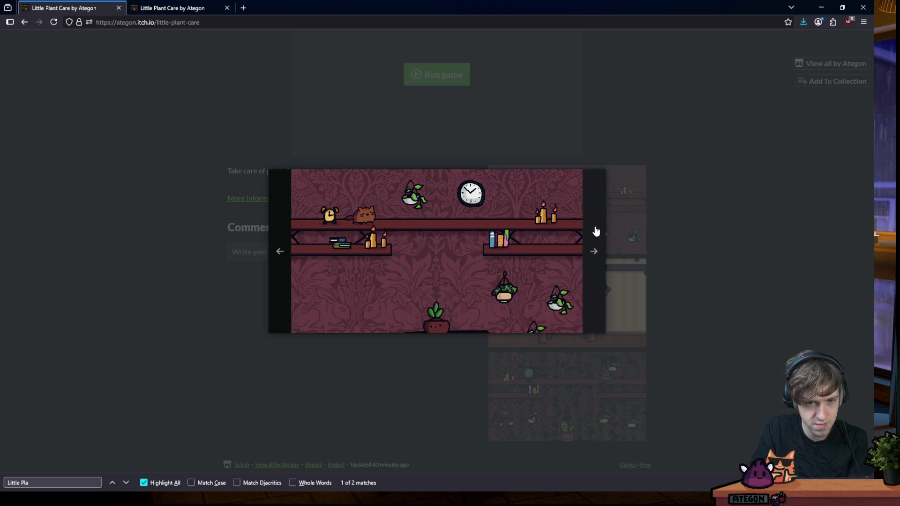
left_click(596, 232)
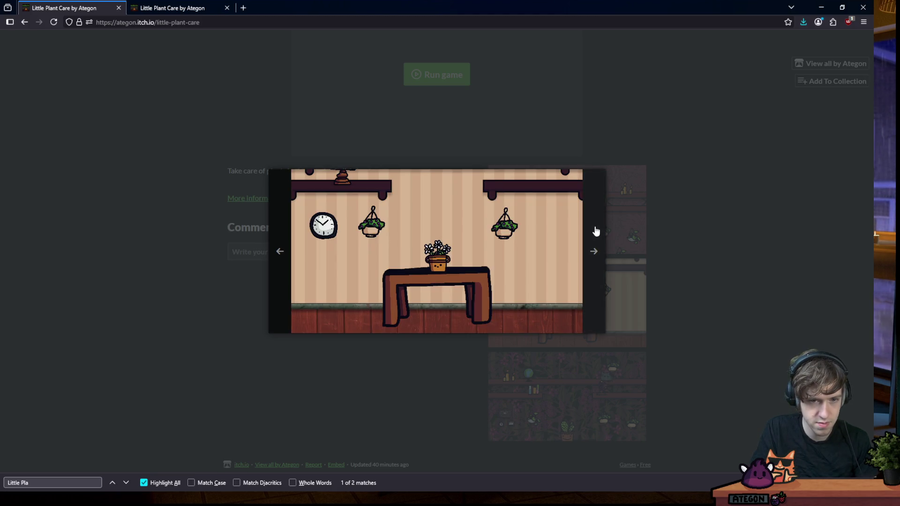
left_click(595, 232)
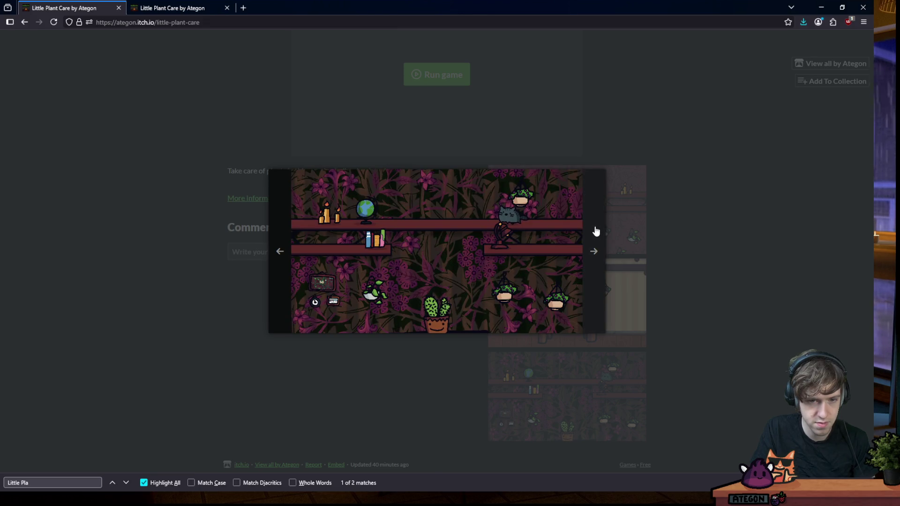
left_click(595, 231)
left_click(596, 231)
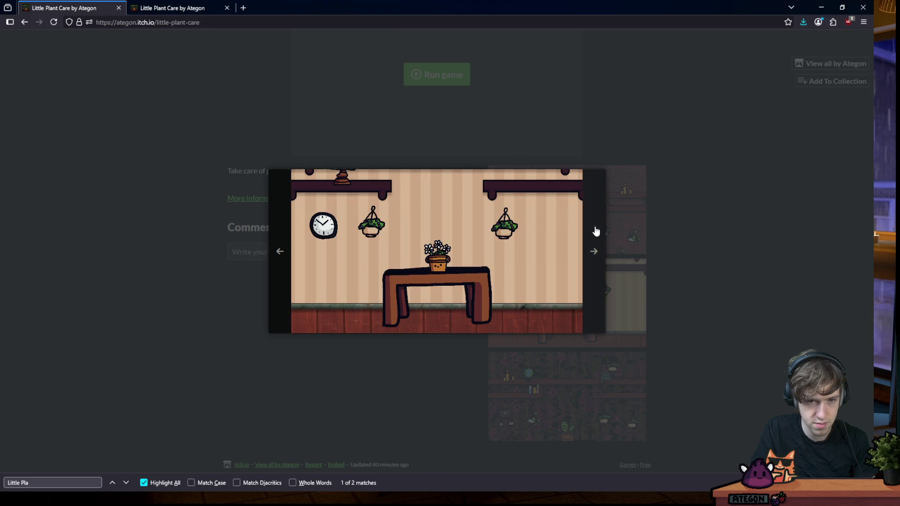
left_click(595, 231)
left_click(595, 231)
left_click(596, 231)
left_click(595, 231)
Close the lightbox and go to the Little Plant Care edit page
left_click(638, 218)
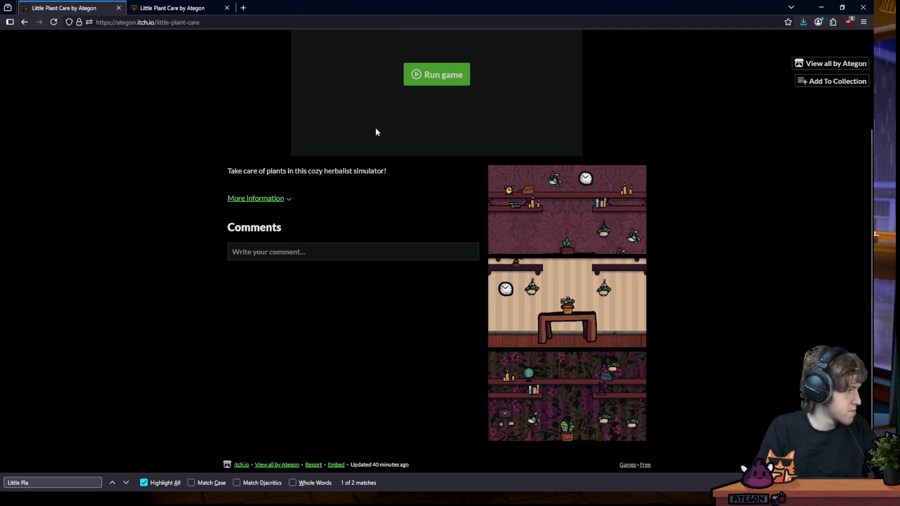
scroll(326, 250, "up", 4)
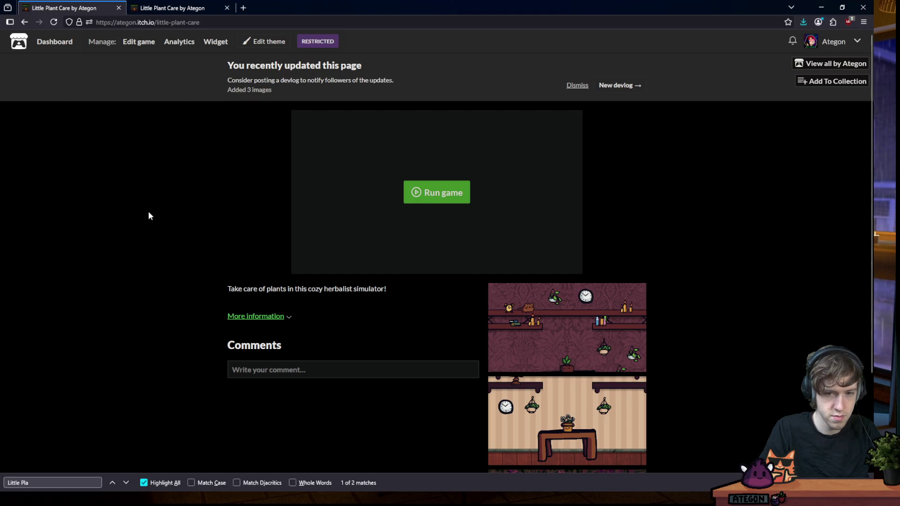
left_click(137, 41)
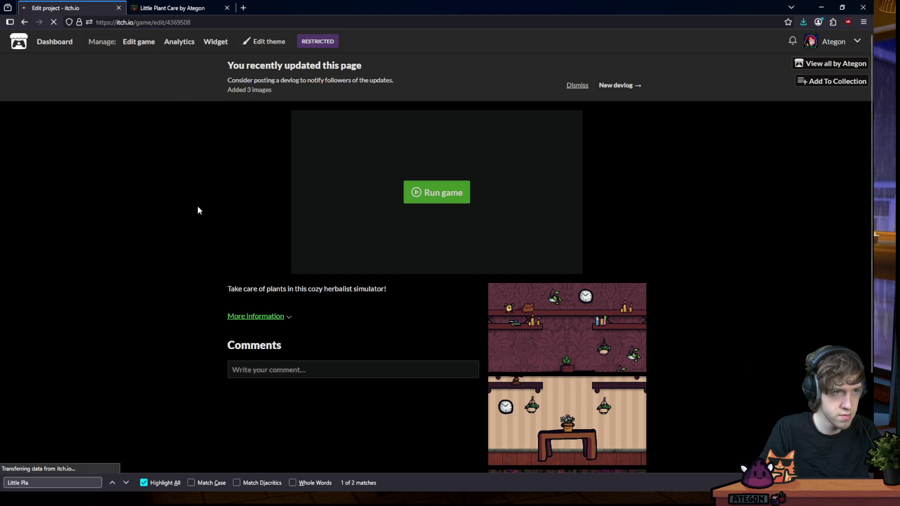
Set the Genre dropdown on the Edit game form to Action
scroll(164, 187, "down", 6)
scroll(215, 156, "down", 2)
scroll(198, 158, "down", 4)
scroll(199, 172, "down", 4)
scroll(201, 176, "down", 4)
left_click(255, 137)
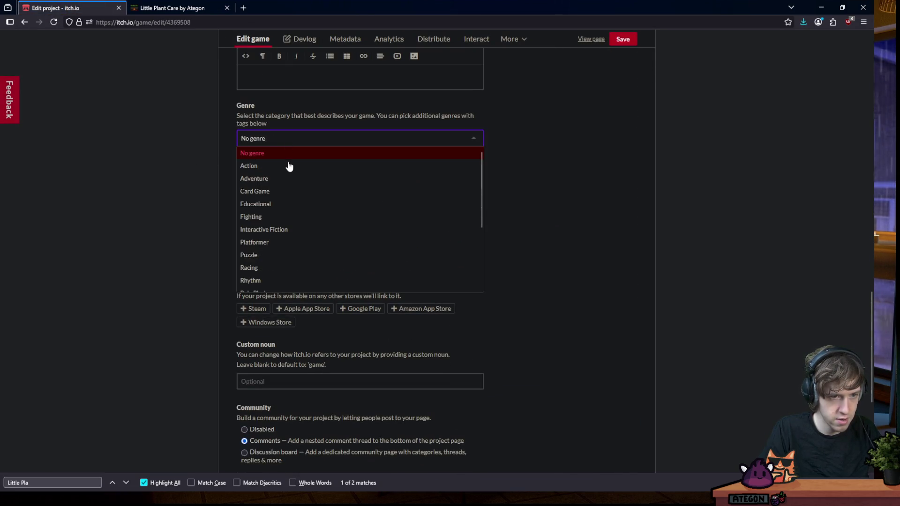
scroll(284, 187, "down", 1)
scroll(285, 189, "down", 3)
scroll(280, 192, "up", 5)
scroll(267, 182, "up", 2)
left_click(264, 171)
Add the 2d, indie and cute tags from the tag suggestions
left_click(260, 191)
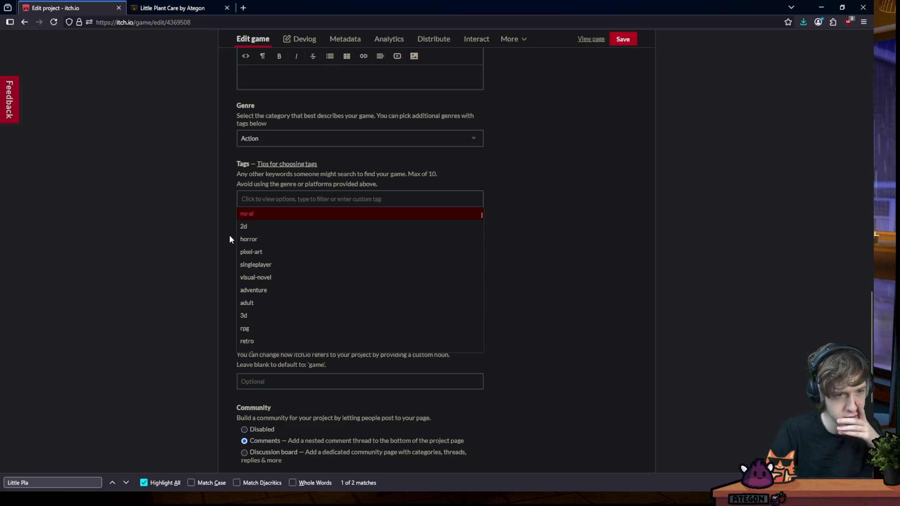
left_click(244, 226)
left_click(284, 203)
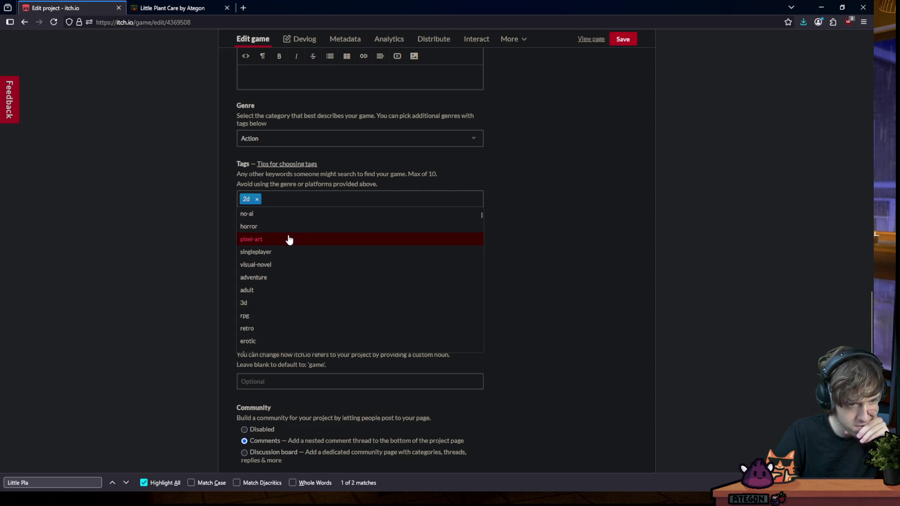
scroll(291, 243, "down", 2)
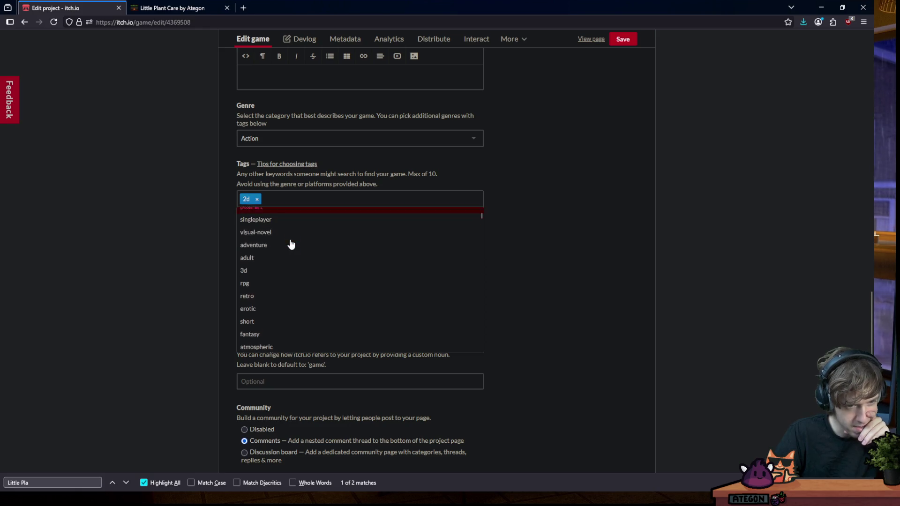
scroll(290, 243, "down", 2)
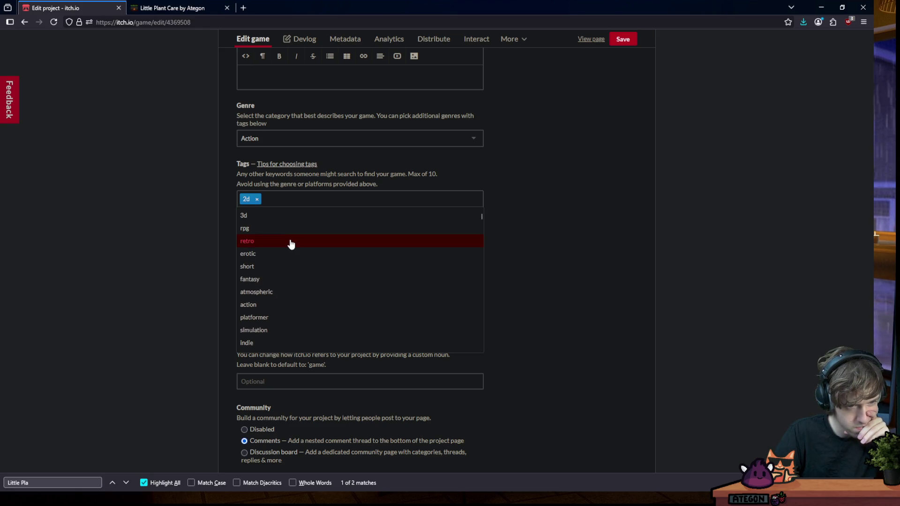
scroll(291, 244, "down", 2)
scroll(274, 274, "down", 2)
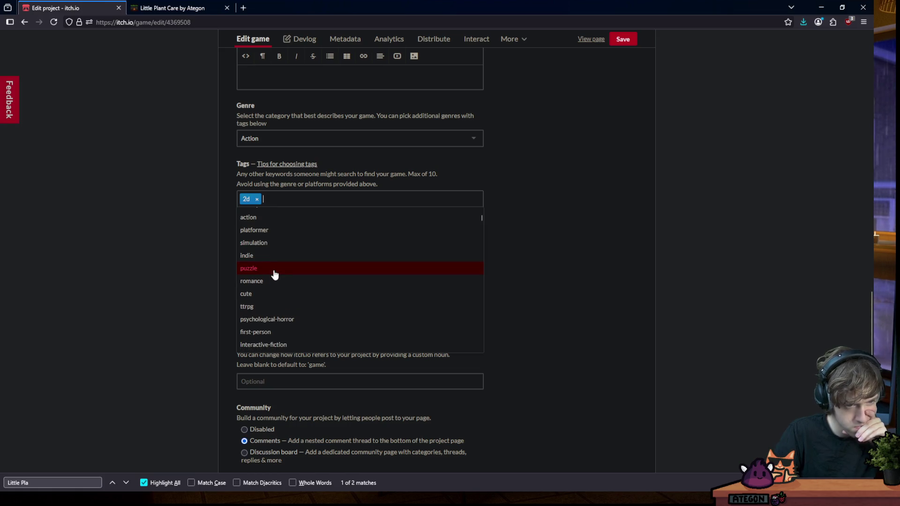
left_click(275, 255)
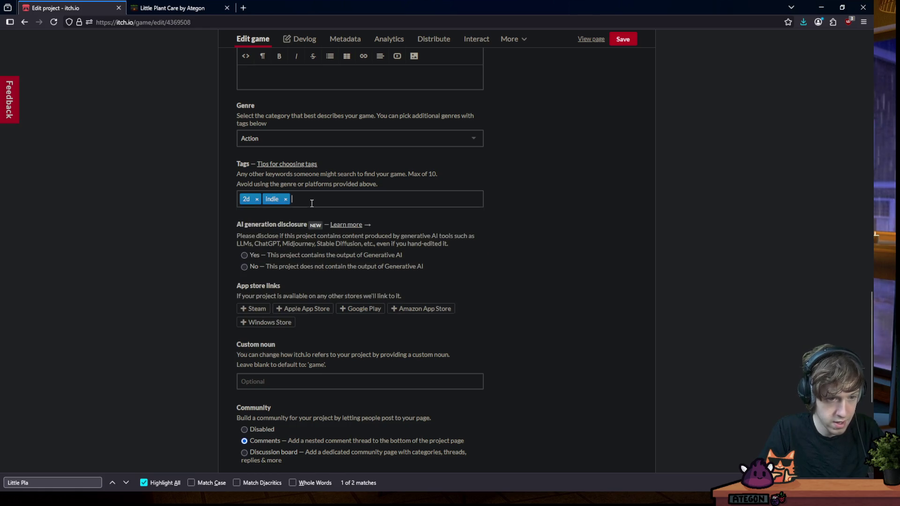
scroll(299, 253, "down", 2)
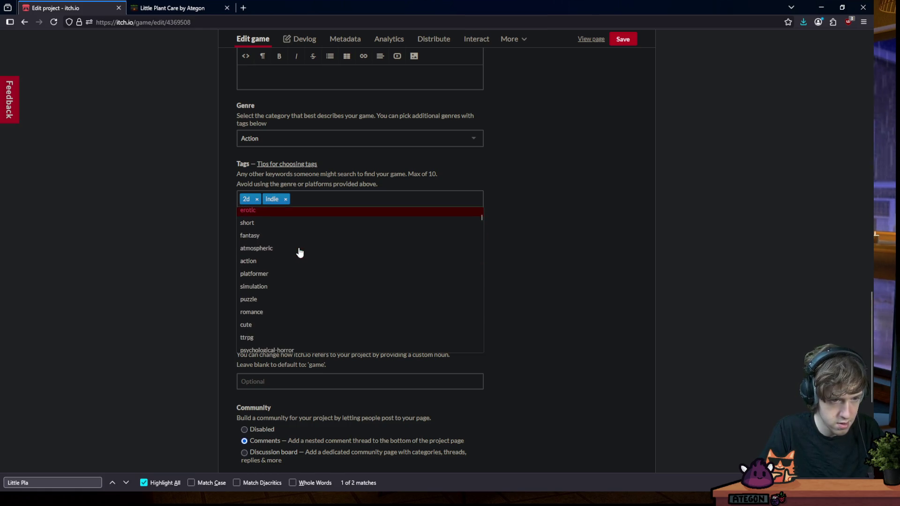
scroll(293, 243, "down", 2)
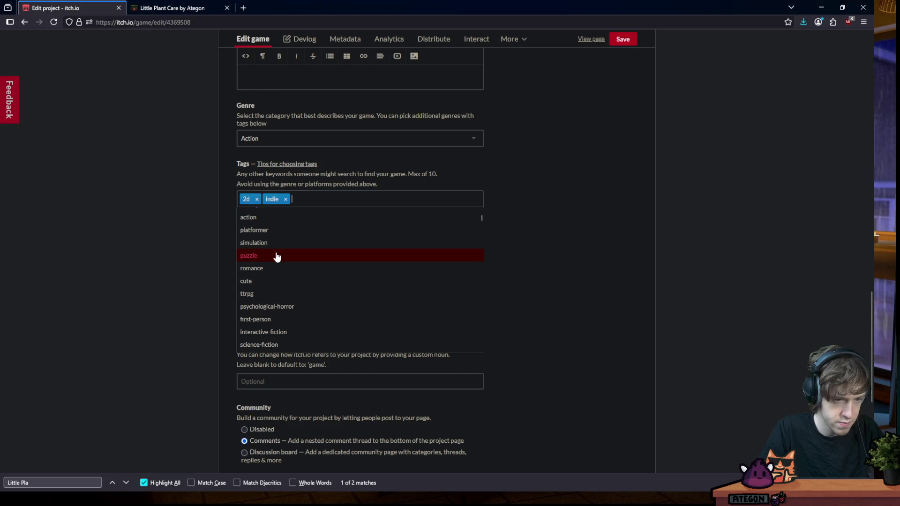
left_click(276, 285)
Add the survival and godot tags from the suggestions list
left_click(321, 204)
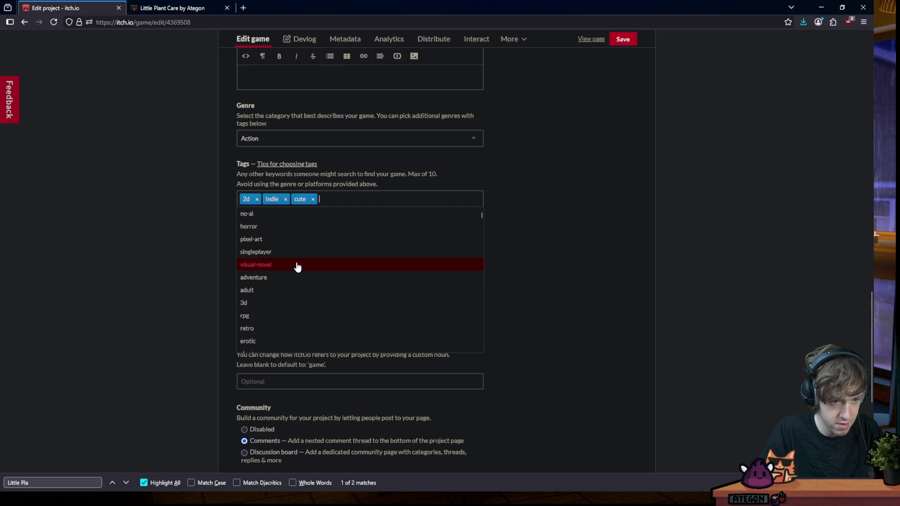
scroll(297, 266, "down", 2)
scroll(294, 274, "down", 2)
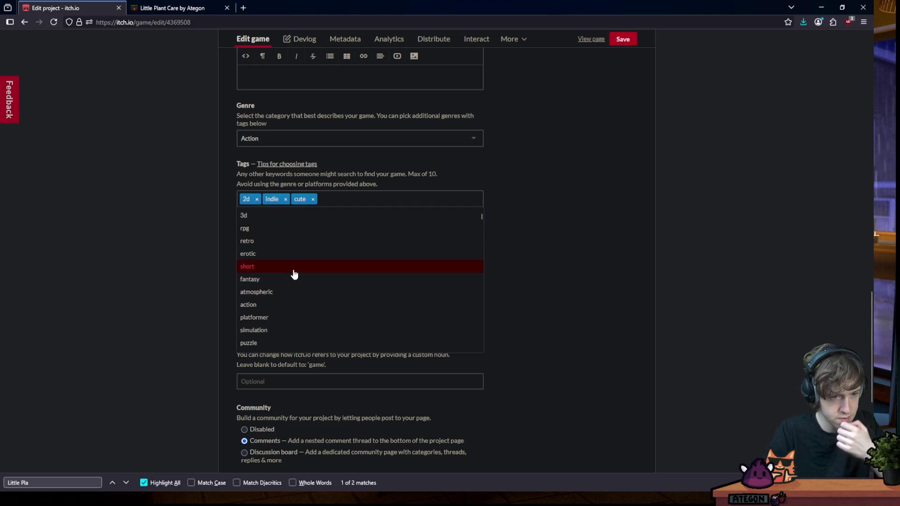
scroll(287, 281, "down", 2)
scroll(283, 288, "down", 2)
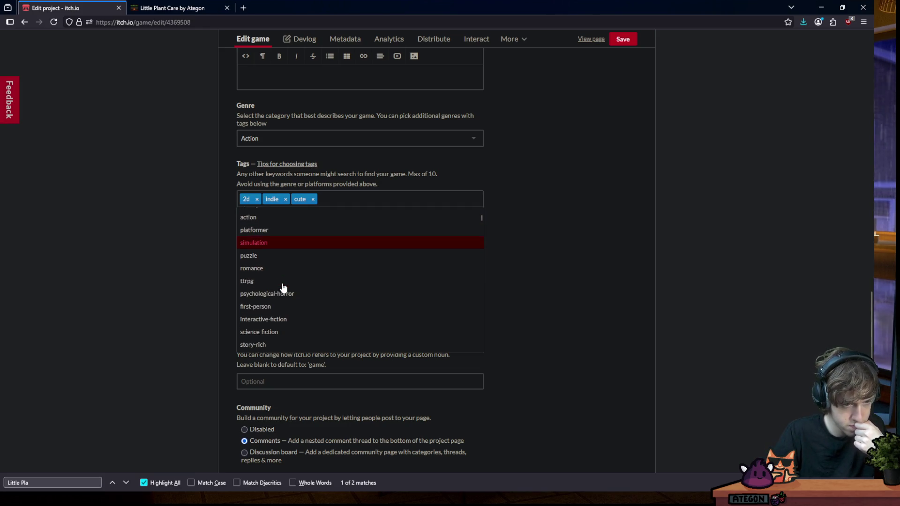
scroll(283, 288, "down", 1)
scroll(283, 288, "down", 1)
scroll(283, 288, "down", 1)
scroll(283, 288, "down", 1)
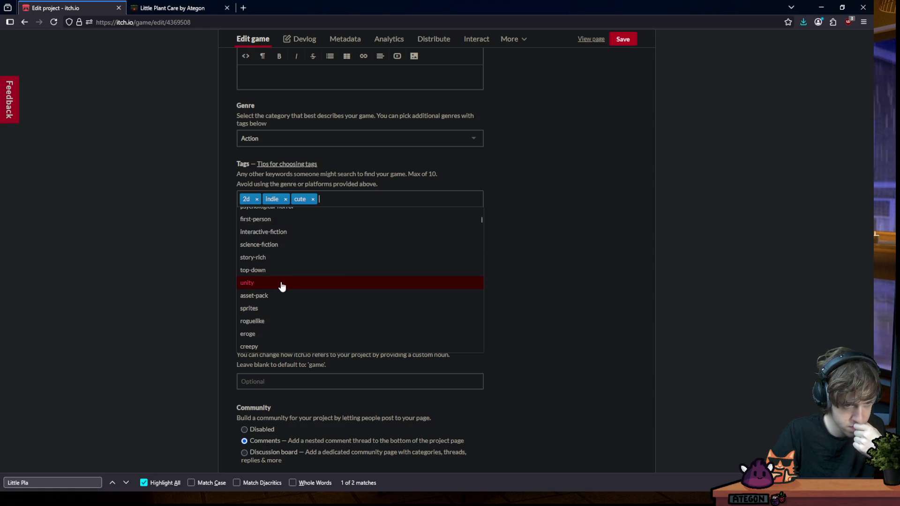
scroll(283, 287, "down", 2)
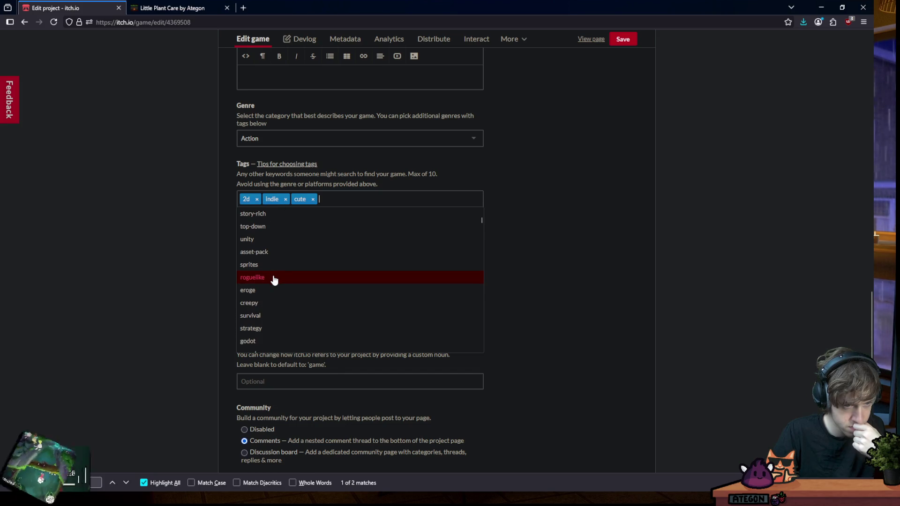
scroll(274, 280, "down", 2)
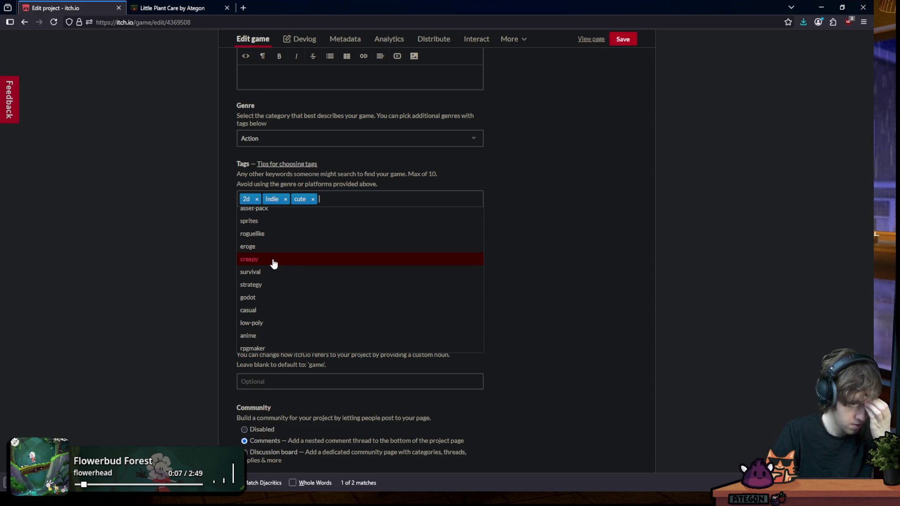
left_click(274, 271)
left_click(355, 204)
scroll(300, 274, "down", 3)
scroll(293, 263, "down", 1)
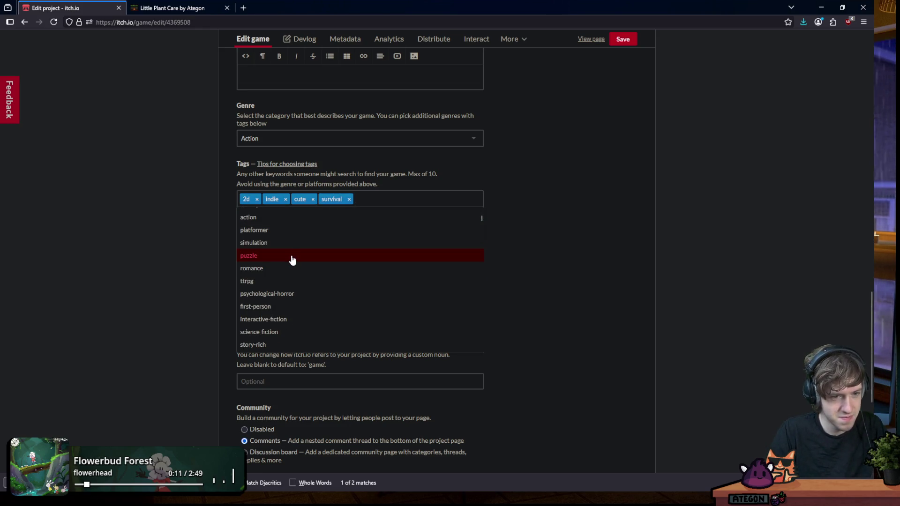
scroll(290, 256, "down", 1)
scroll(291, 256, "down", 2)
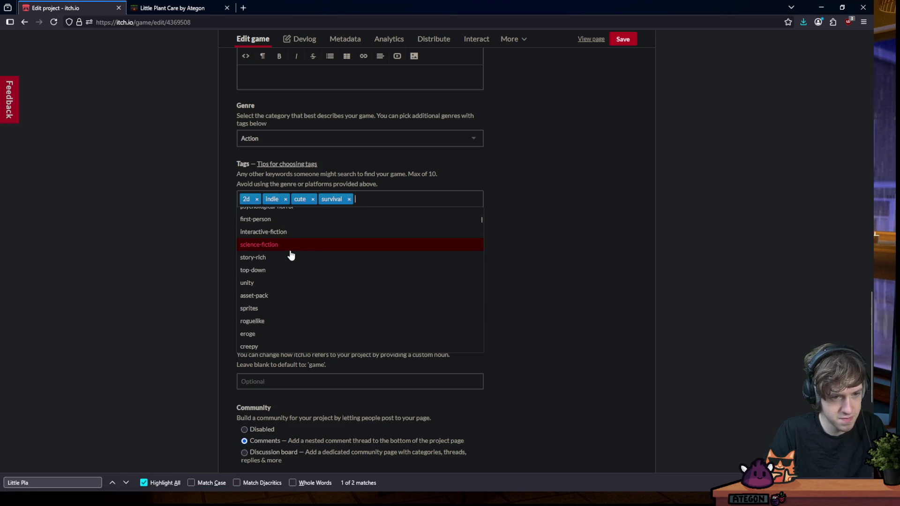
scroll(290, 257, "down", 1)
scroll(288, 265, "down", 1)
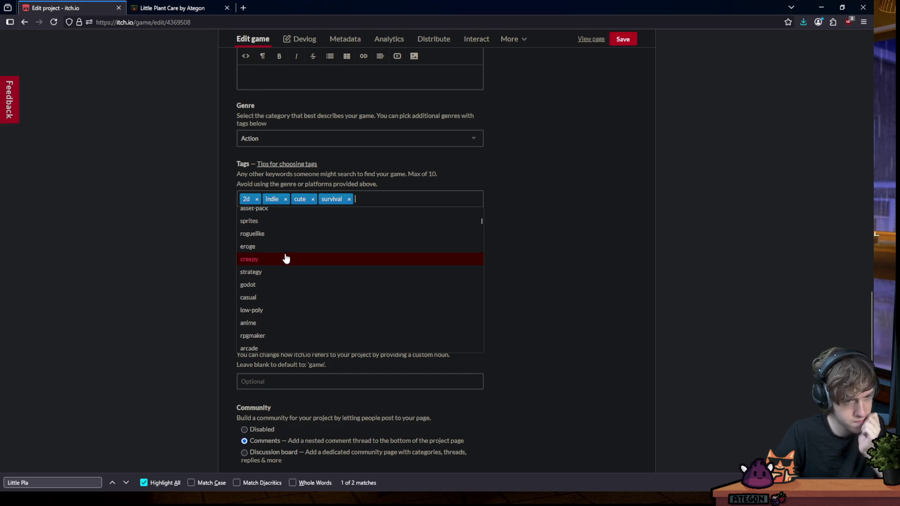
left_click(284, 284)
left_click(393, 202)
scroll(276, 304, "down", 3)
scroll(277, 289, "down", 1)
scroll(276, 286, "down", 1)
scroll(274, 277, "down", 1)
scroll(274, 275, "down", 1)
scroll(273, 270, "down", 1)
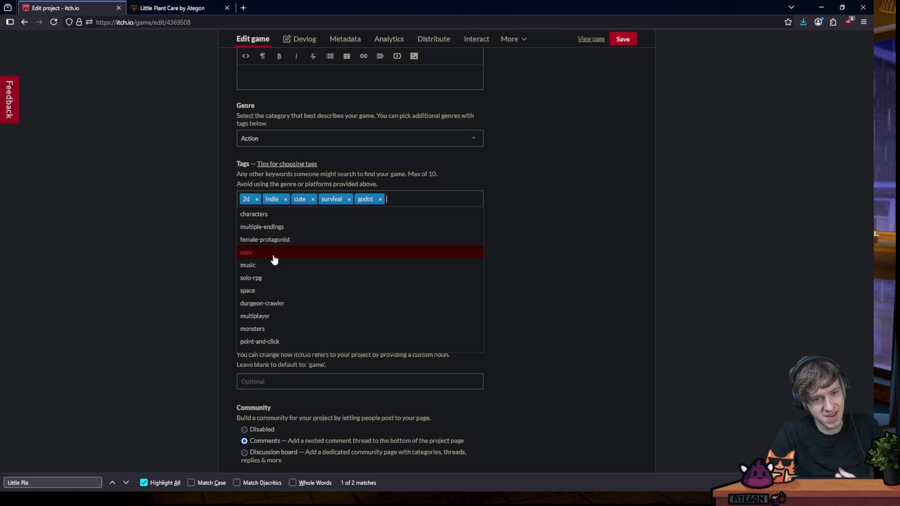
scroll(274, 259, "down", 2)
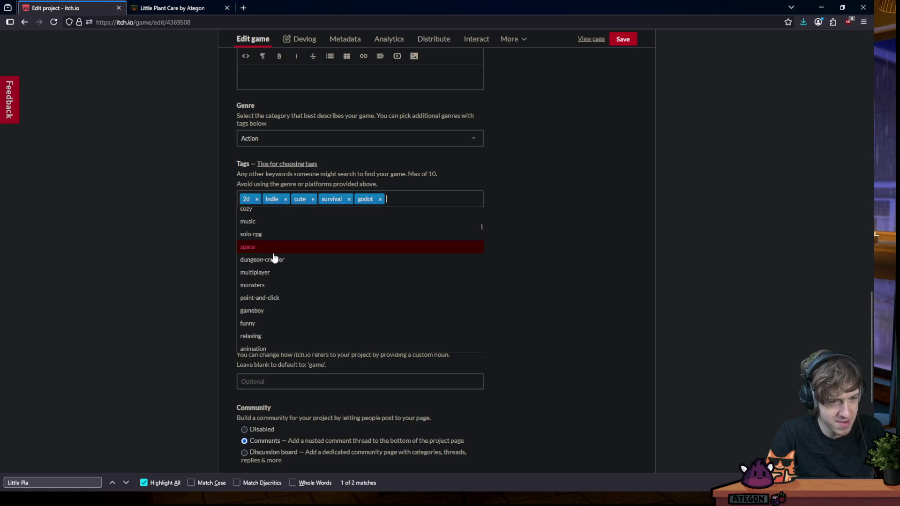
scroll(281, 263, "down", 2)
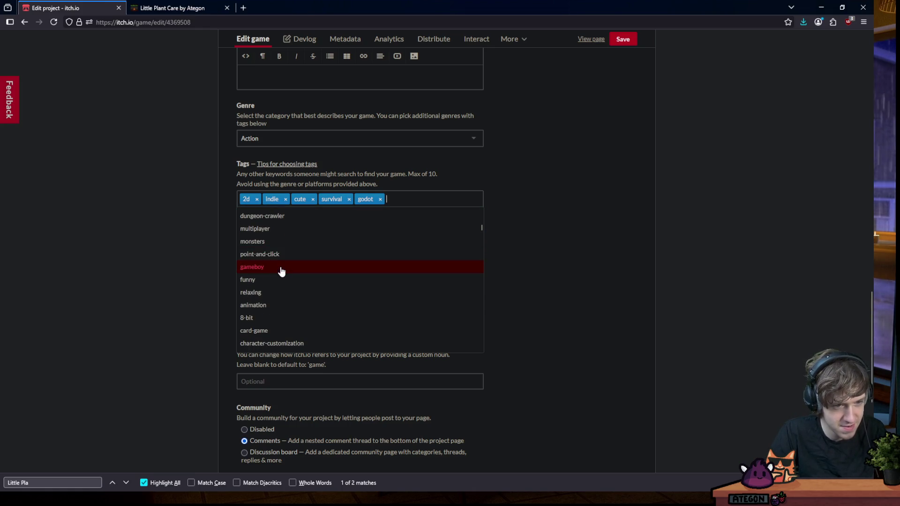
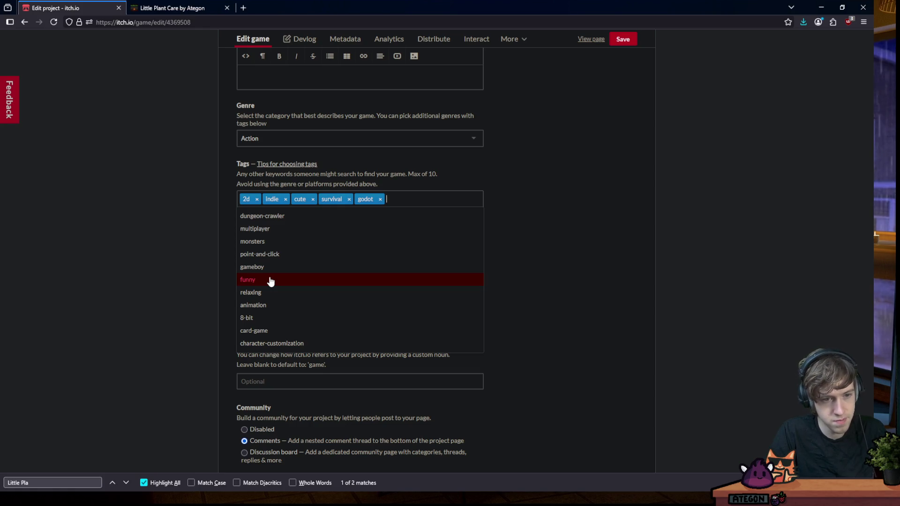
Add the funny, cats and music tags from the tag suggestions
left_click(271, 280)
left_click(440, 197)
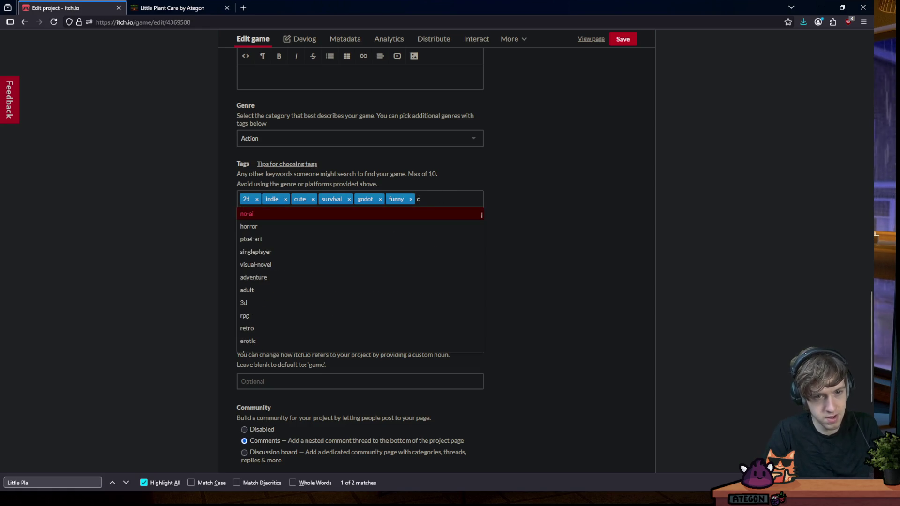
type("at")
left_click(278, 232)
left_click(472, 194)
scroll(311, 271, "down", 3)
scroll(310, 274, "down", 3)
scroll(310, 273, "down", 3)
scroll(305, 271, "down", 3)
scroll(301, 271, "down", 3)
scroll(300, 271, "down", 3)
scroll(298, 270, "down", 3)
scroll(297, 269, "down", 3)
scroll(297, 268, "down", 3)
scroll(298, 263, "down", 3)
scroll(298, 261, "down", 3)
scroll(298, 261, "down", 3)
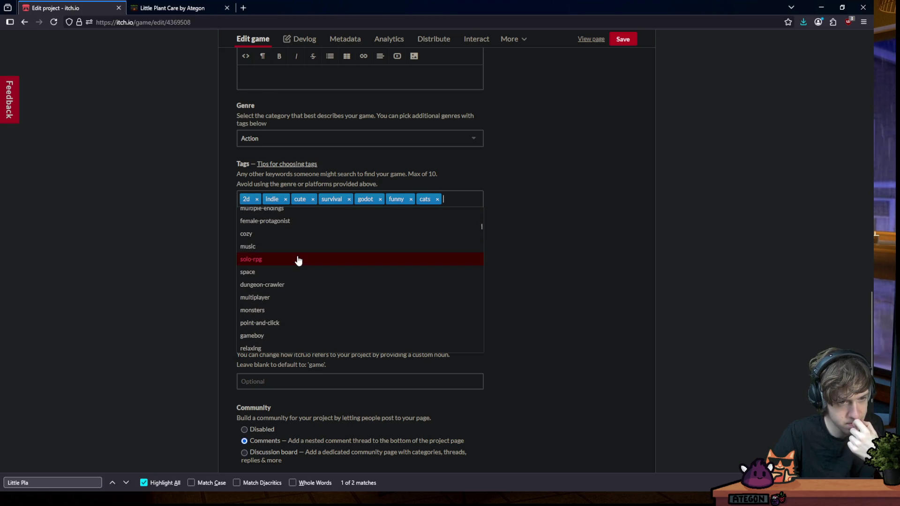
left_click(296, 250)
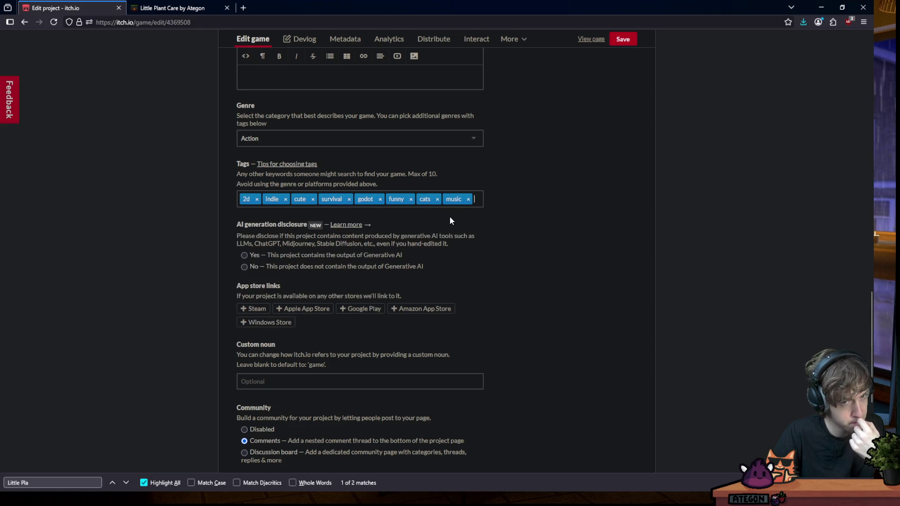
Add the shooter tag, then search 'arca' and add the arcade tag
left_click(480, 198)
scroll(350, 272, "down", 3)
scroll(321, 277, "down", 3)
scroll(303, 265, "down", 3)
scroll(307, 262, "down", 3)
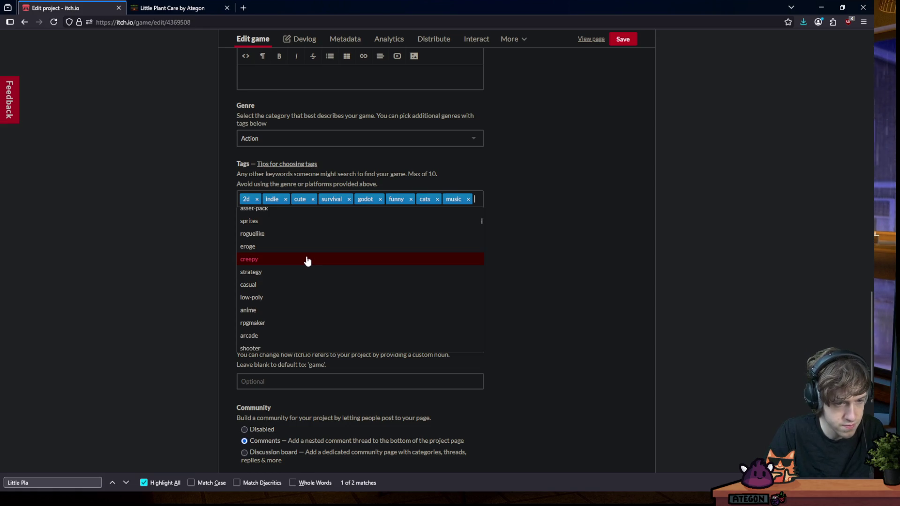
scroll(306, 261, "down", 3)
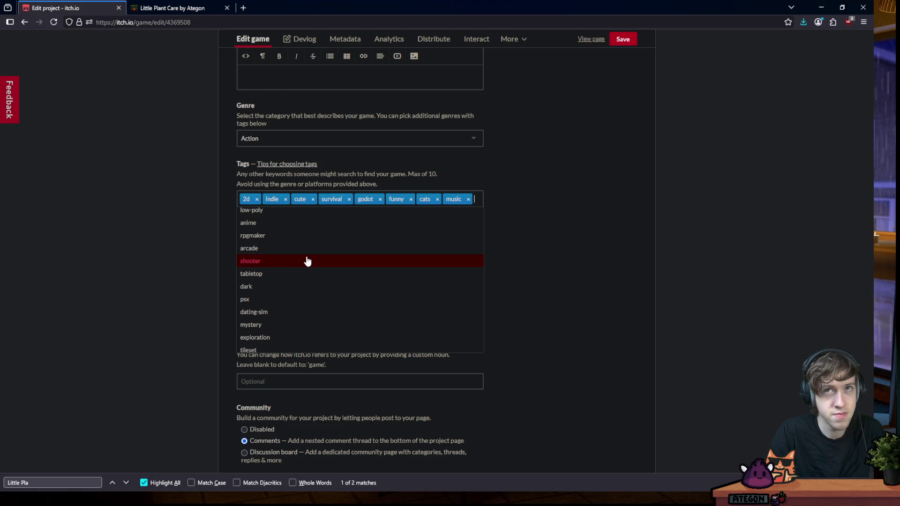
left_click(307, 261)
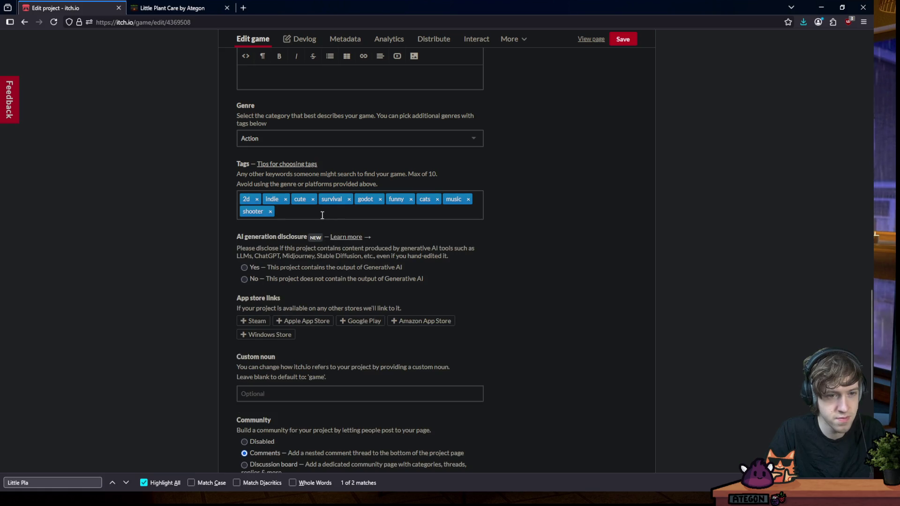
left_click(321, 215)
scroll(321, 283, "up", 3)
scroll(315, 275, "up", 3)
scroll(315, 275, "up", 3)
scroll(315, 275, "down", 3)
scroll(315, 275, "down", 2)
scroll(315, 275, "down", 1)
scroll(315, 275, "down", 1)
scroll(314, 274, "down", 1)
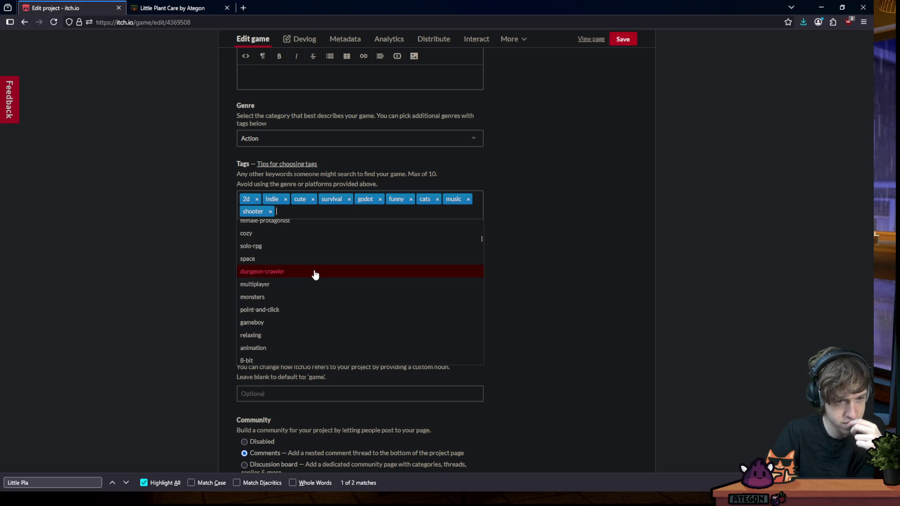
scroll(313, 271, "down", 1)
scroll(312, 268, "down", 1)
scroll(312, 266, "down", 1)
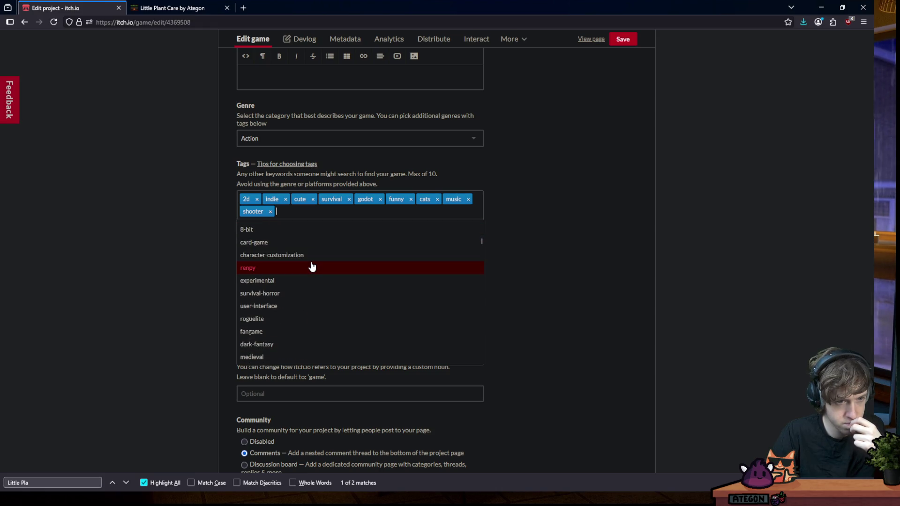
scroll(312, 267, "down", 1)
scroll(312, 266, "down", 1)
scroll(312, 267, "down", 1)
type("arca")
left_click(280, 239)
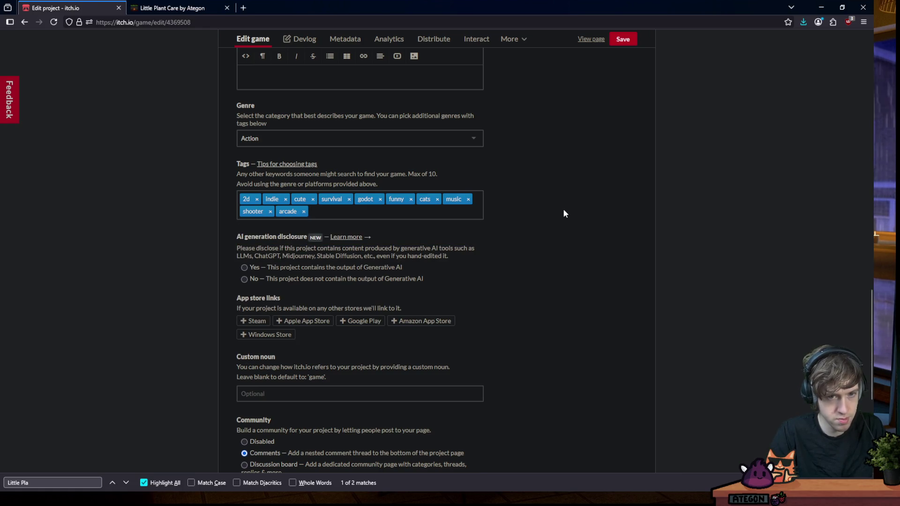
Save the Little Plant Care project edits and view the game page
scroll(556, 254, "down", 3)
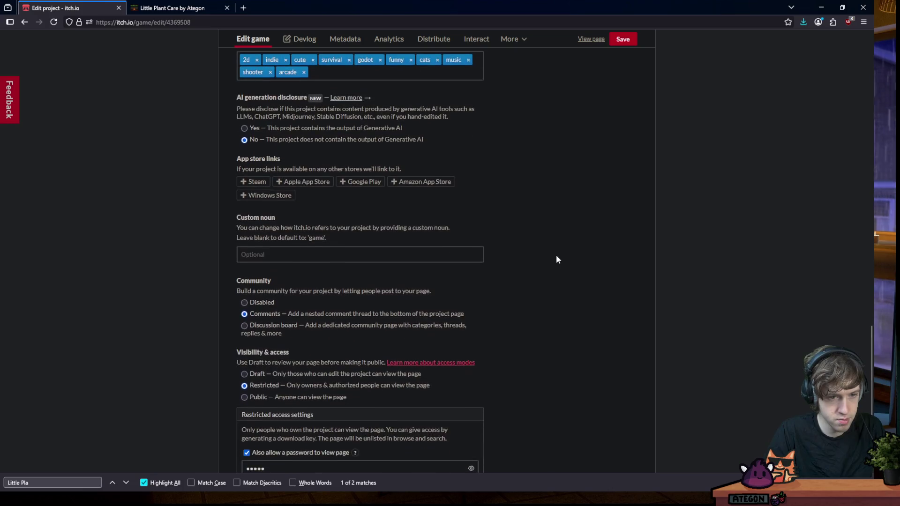
scroll(546, 241, "down", 2)
scroll(541, 241, "up", 6)
scroll(542, 241, "up", 4)
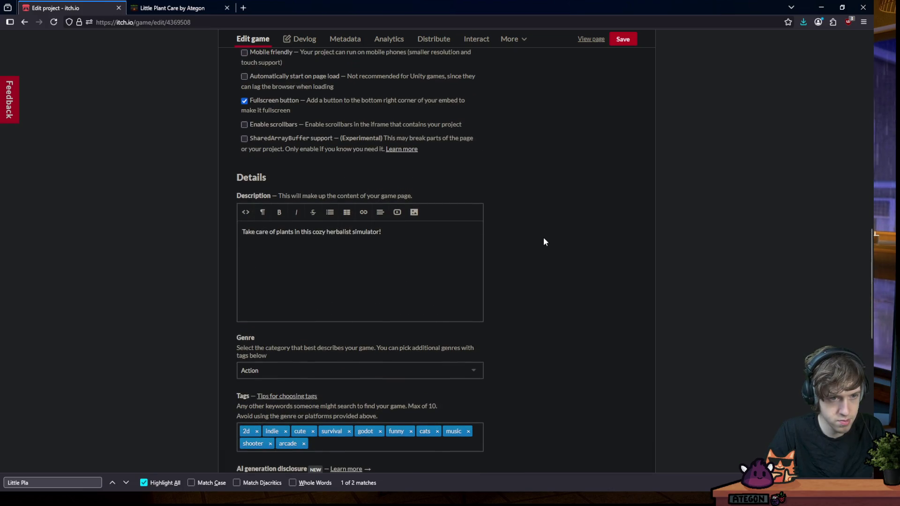
left_click(622, 39)
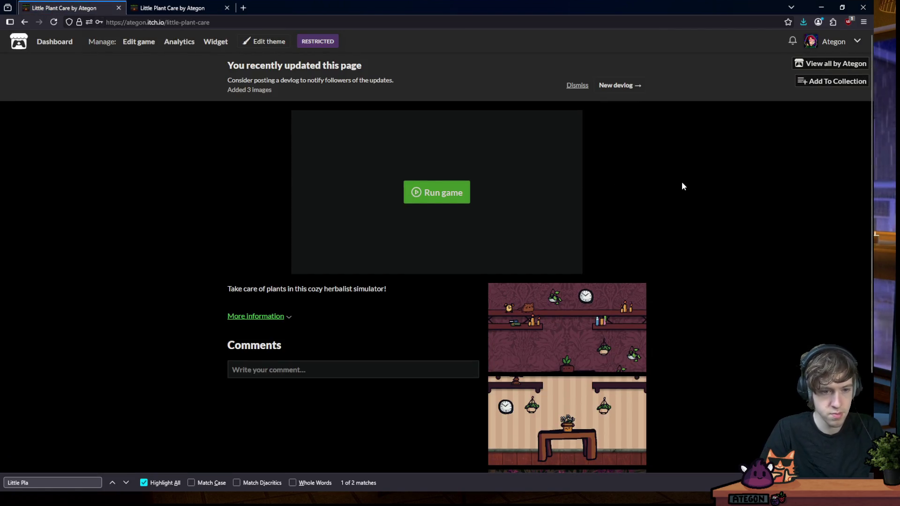
Open Edit theme and start uploading a new page background image
scroll(682, 182, "down", 2)
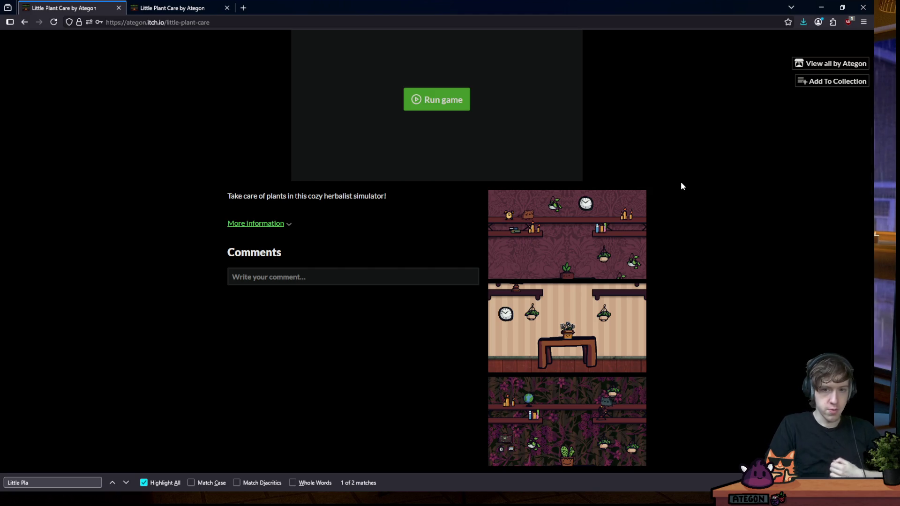
scroll(450, 165, "up", 2)
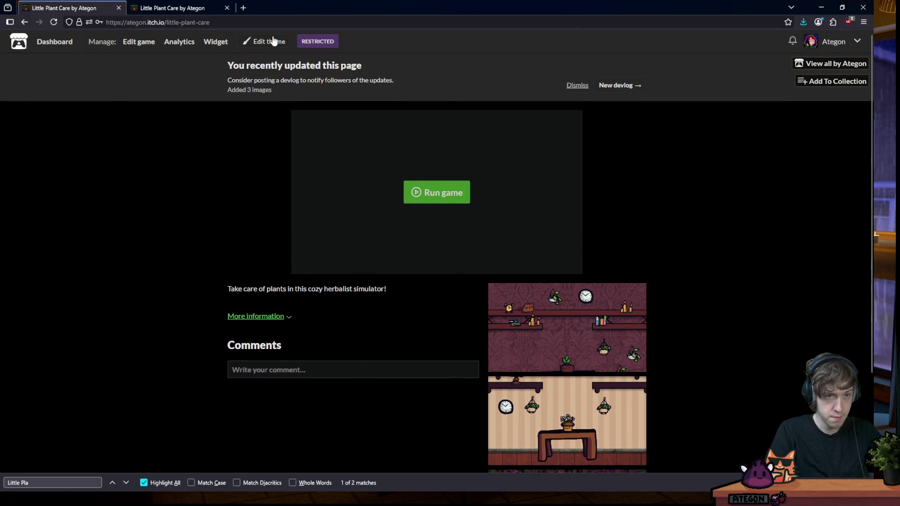
left_click(274, 41)
left_click(107, 272)
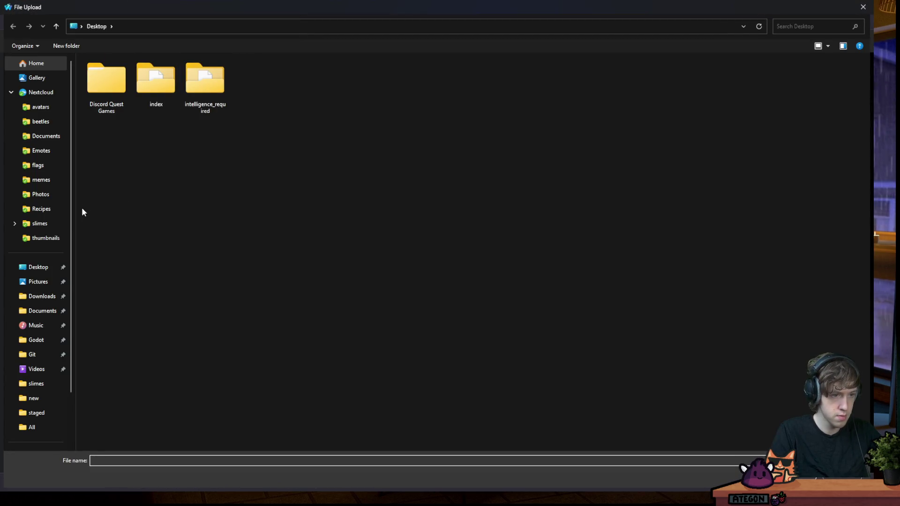
Upload the maroon background PNG from Godot > plantaker > art
left_click(41, 344)
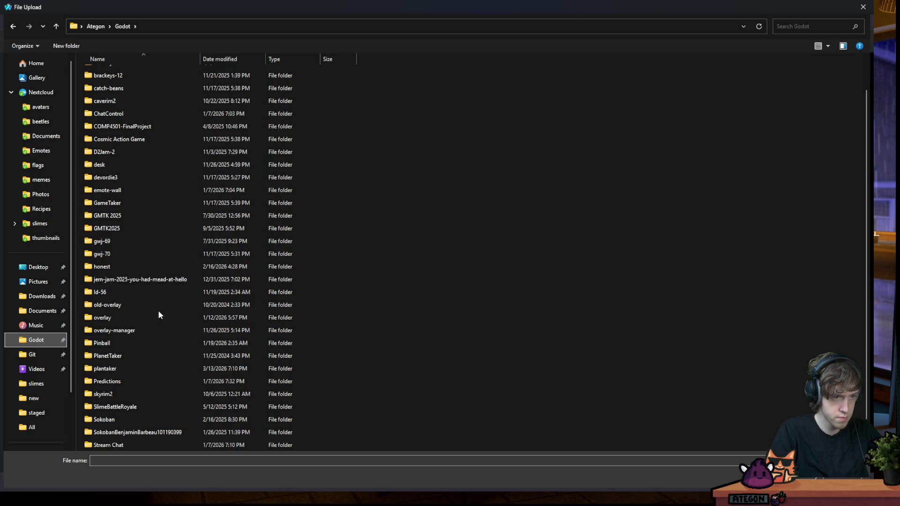
double_click(114, 369)
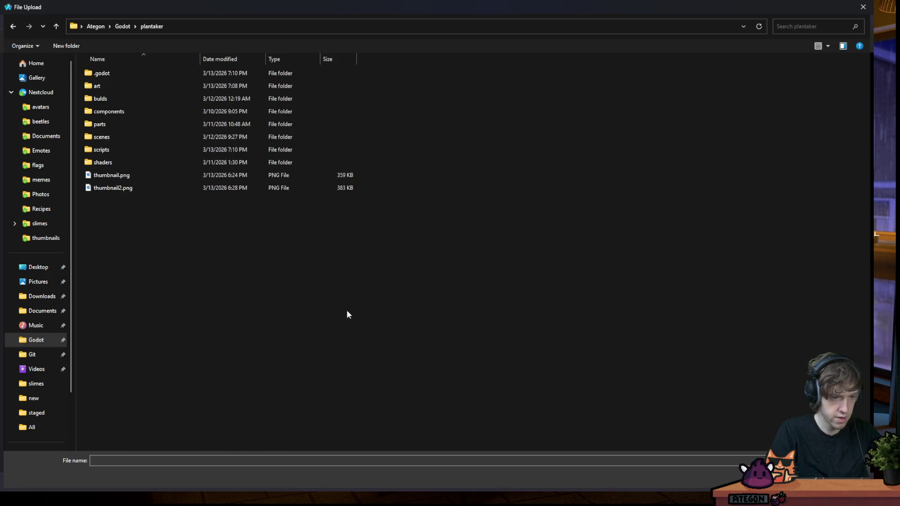
left_click(114, 87)
double_click(114, 87)
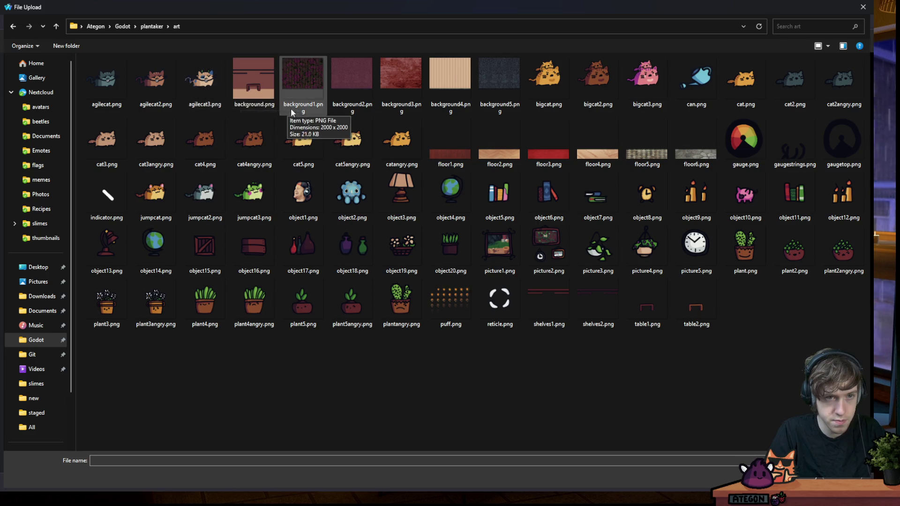
double_click(351, 75)
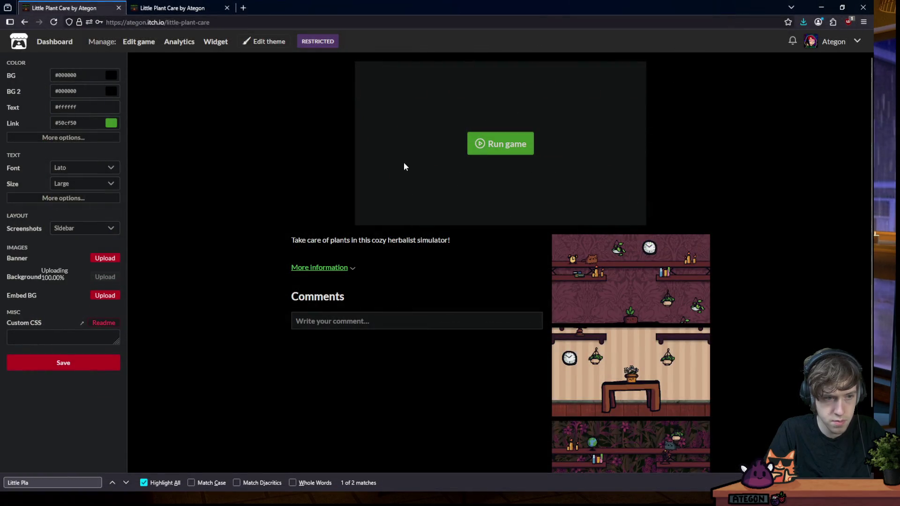
Preview the page with the maroon background and save the theme
left_click(263, 44)
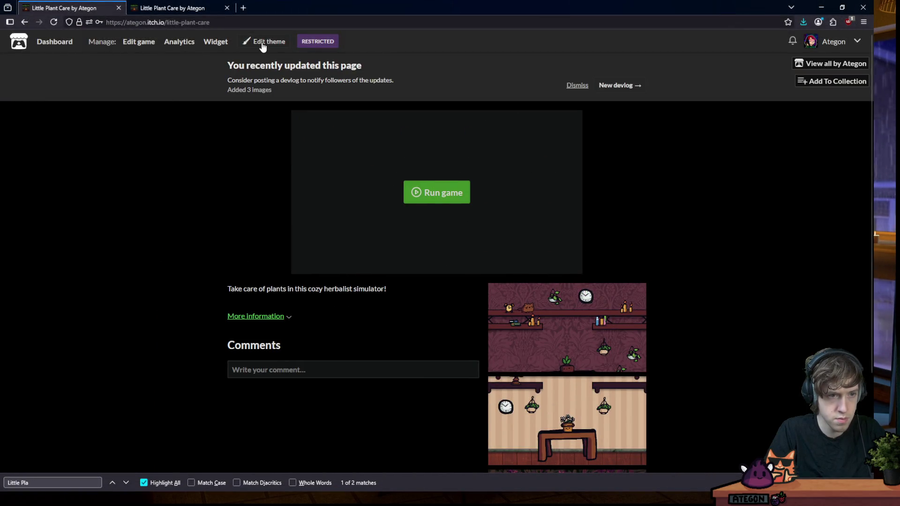
left_click(263, 45)
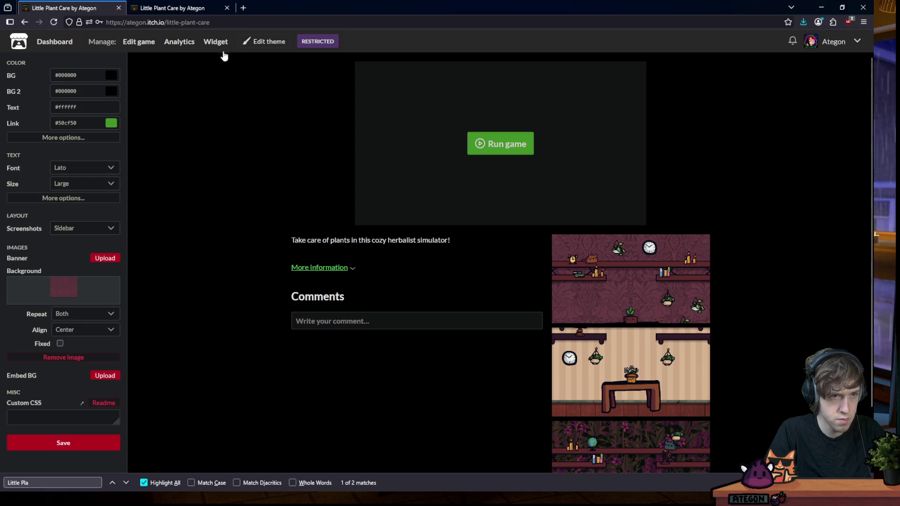
left_click(253, 42)
left_click(583, 87)
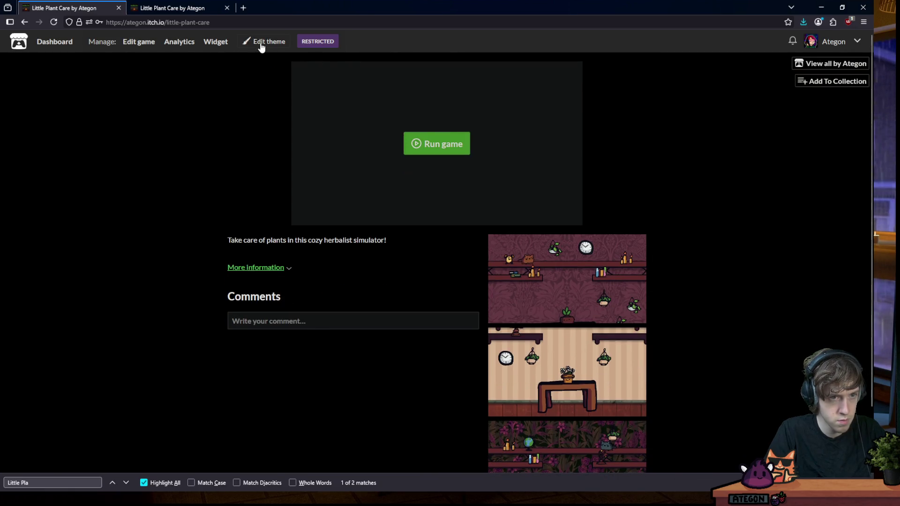
left_click(262, 46)
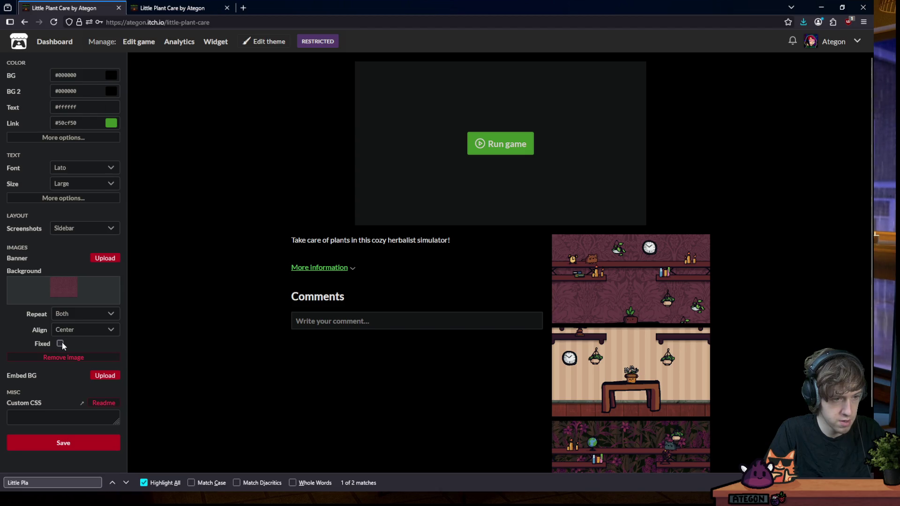
scroll(295, 211, "down", 1)
scroll(291, 202, "up", 1)
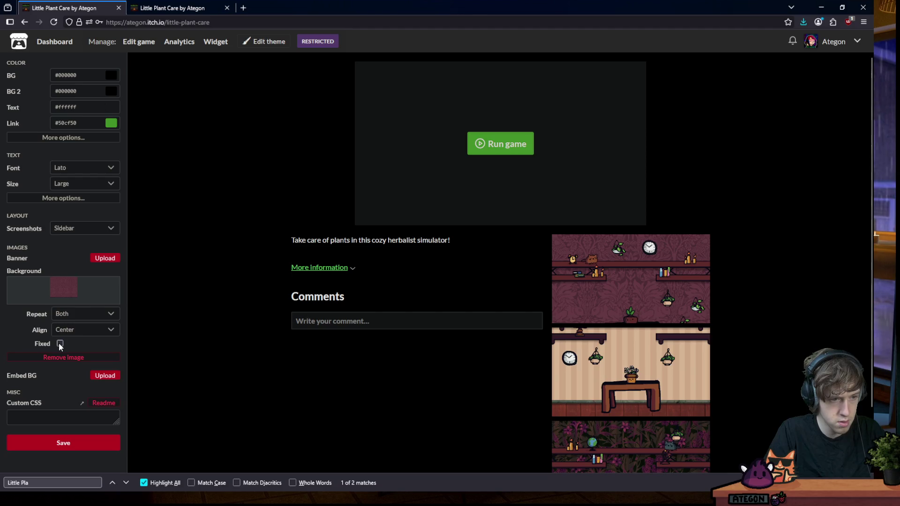
scroll(277, 216, "down", 1)
scroll(262, 220, "up", 1)
left_click(81, 451)
Set the BG 2 colour to solid black, #000000, at full opacity
left_click(244, 46)
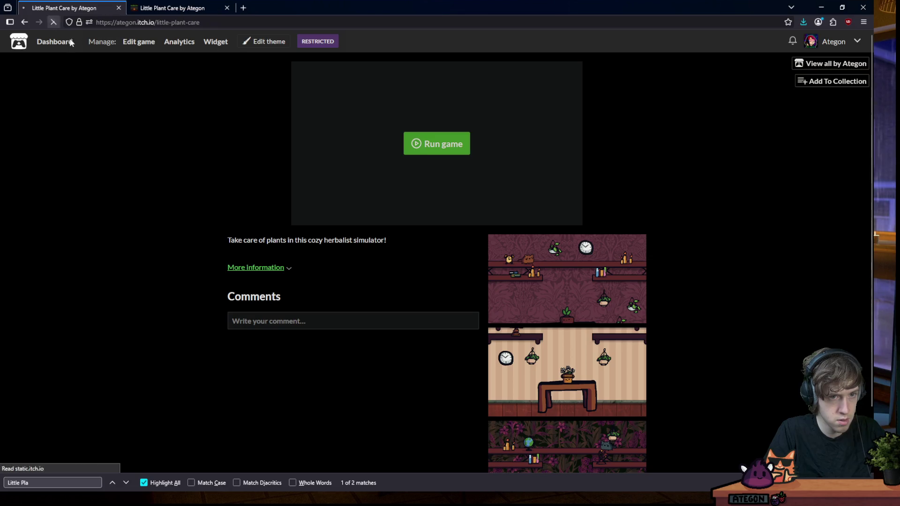
left_click(241, 43)
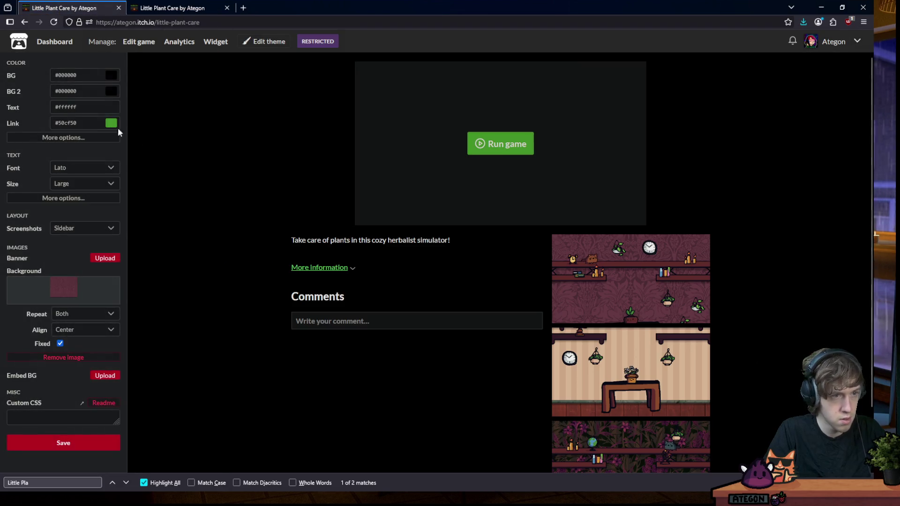
left_click(84, 88)
left_click(86, 138)
mouse_move(115, 184)
left_mouse_down()
mouse_move(17, 198)
mouse_move(177, 201)
left_mouse_up()
left_click(94, 99)
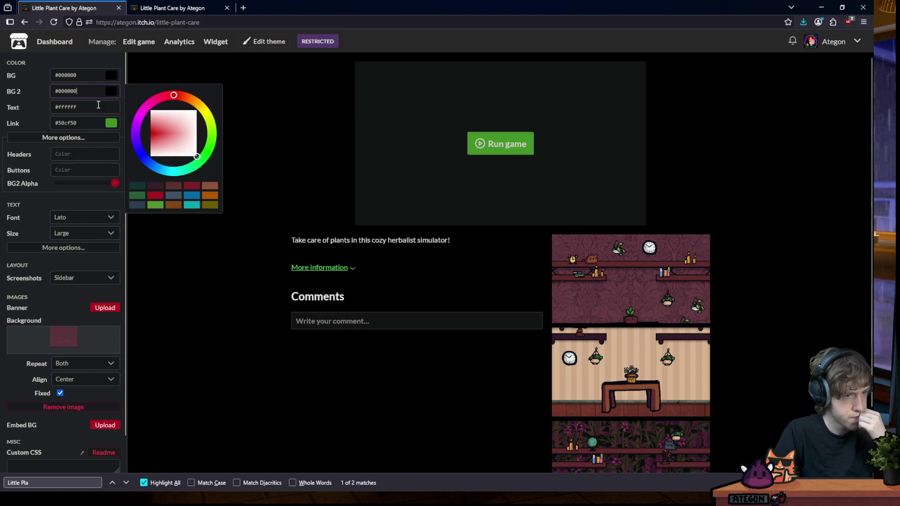
left_click_drag(196, 141, 204, 109)
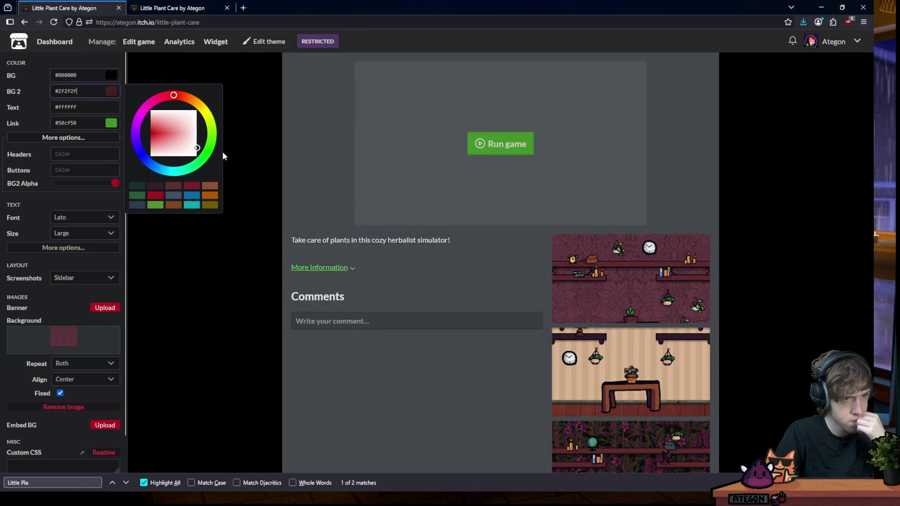
left_click_drag(197, 112, 239, 184)
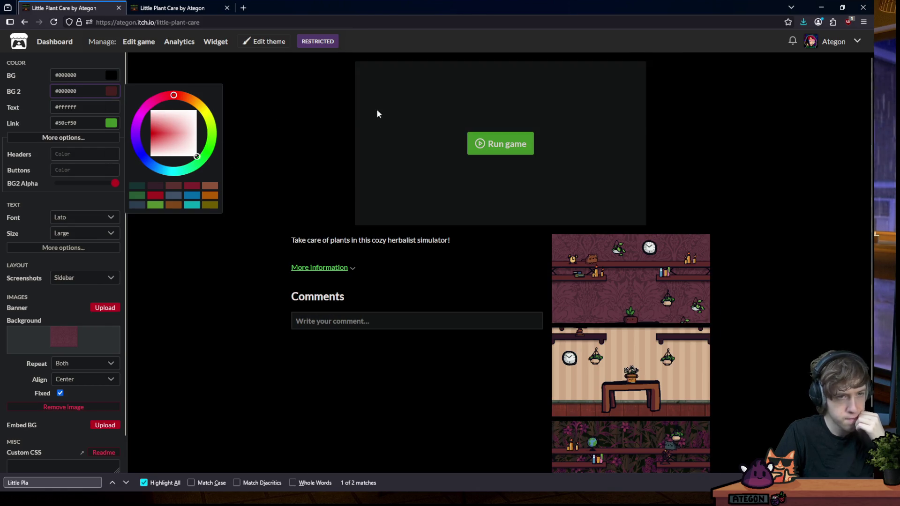
left_click(354, 115)
left_click(832, 22)
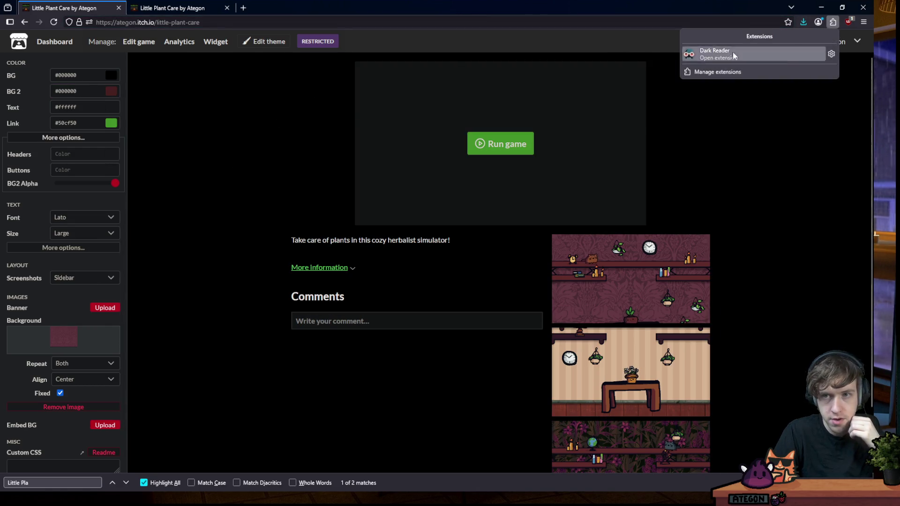
Turn off the Dark Reader browser extension and preview the page
left_click(733, 56)
left_click(818, 59)
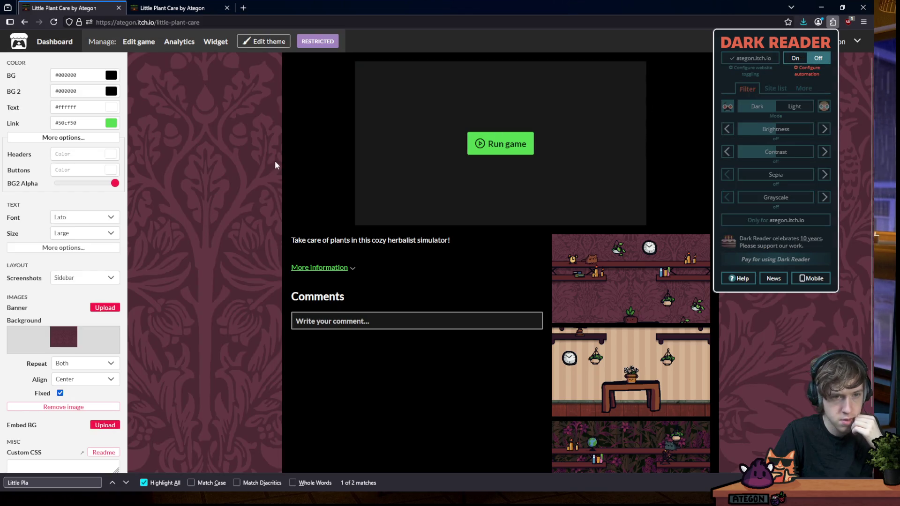
left_click(274, 161)
left_click(265, 42)
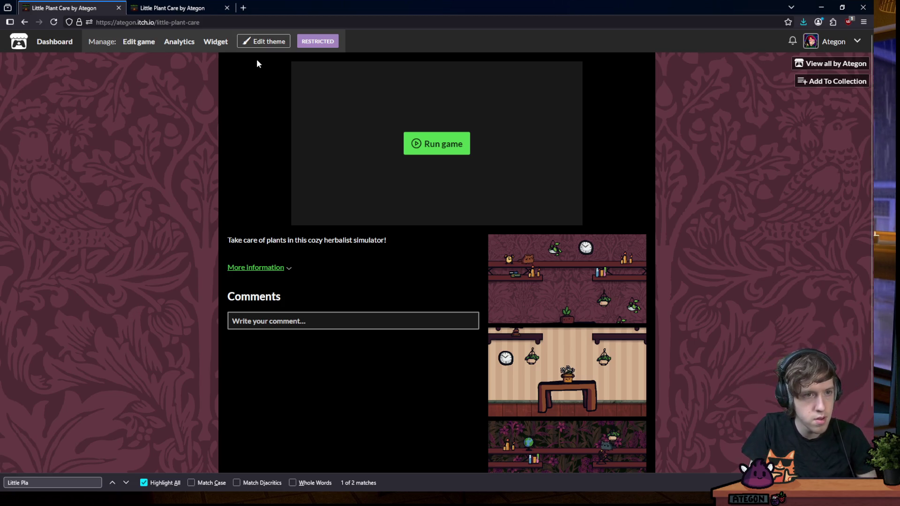
Drag BG2 Alpha to 0 under the Color options and preview the result
left_click(263, 42)
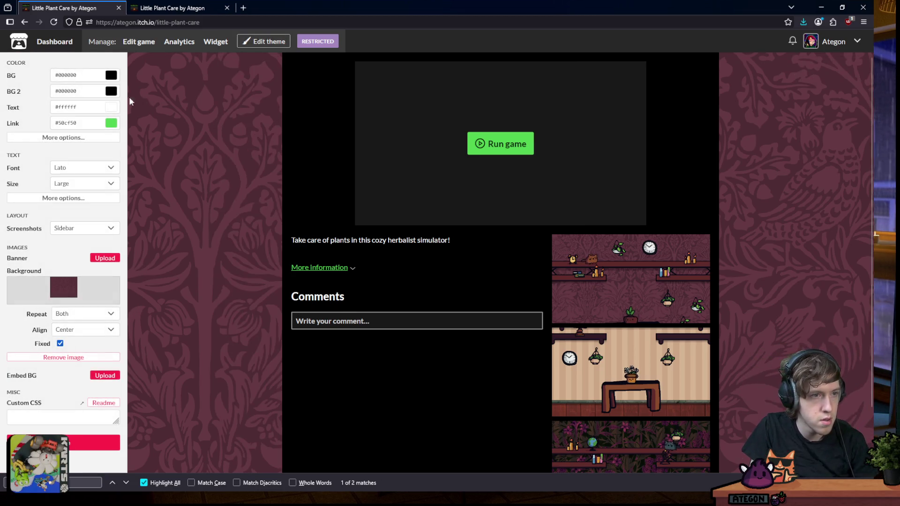
left_click(87, 90)
left_click(96, 150)
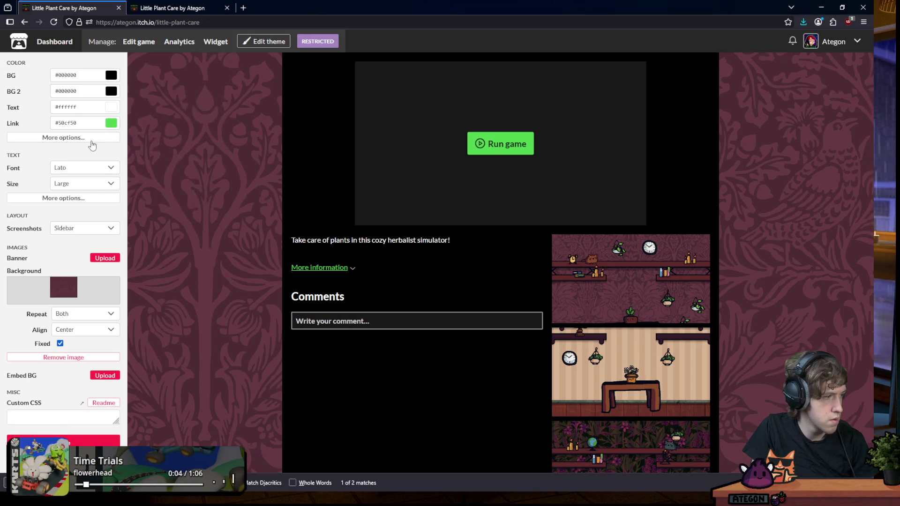
left_click(89, 139)
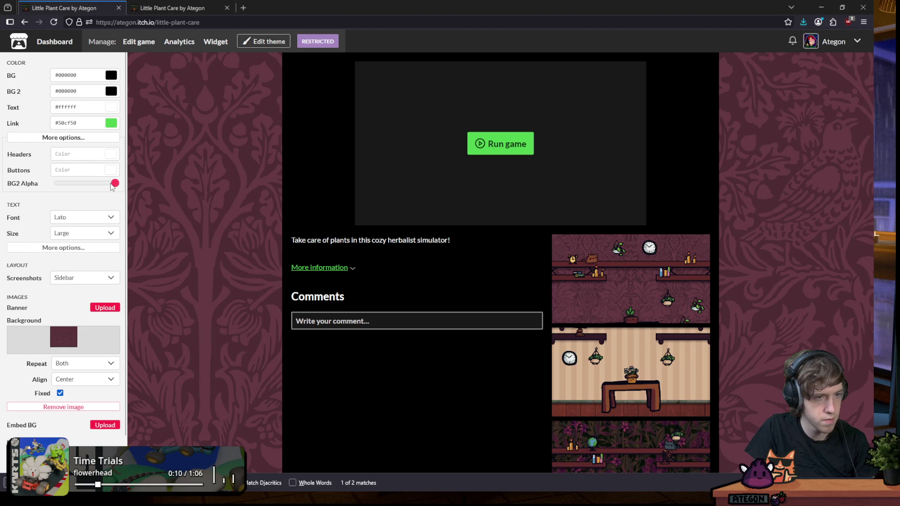
left_click(112, 186)
left_click_drag(116, 184, 29, 191)
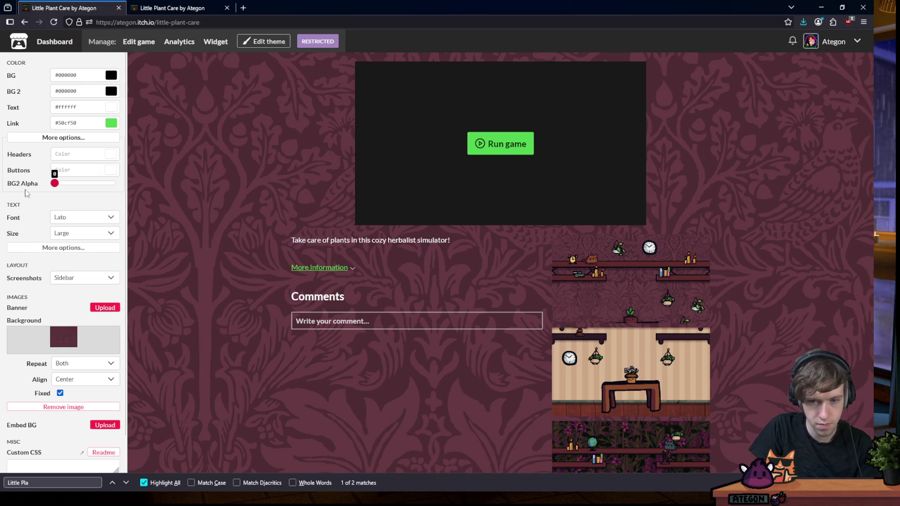
left_click(266, 42)
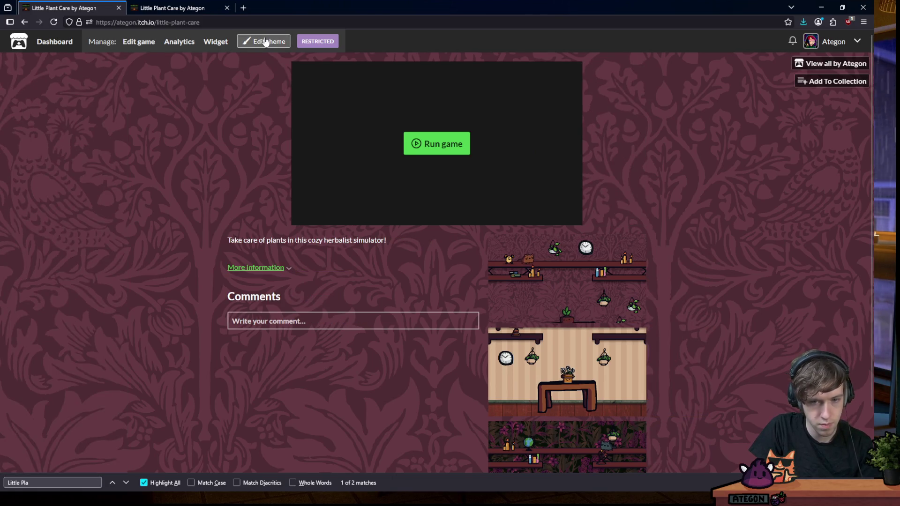
left_click(266, 42)
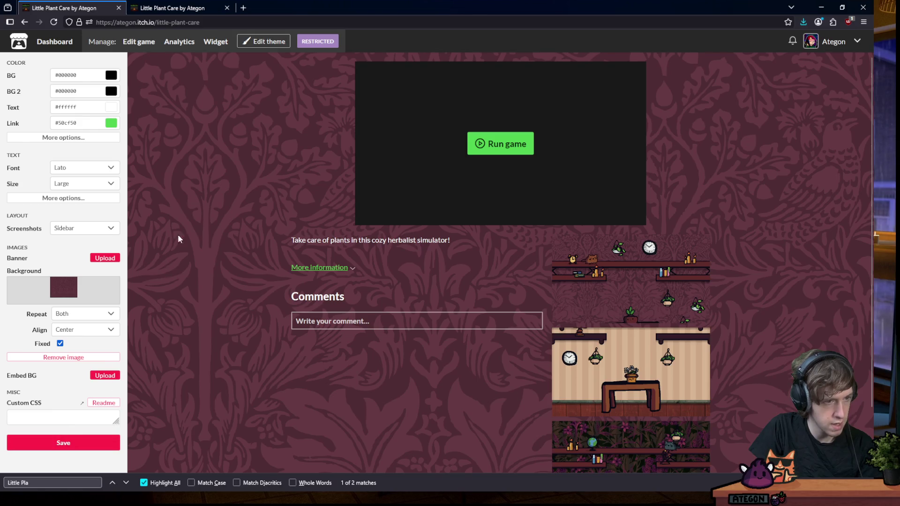
left_click(241, 42)
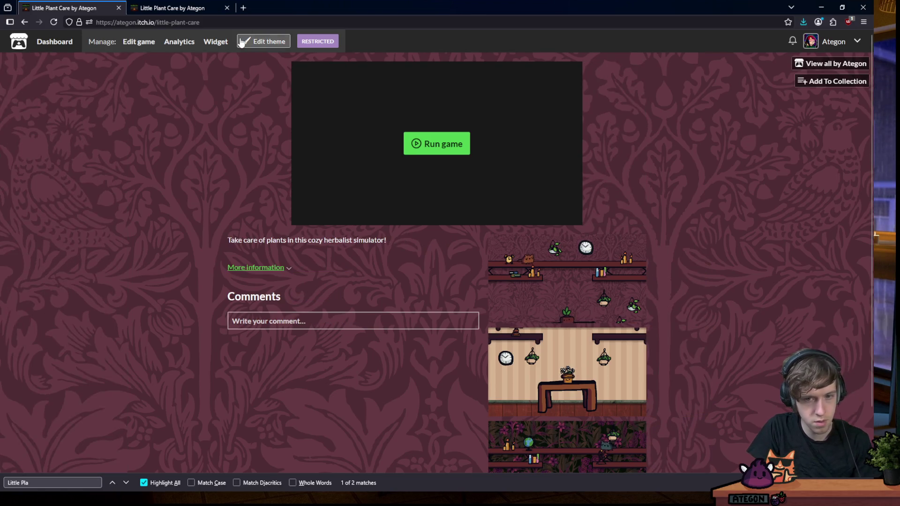
left_click(241, 42)
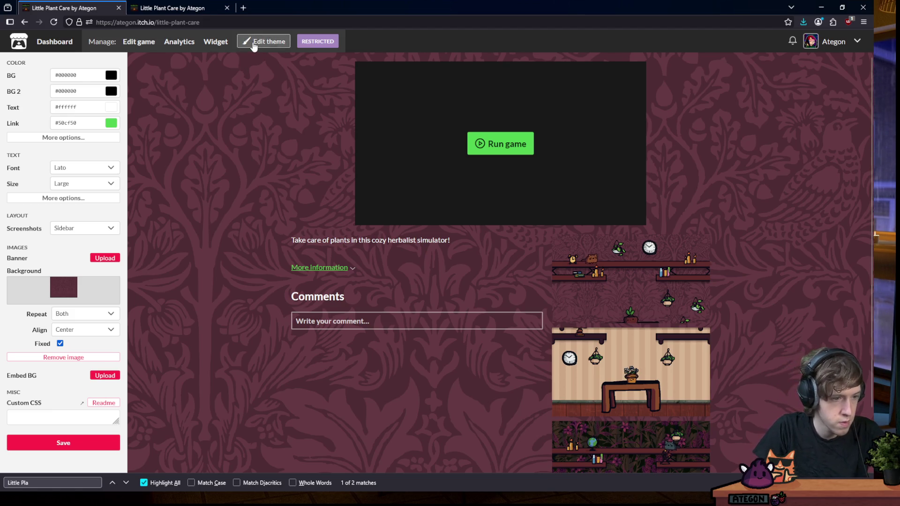
Make the Custom CSS input box taller in the theme sidebar
left_click_drag(116, 420, 124, 441)
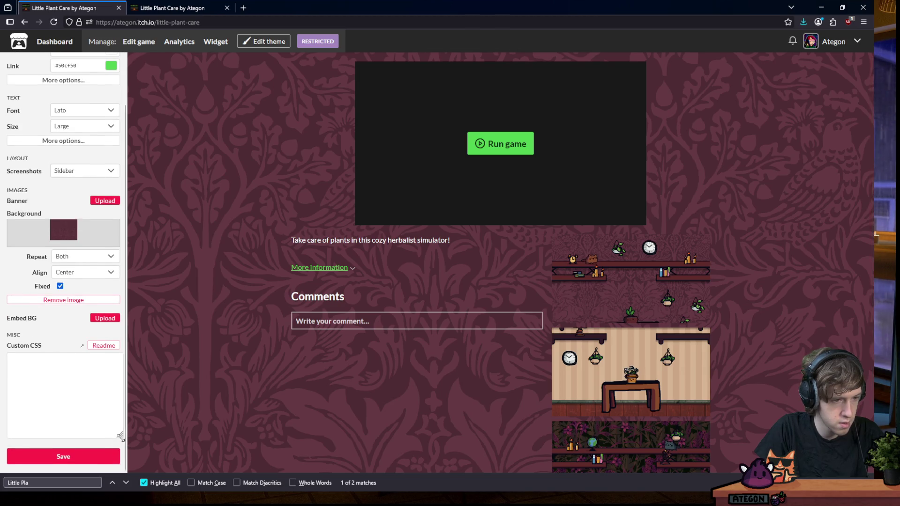
left_click_drag(124, 440, 121, 461)
scroll(103, 222, "down", 1)
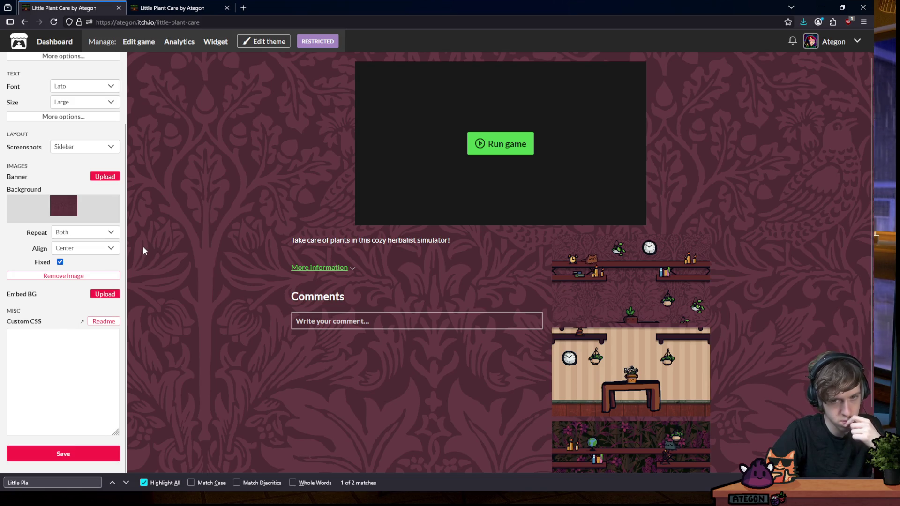
scroll(218, 246, "down", 2)
scroll(218, 246, "up", 2)
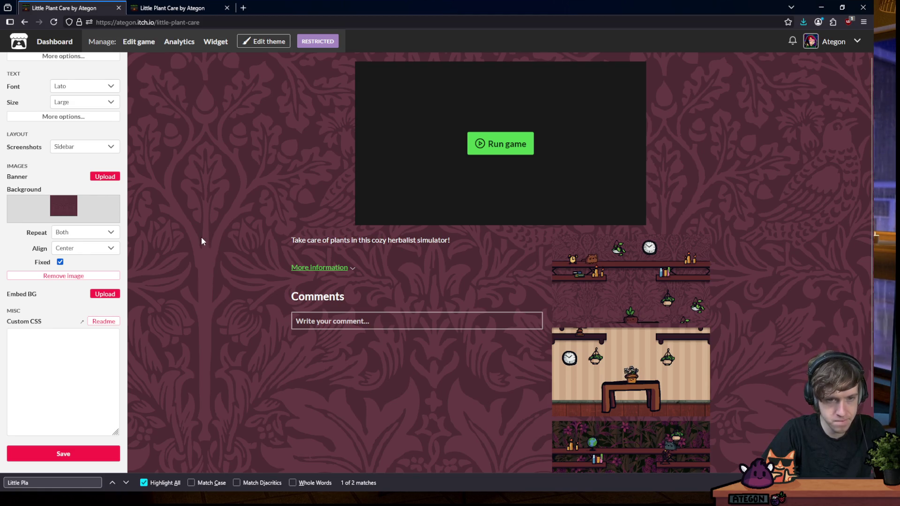
Expand the Text options to see Header font, then close the theme editor
left_click(57, 118)
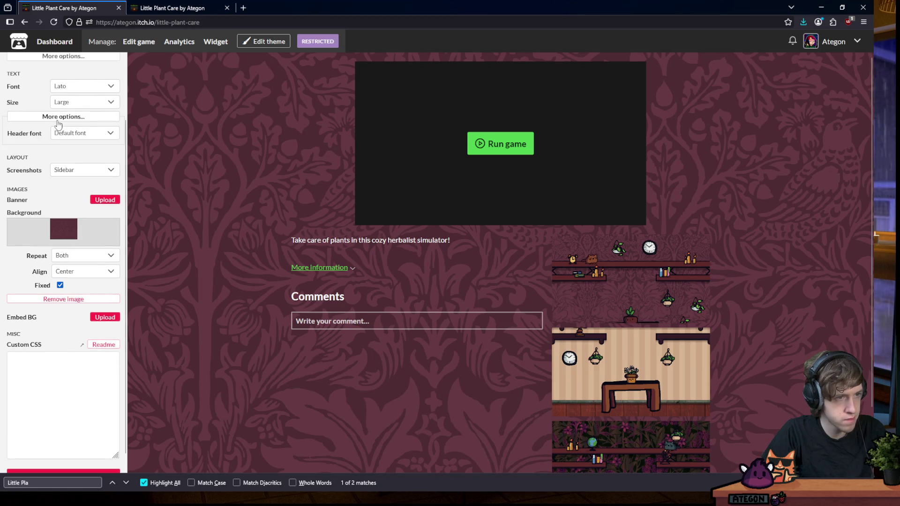
scroll(89, 154, "up", 2)
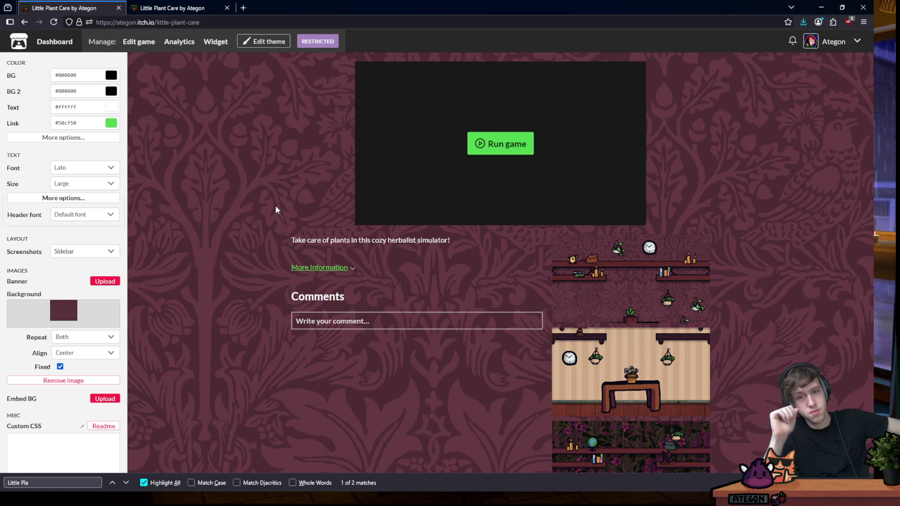
left_click(257, 43)
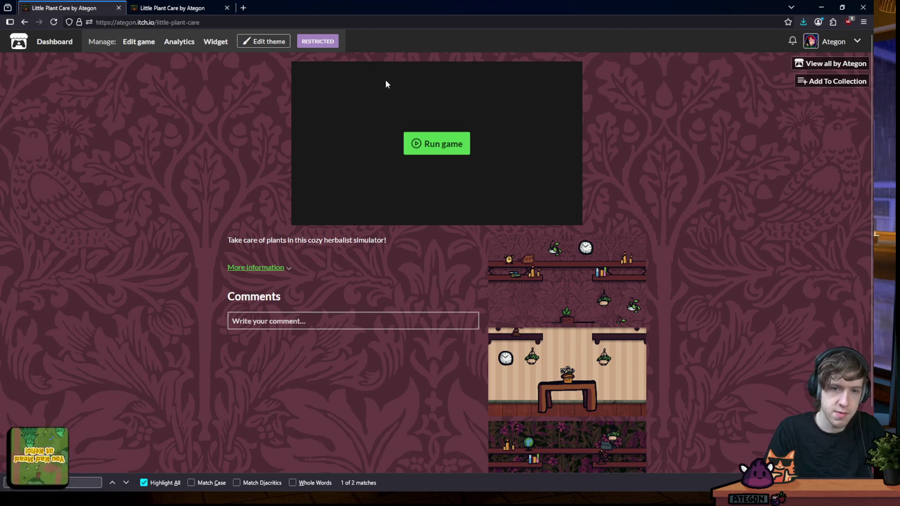
mouse_move(349, 474)
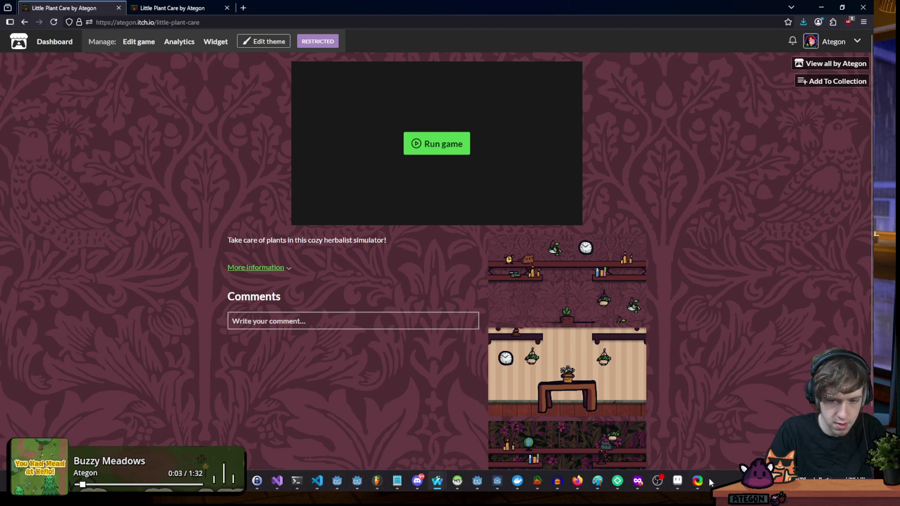
Open the thumbnail.aseprite banner file from the plantaker project folder in Aseprite
left_click(677, 480)
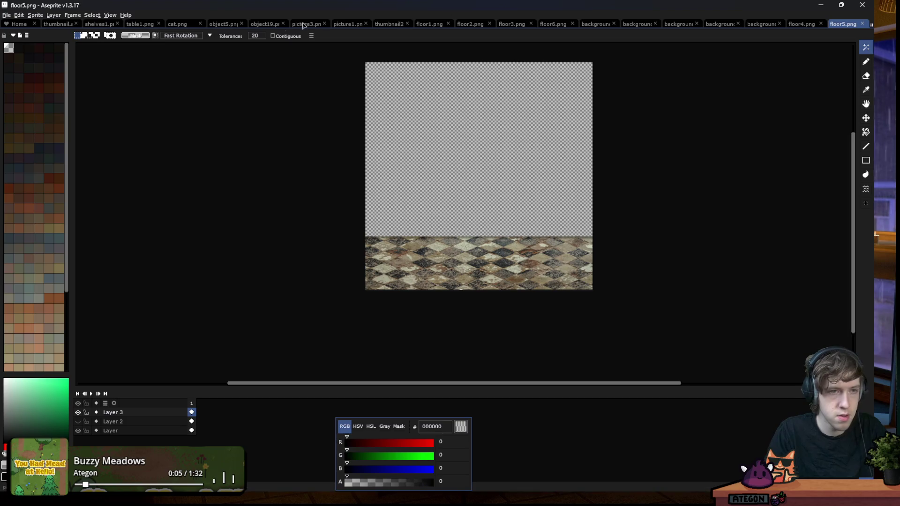
left_click(6, 15)
mouse_move(17, 40)
key("ctrl+o")
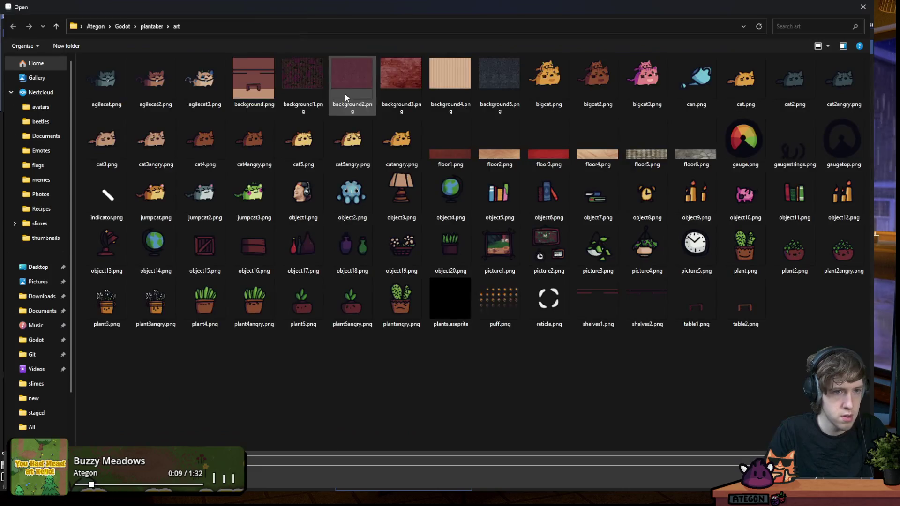
left_click(151, 27)
left_click(127, 212)
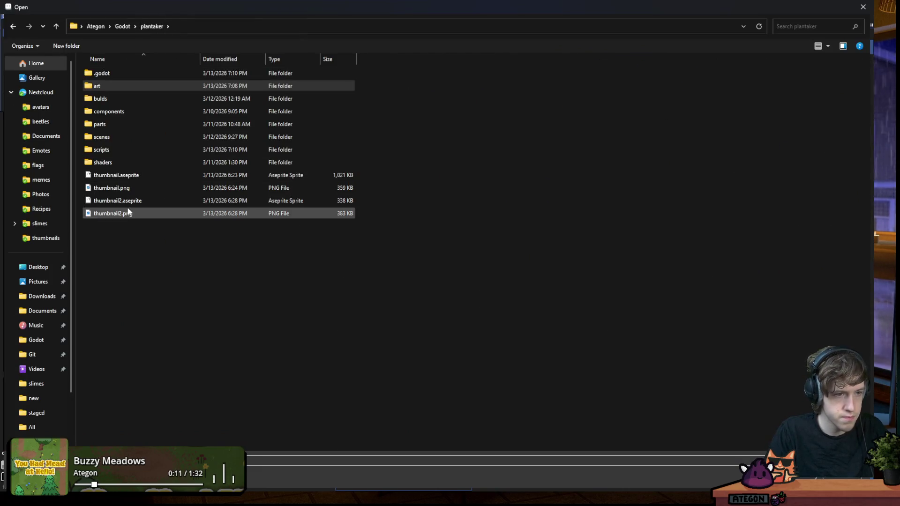
double_click(123, 177)
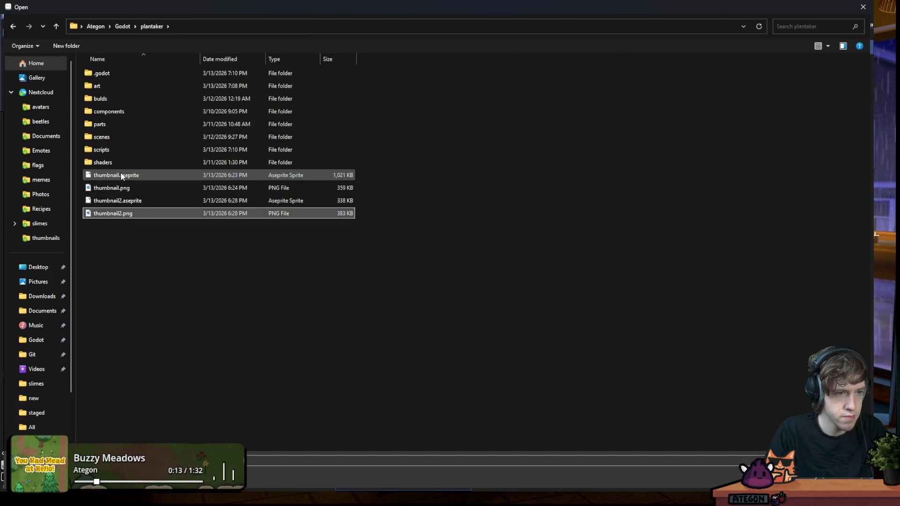
Hide Layer 3's dark wallpaper overlay, keeping the Shelves layer visible
scroll(359, 194, "up", 2)
scroll(350, 192, "down", 1)
scroll(274, 168, "up", 1)
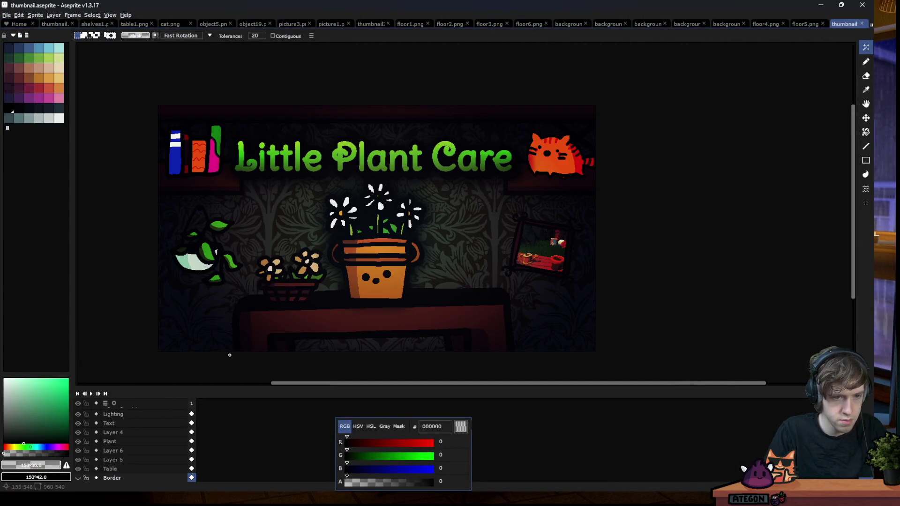
scroll(113, 450, "down", 2)
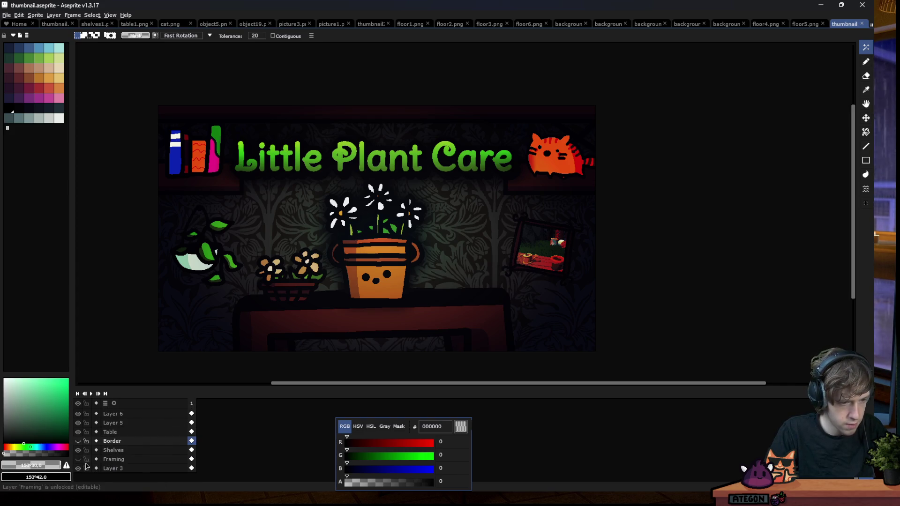
left_click(78, 468)
scroll(94, 450, "up", 2)
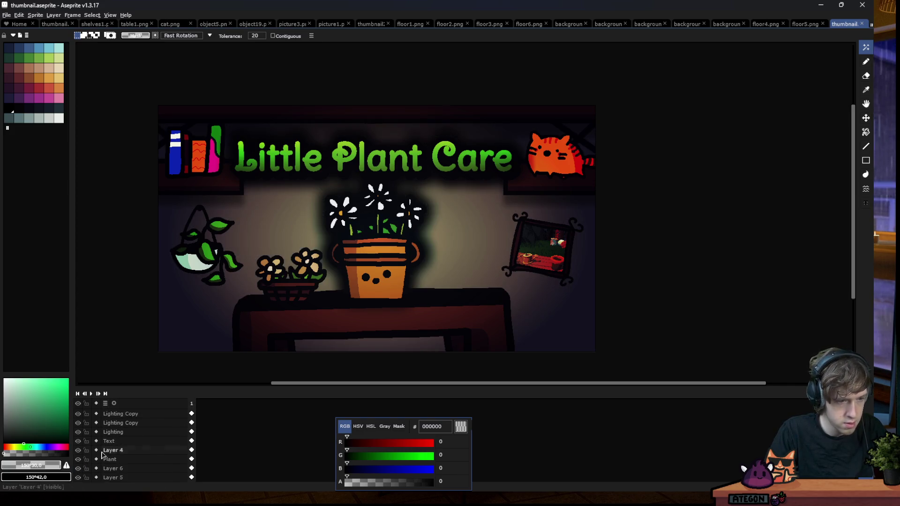
scroll(104, 444, "down", 2)
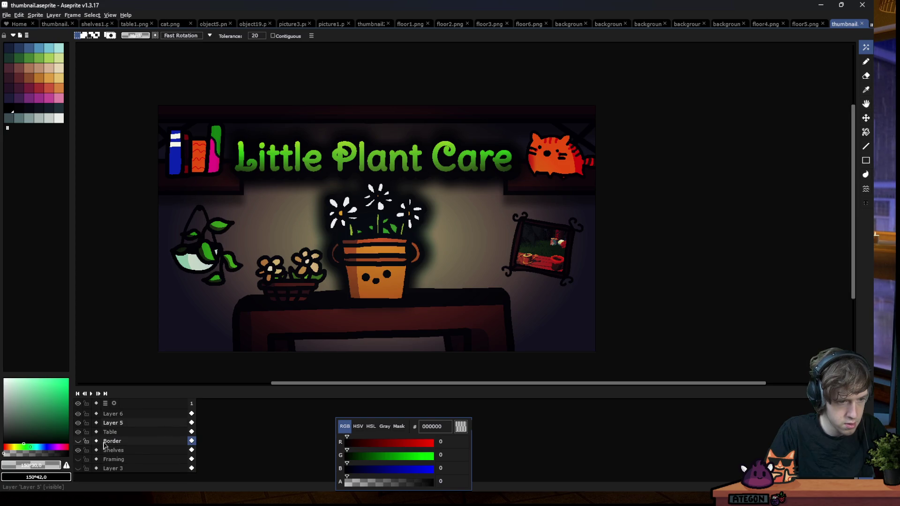
left_click(78, 451)
left_click(79, 451)
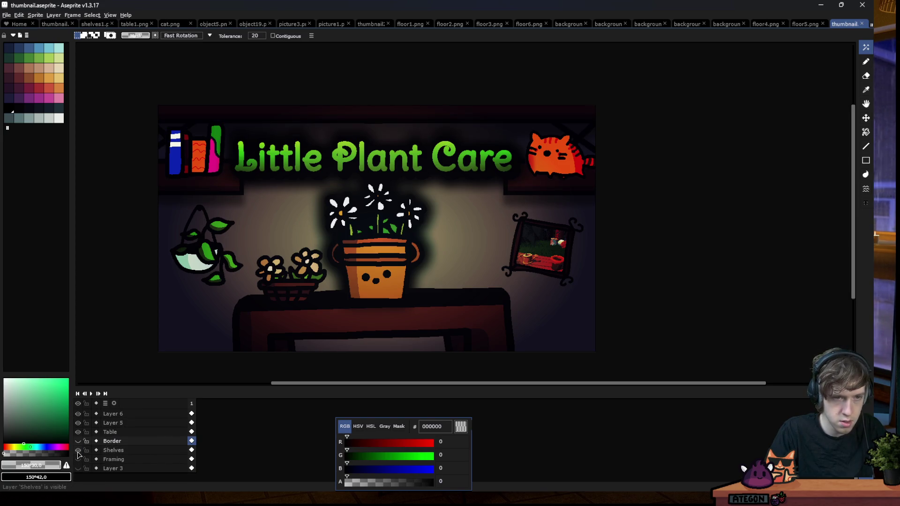
left_click(78, 451)
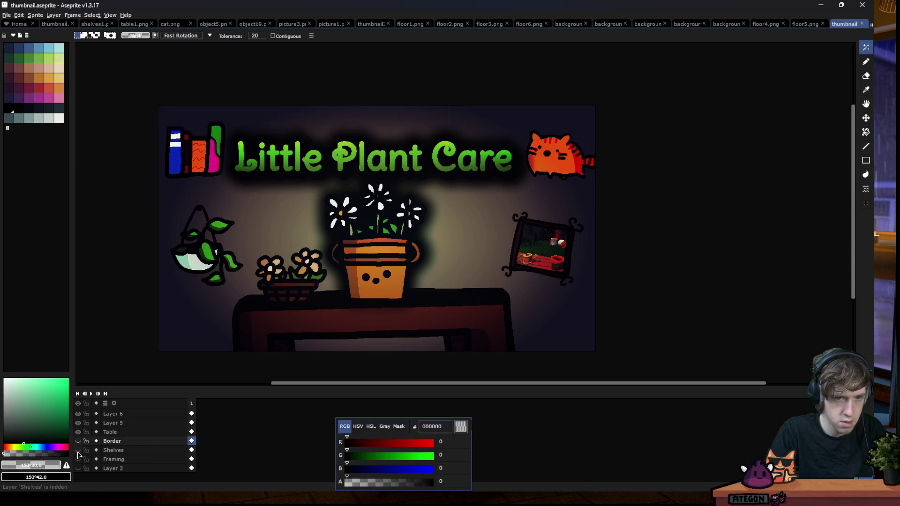
left_click(79, 450)
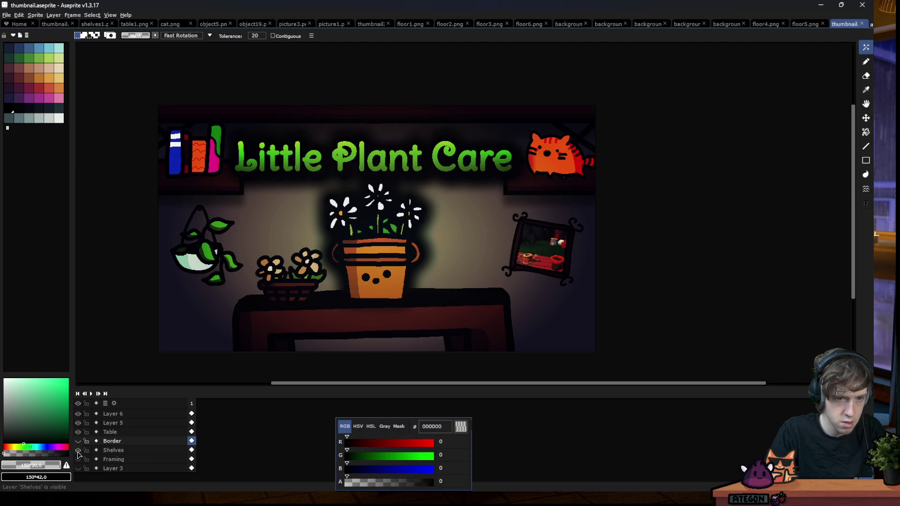
scroll(82, 456, "up", 2)
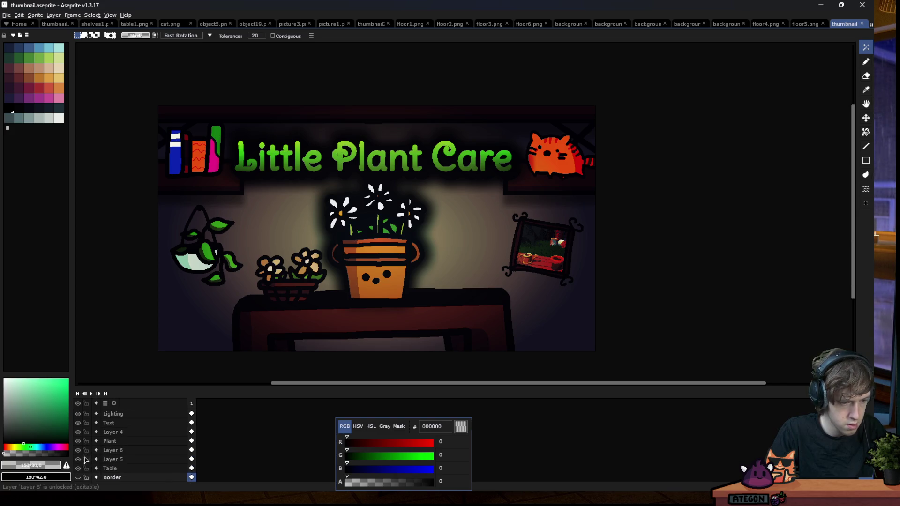
scroll(82, 453, "up", 2)
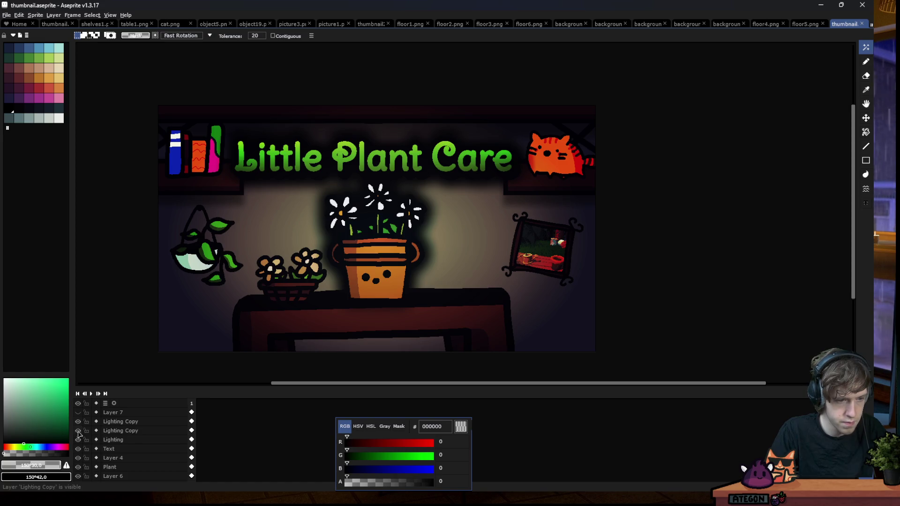
Hide the Lighting layer and both Lighting Copy layers after comparing on and off
left_click(78, 440)
left_click(78, 431)
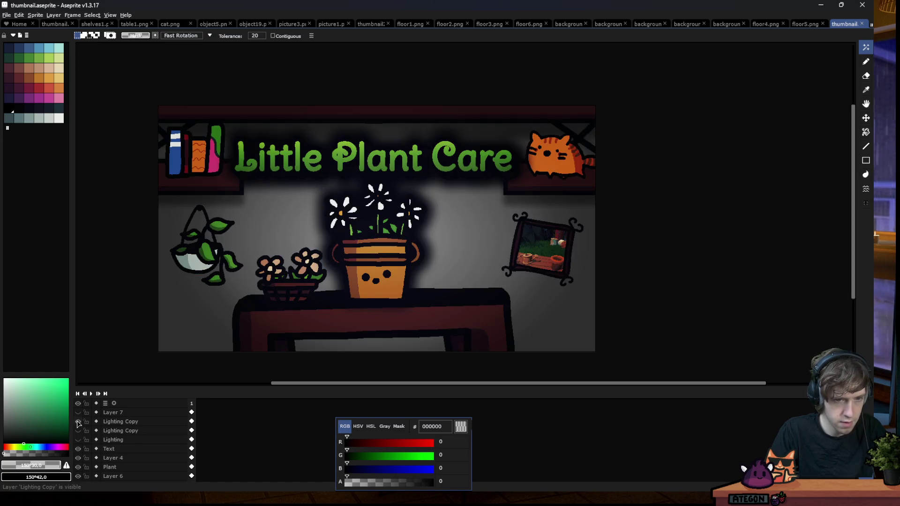
left_click(78, 422)
left_click(78, 421)
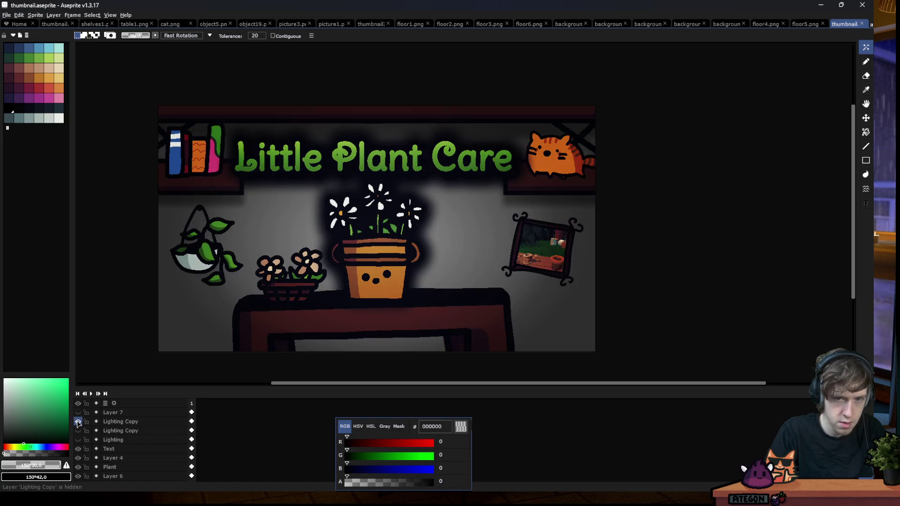
left_click(79, 430)
left_click(78, 439)
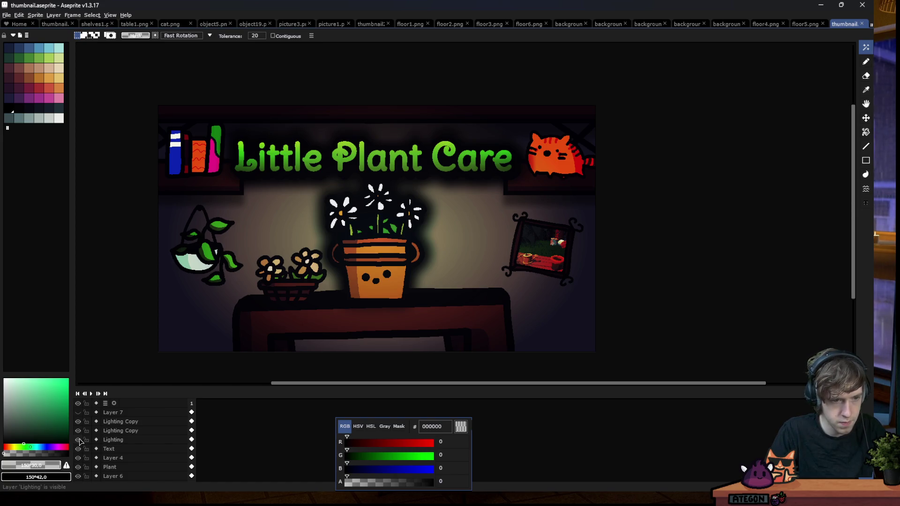
left_click(79, 440)
left_click(79, 431)
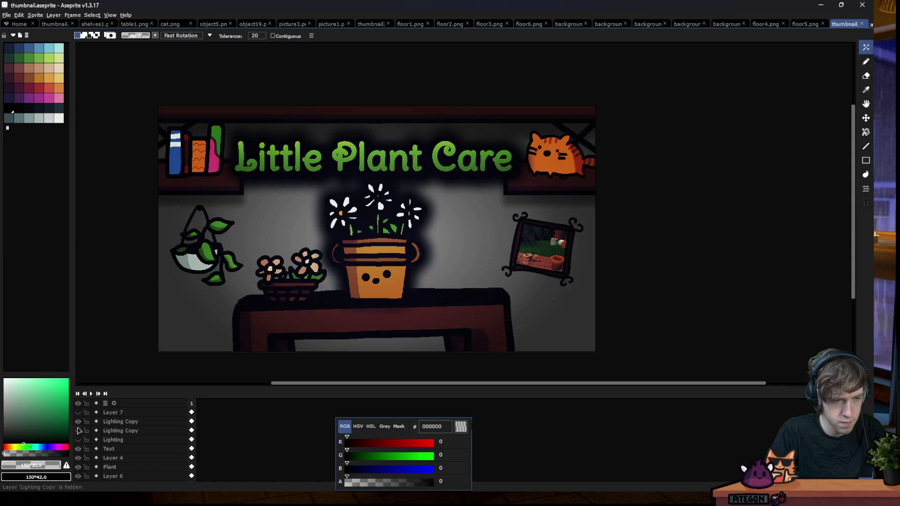
left_click(78, 421)
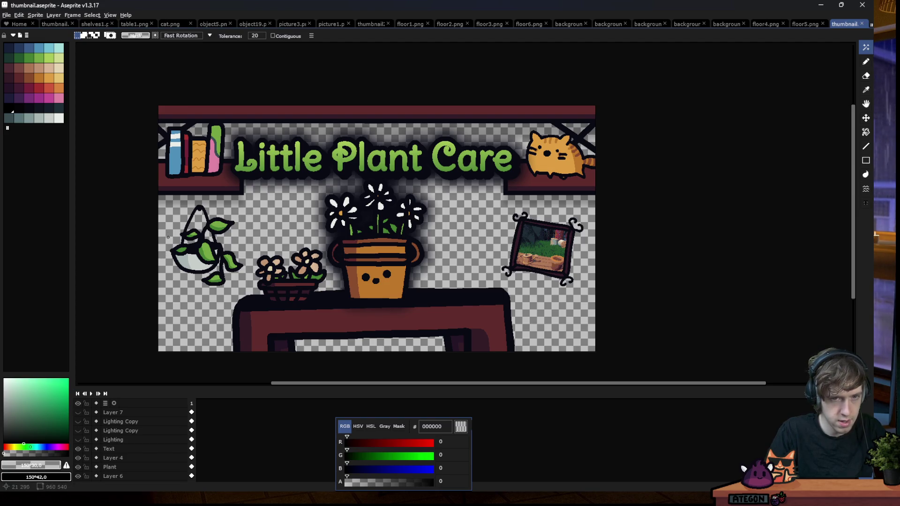
left_click(7, 15)
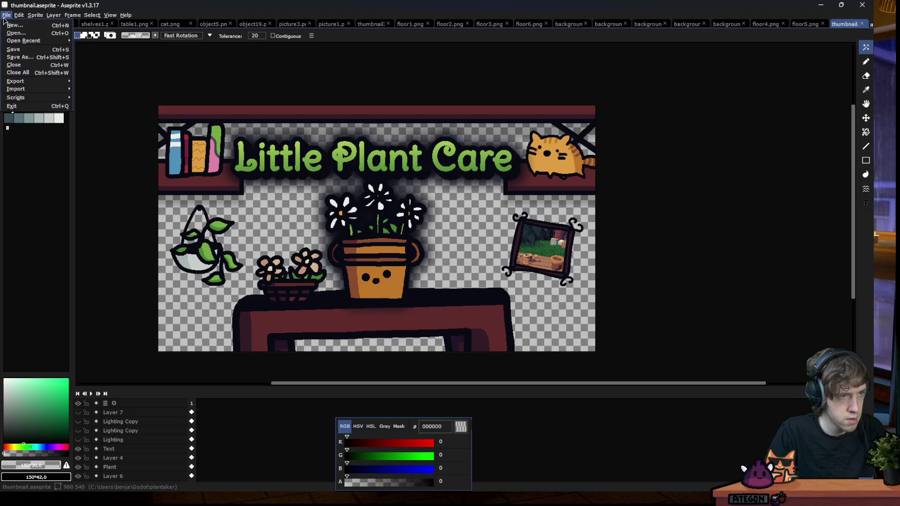
Save the artwork as thumbnail-banner.aseprite
left_click(20, 56)
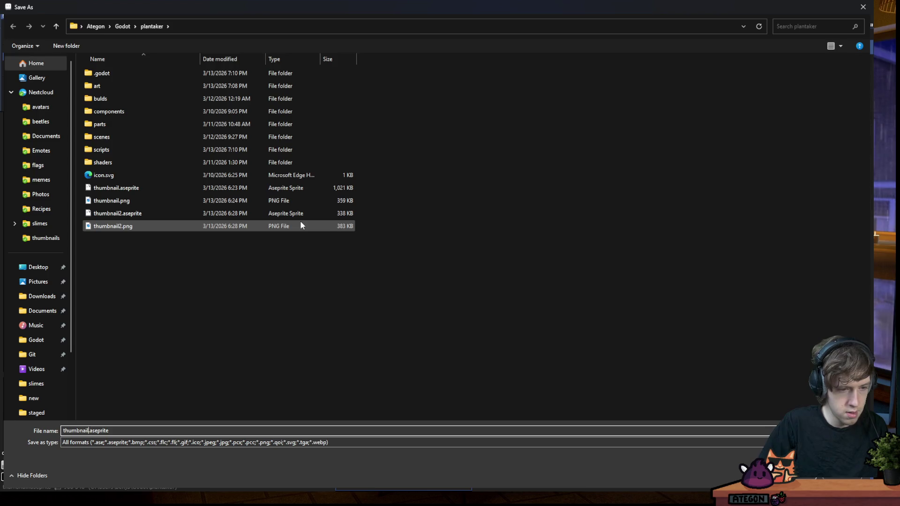
type("3")
key("Return")
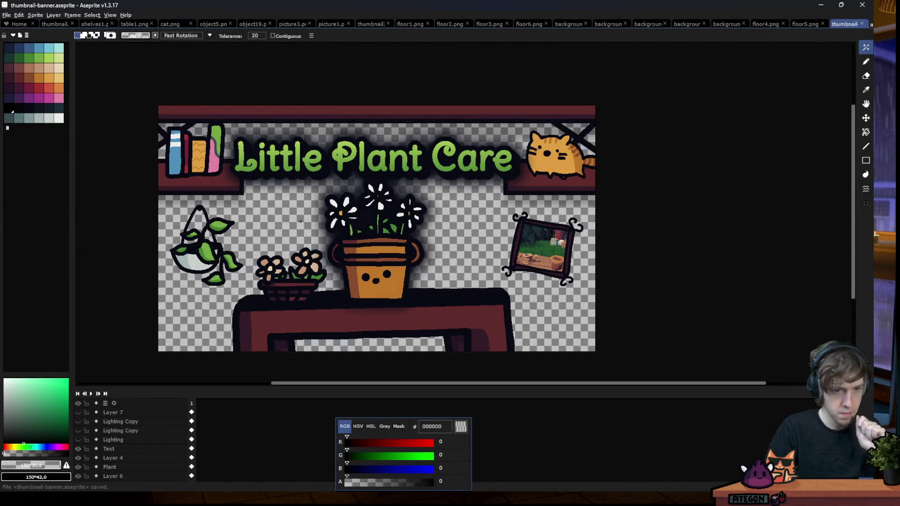
scroll(375, 248, "down", 1)
scroll(342, 171, "up", 1)
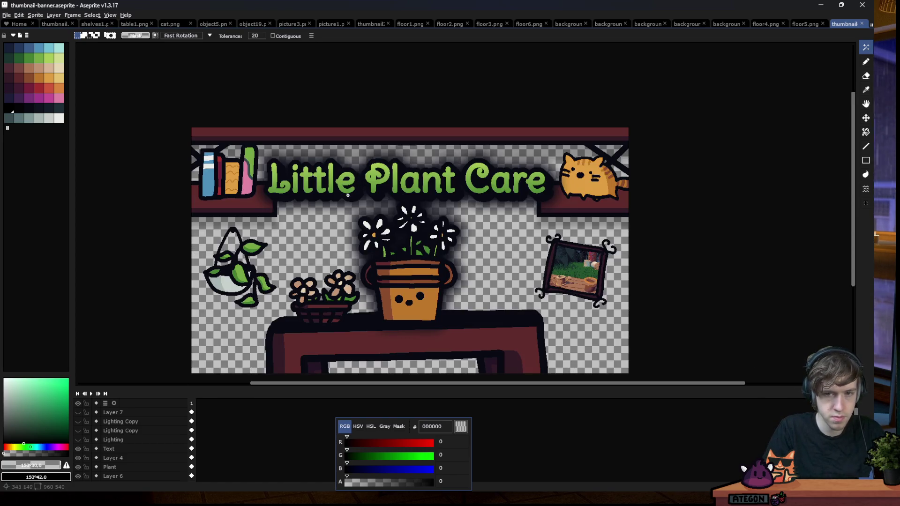
scroll(288, 225, "down", 1)
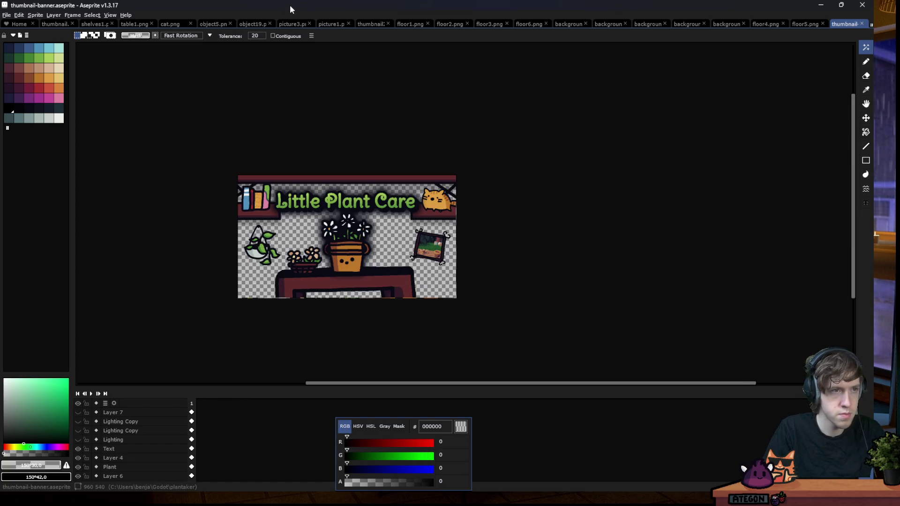
Export the banner as a PNG image with Export Sprite Sheet
key("ctrl+e")
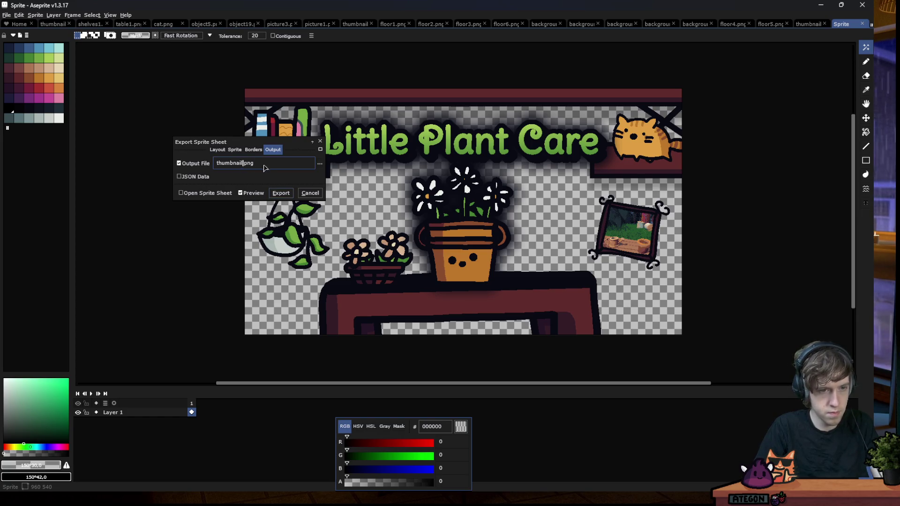
type("-banner")
key("Return")
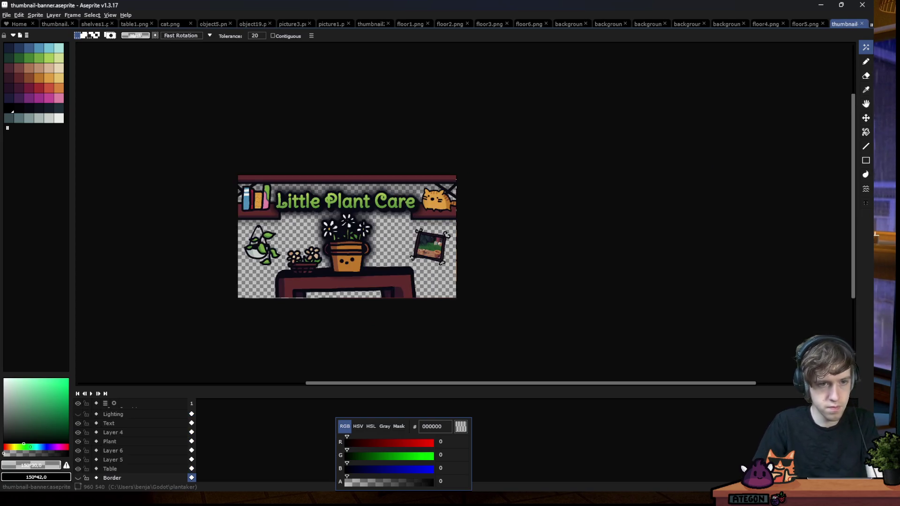
left_click(370, 2)
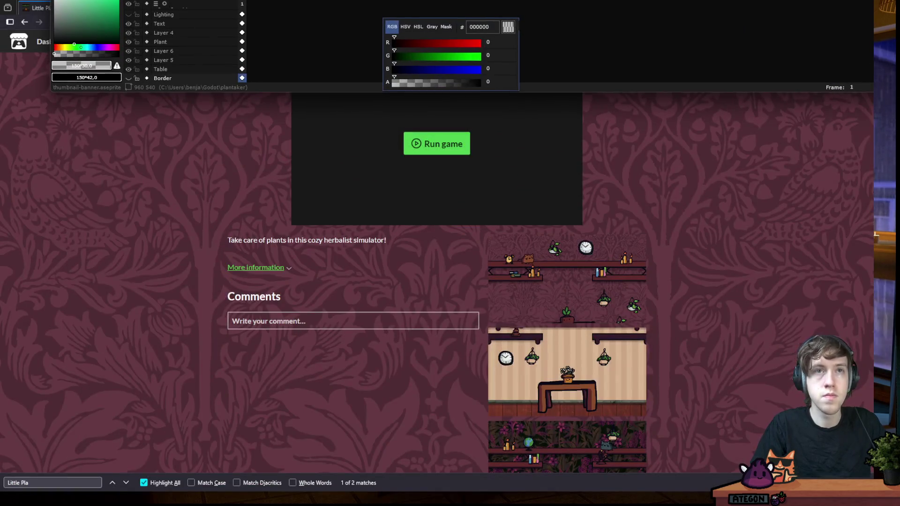
Upload thumbnail-banner.png from the plantaker folder as the page banner, then remove that banner image
left_click(263, 41)
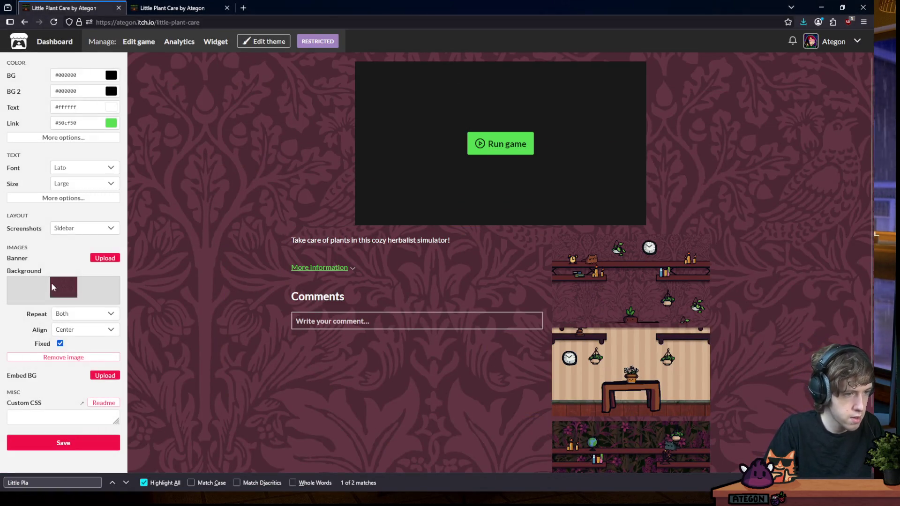
left_click(109, 262)
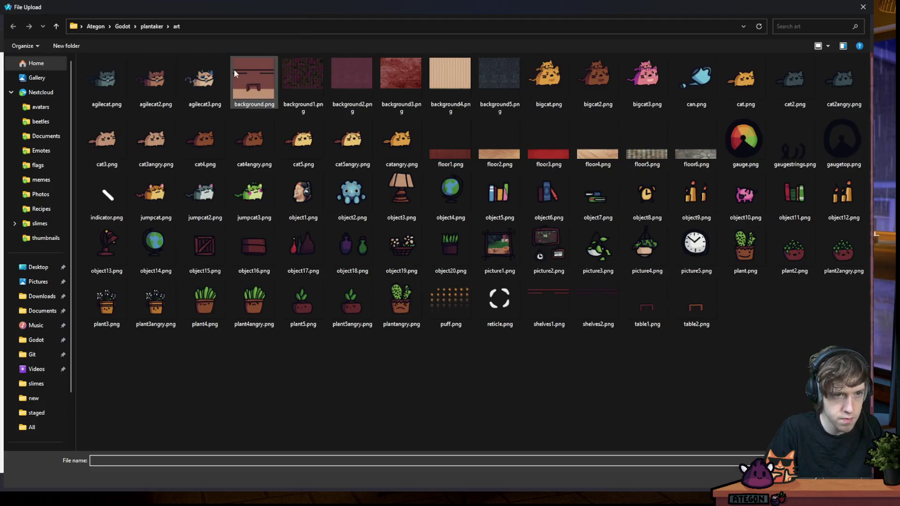
left_click(162, 26)
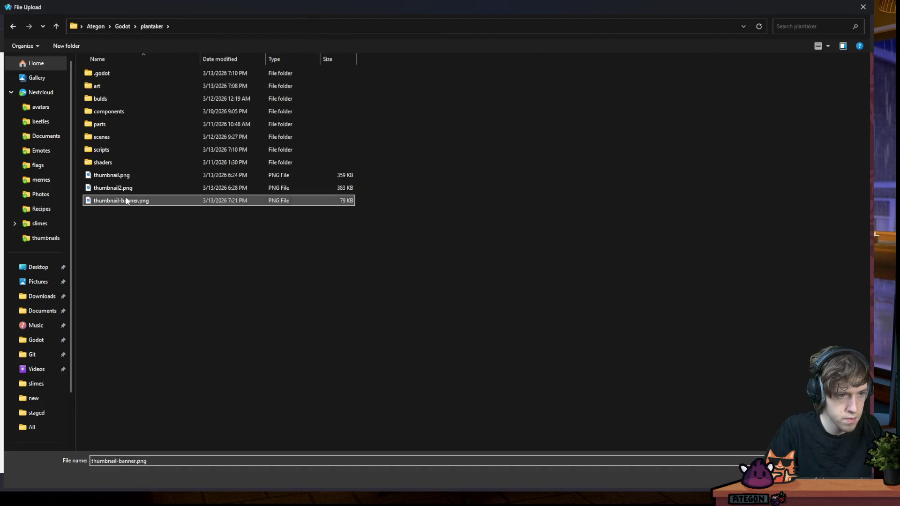
double_click(117, 203)
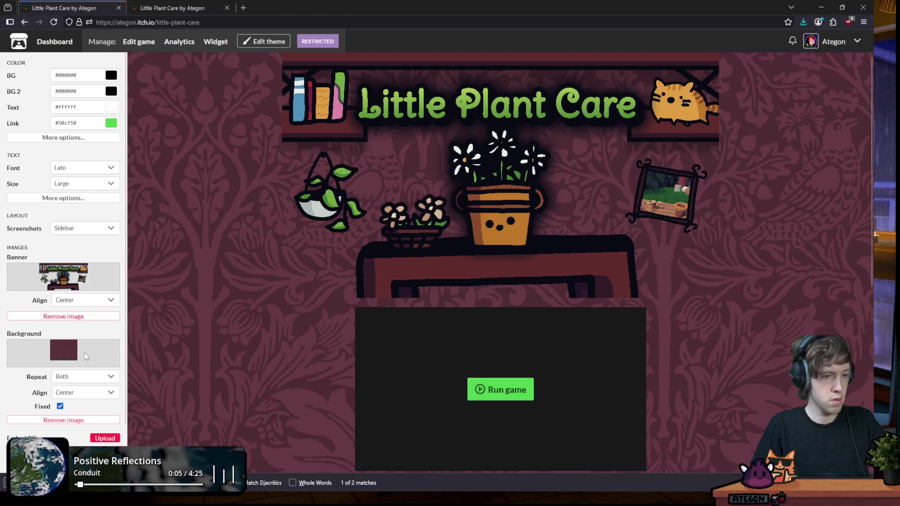
left_click(80, 317)
Re-upload the banner PNG so it appears smaller above the game player
left_click(104, 259)
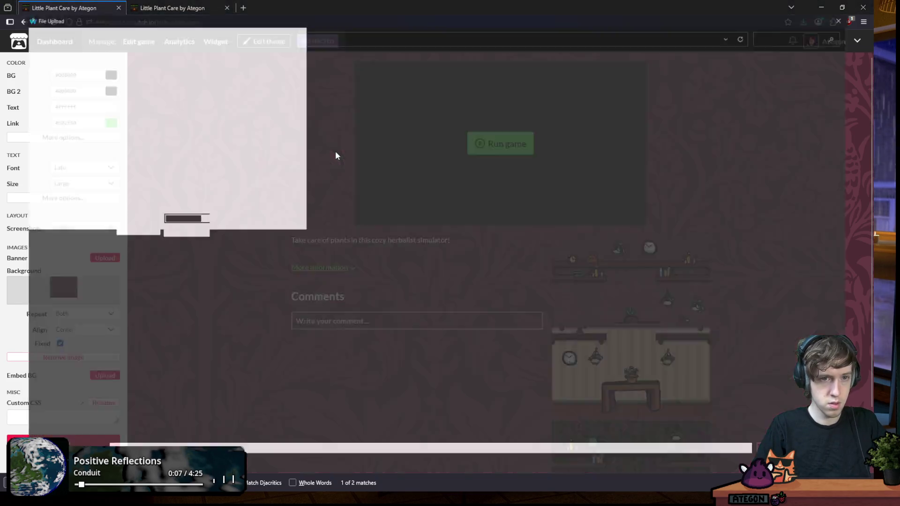
double_click(140, 201)
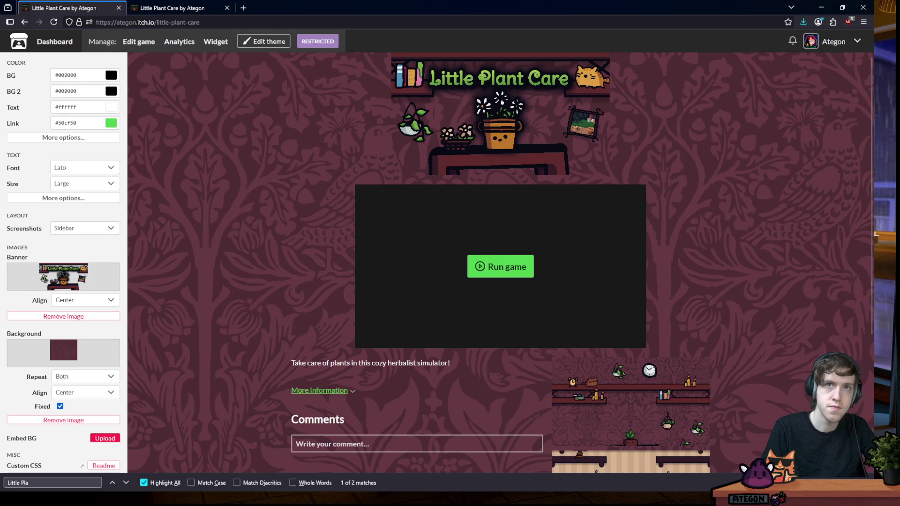
key("alt+Tab")
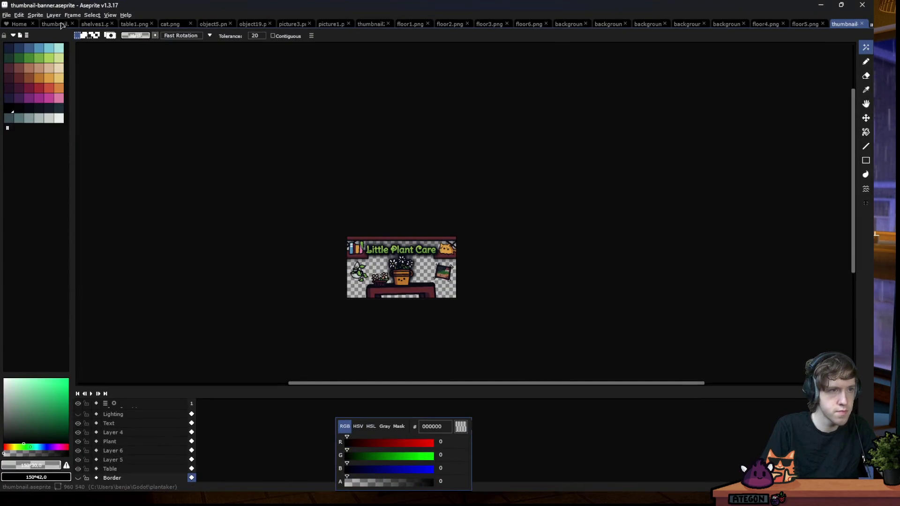
Widen the banner canvas to 960 px (480*2), adding 240 px on each side
left_click(43, 15)
mouse_move(35, 15)
left_click(66, 65)
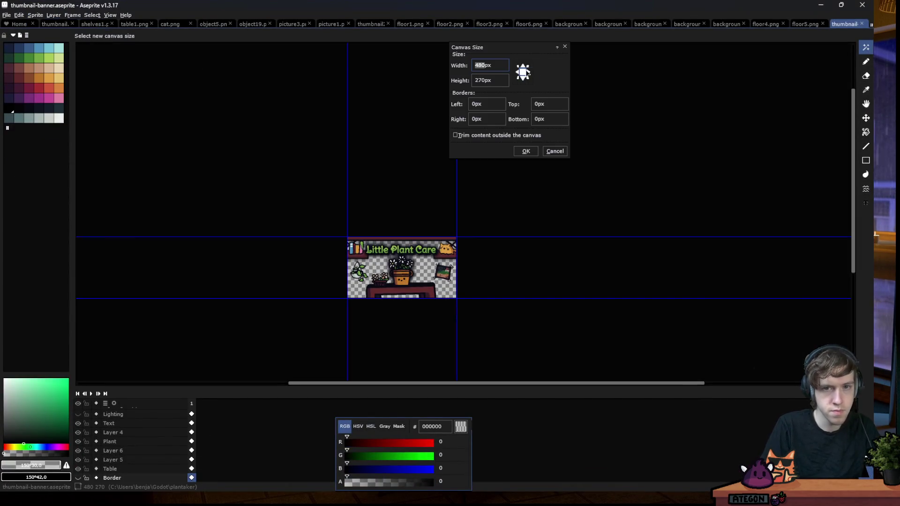
type("*2")
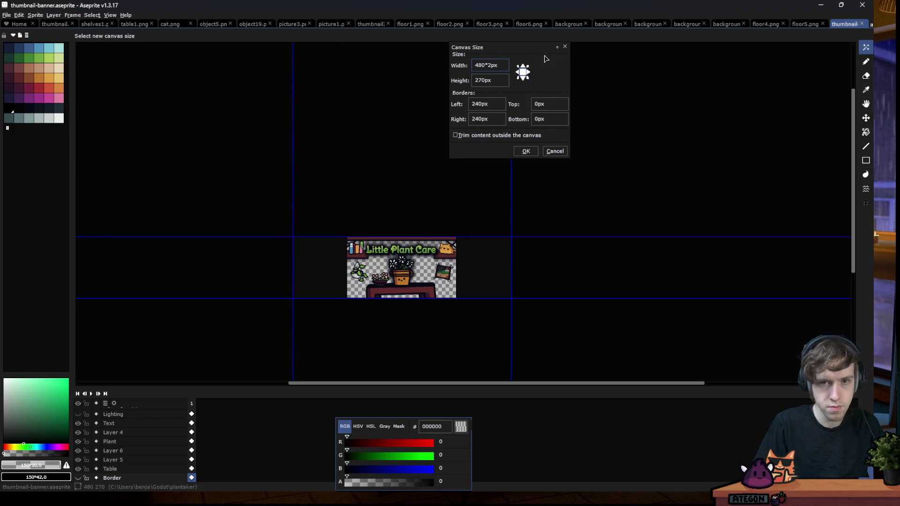
left_click(525, 151)
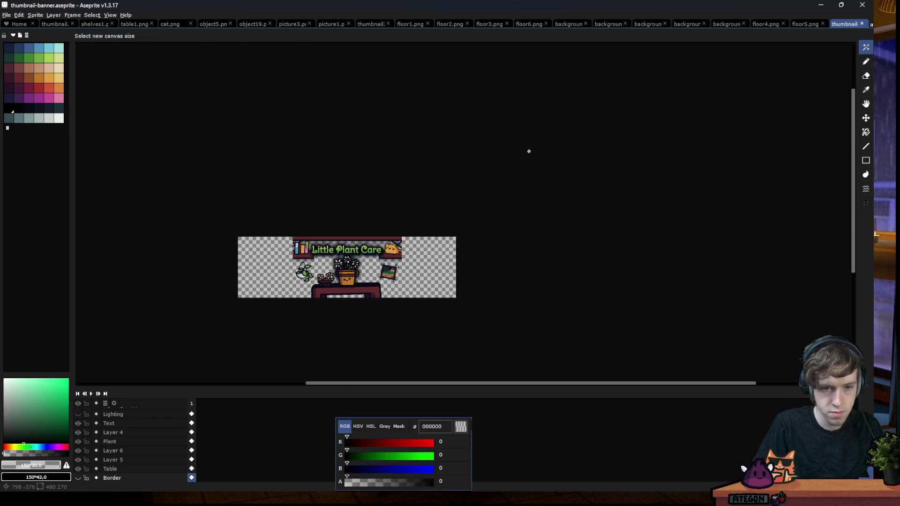
scroll(325, 267, "up", 1)
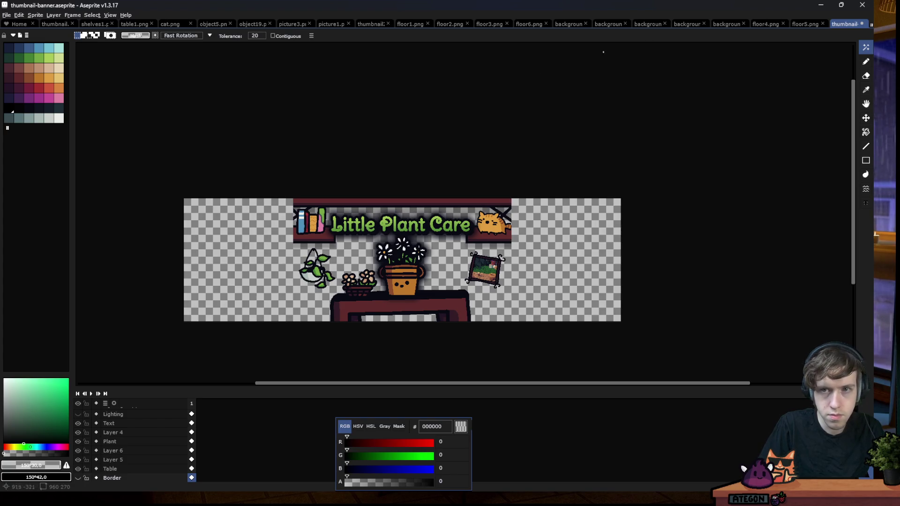
Check Layer 4's decorations, select the Shelves layer and paste the copied shelves image
left_click(94, 23)
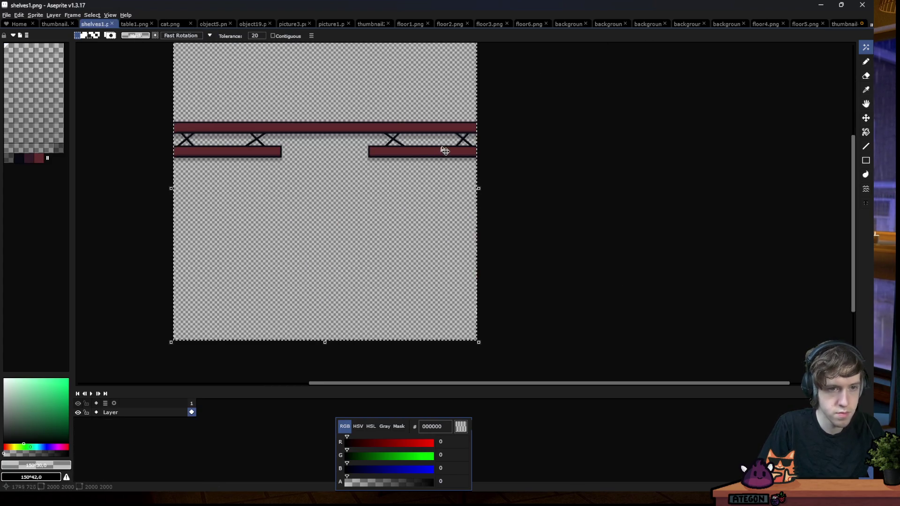
left_click(844, 24)
scroll(109, 469, "up", 3)
scroll(90, 427, "down", 2)
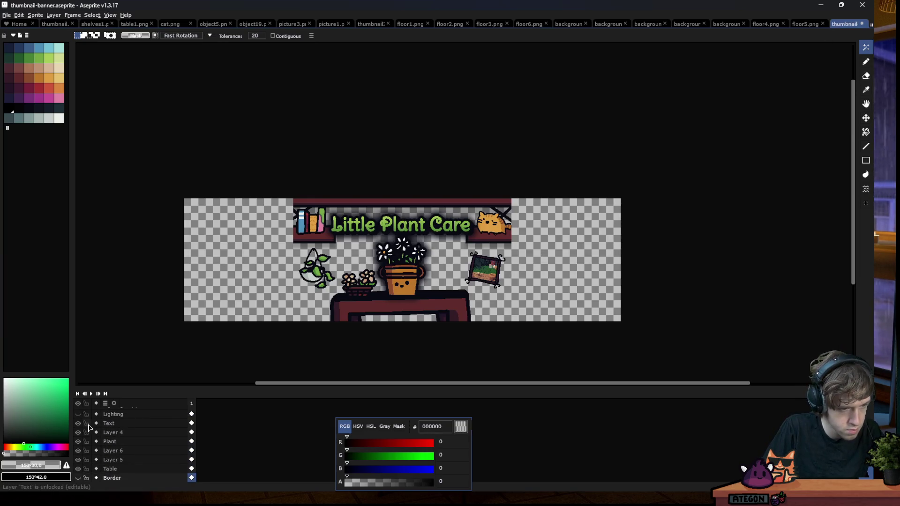
left_click(77, 432)
left_click(77, 432)
scroll(79, 441, "down", 3)
left_click(112, 450)
key("ctrl+v")
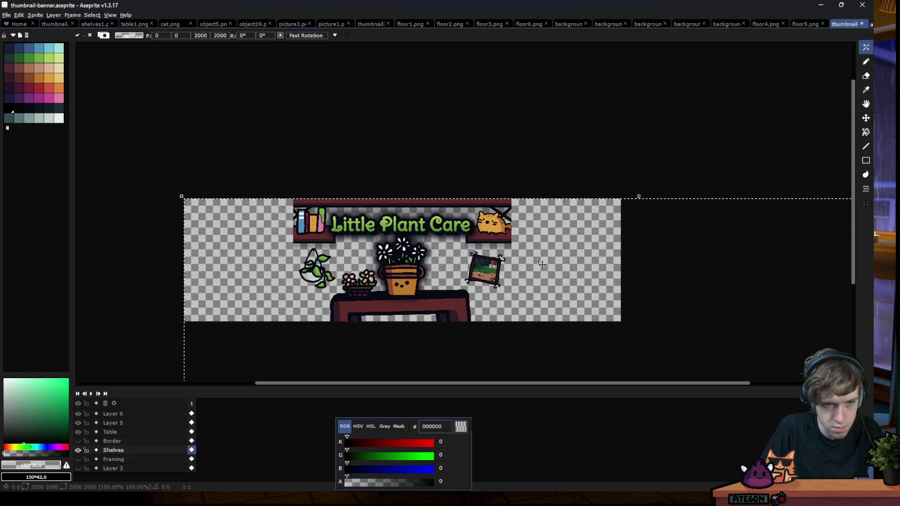
Move the pasted shelves over the banner and scale them down to about 1018 px
left_click_drag(419, 176, 437, 157)
scroll(478, 224, "down", 3)
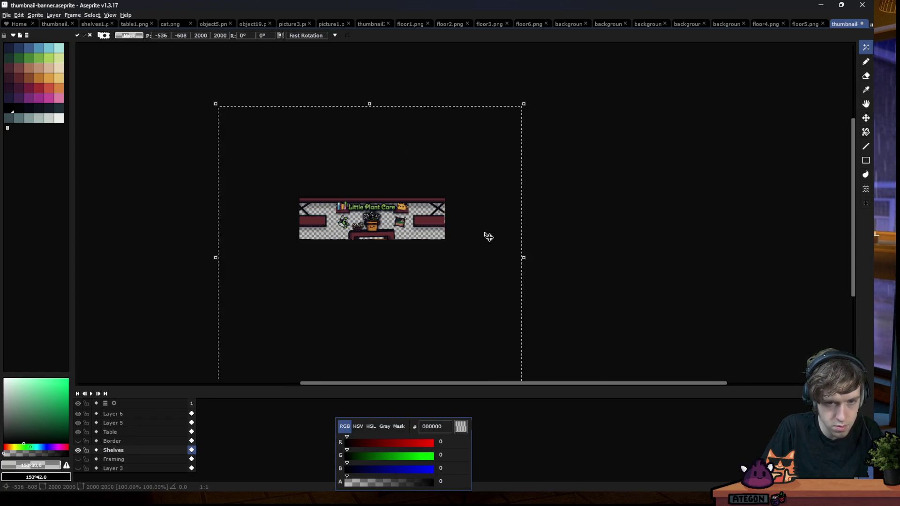
left_click_drag(526, 102, 430, 197)
left_click_drag(411, 295, 448, 224)
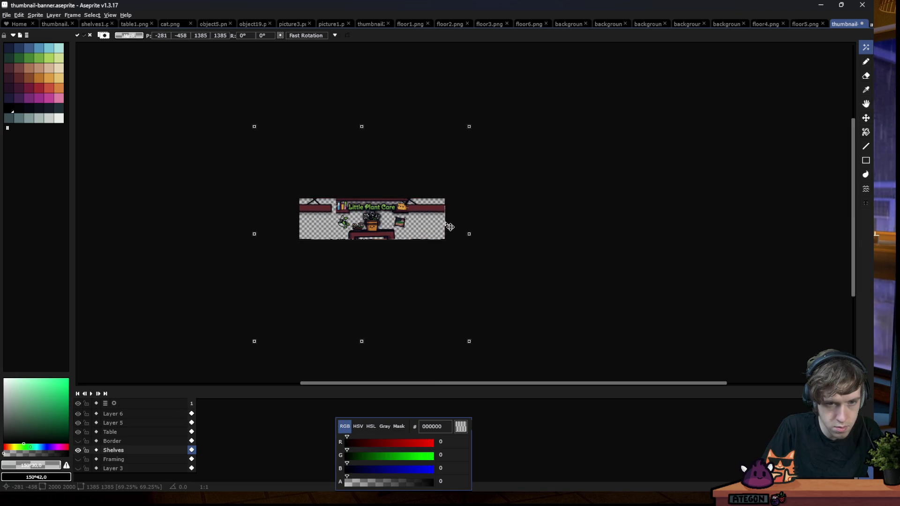
scroll(425, 205, "up", 2)
scroll(440, 203, "up", 2)
scroll(493, 191, "down", 3)
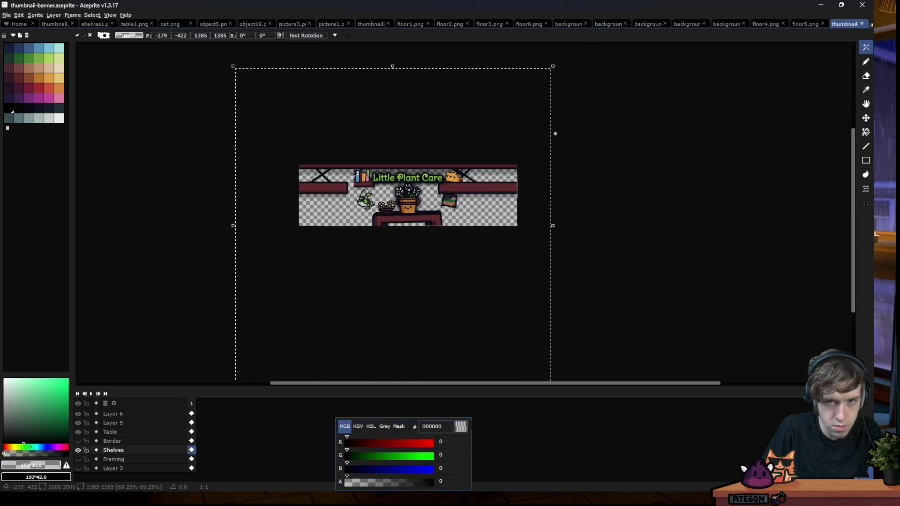
left_click_drag(557, 69, 479, 164)
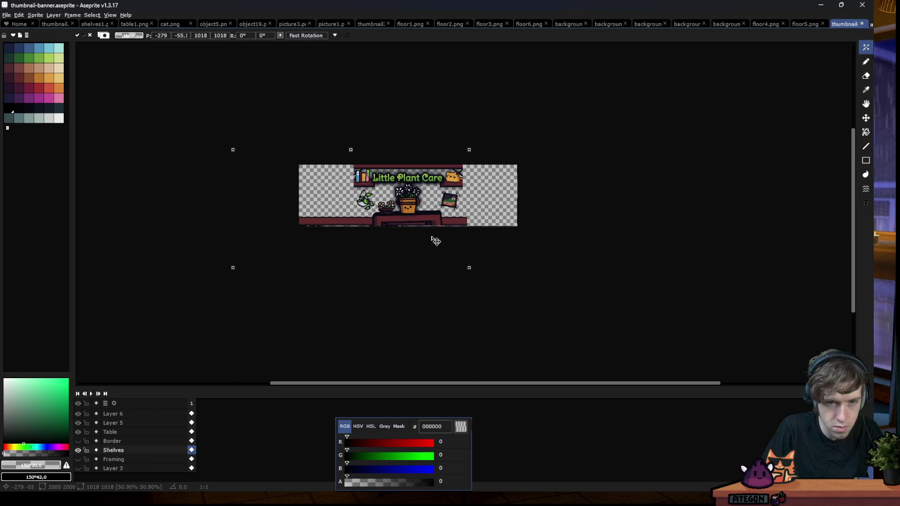
left_click_drag(379, 248, 437, 191)
scroll(437, 191, "up", 3)
scroll(516, 160, "down", 1)
scroll(546, 140, "down", 1)
scroll(577, 119, "down", 1)
Fine-tune the shelves to 1016 px, align them across the top and commit
left_click_drag(590, 79, 581, 89)
scroll(500, 192, "up", 4)
left_click_drag(500, 192, 502, 240)
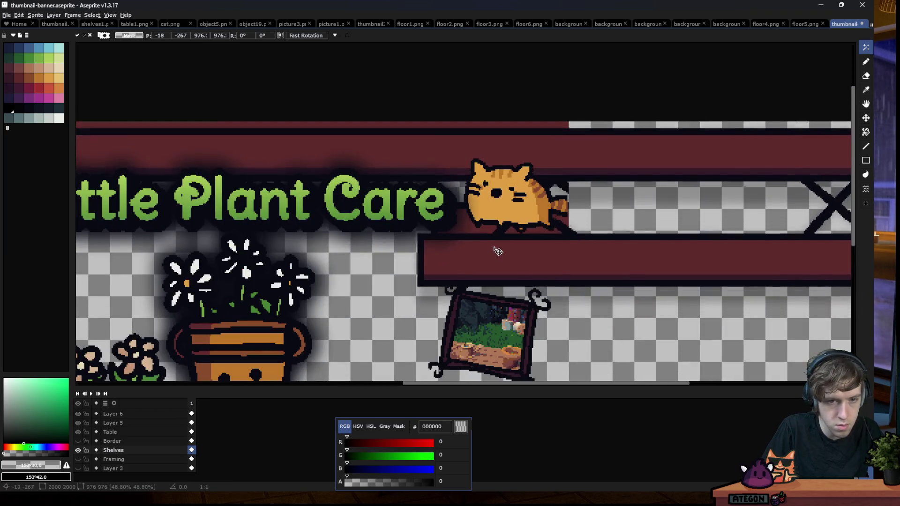
scroll(502, 240, "down", 1)
scroll(212, 284, "up", 1)
left_click_drag(212, 283, 208, 302)
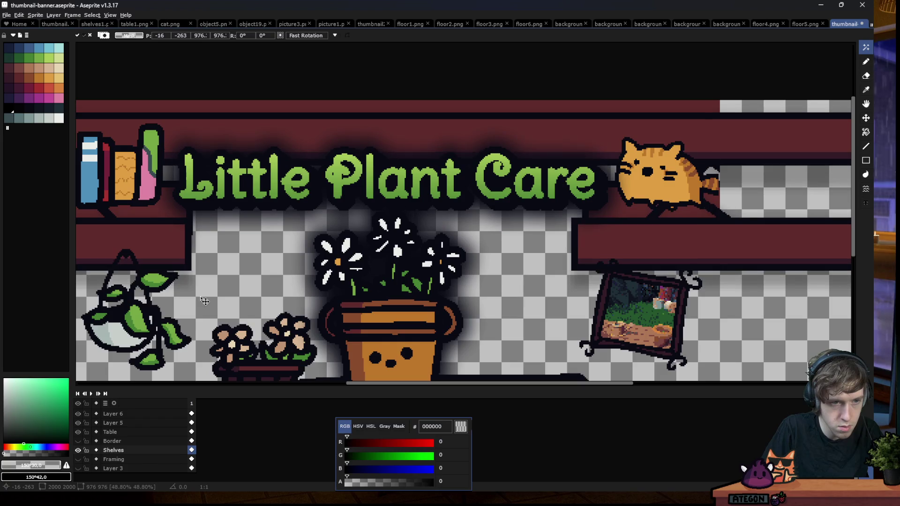
scroll(234, 186, "down", 4)
scroll(235, 186, "down", 1)
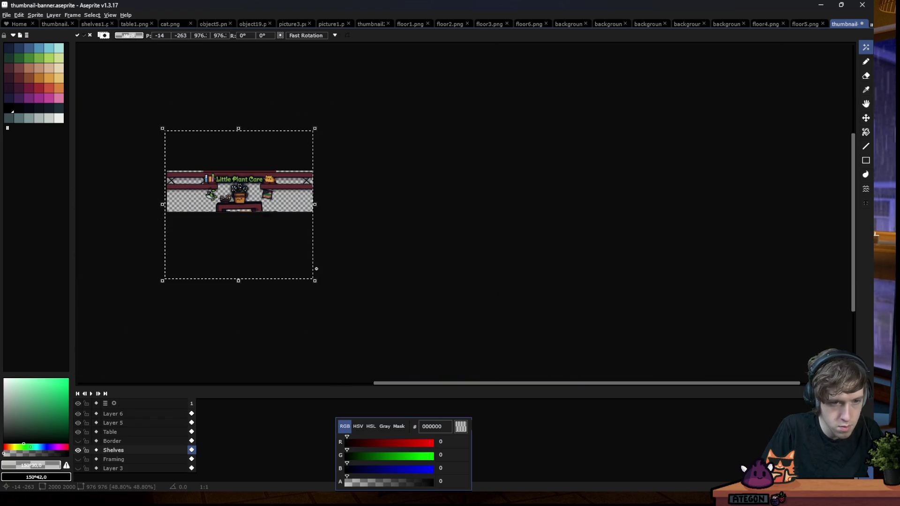
mouse_move(313, 280)
left_mouse_down()
mouse_move(322, 289)
mouse_move(316, 253)
left_mouse_up()
scroll(214, 180, "up", 3)
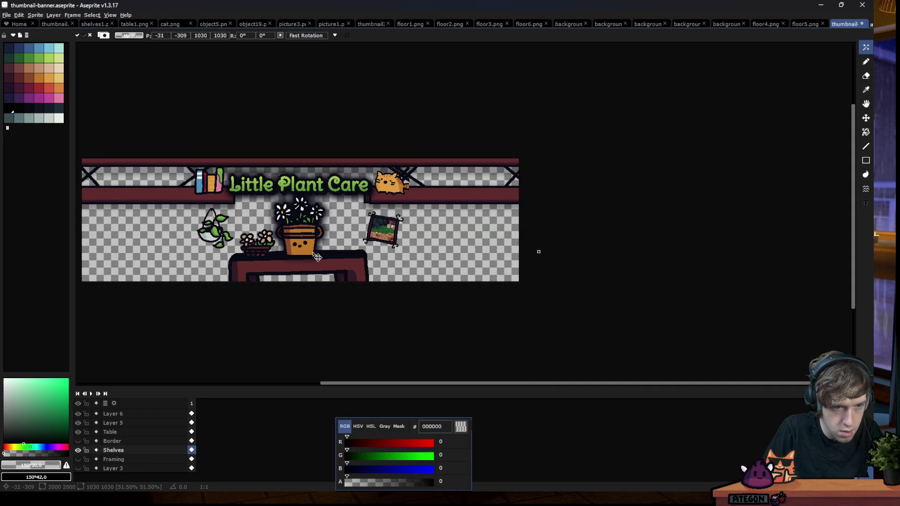
scroll(534, 151, "down", 1)
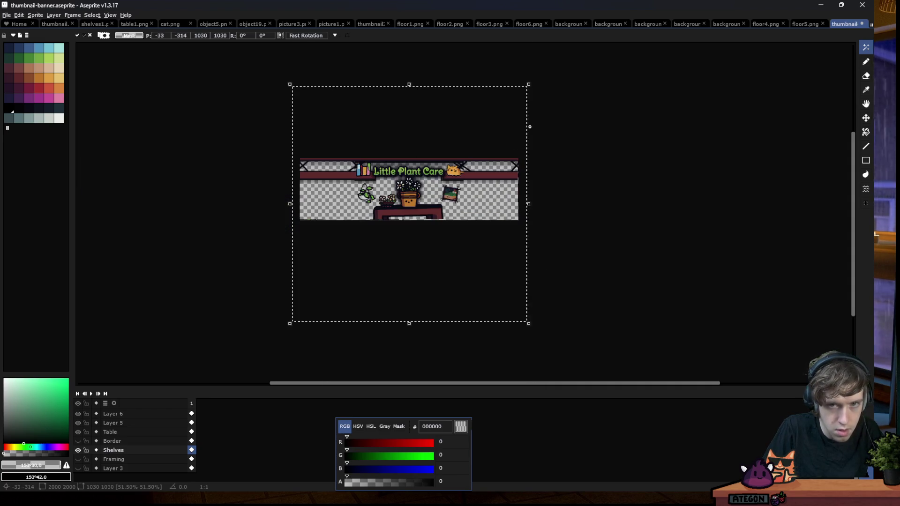
left_click_drag(528, 85, 526, 87)
scroll(392, 192, "up", 5)
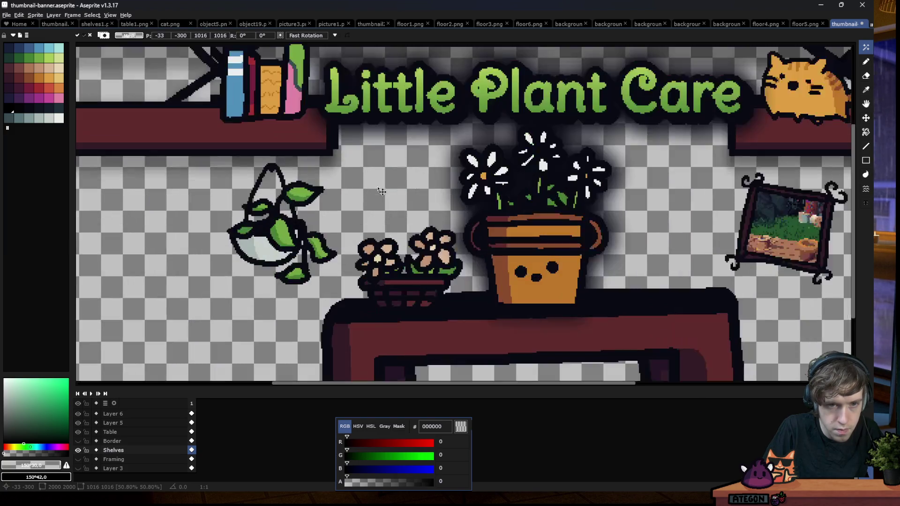
left_click_drag(391, 191, 395, 189)
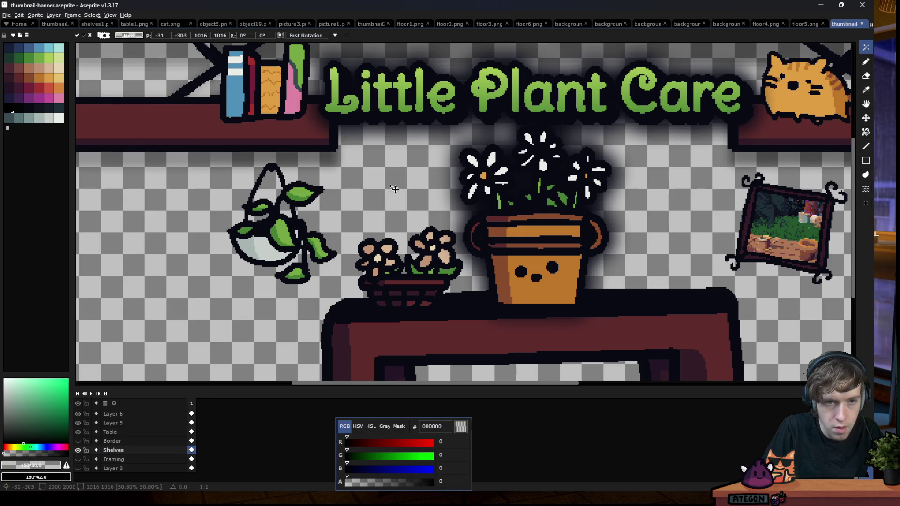
left_click_drag(393, 188, 395, 185)
scroll(395, 185, "down", 2)
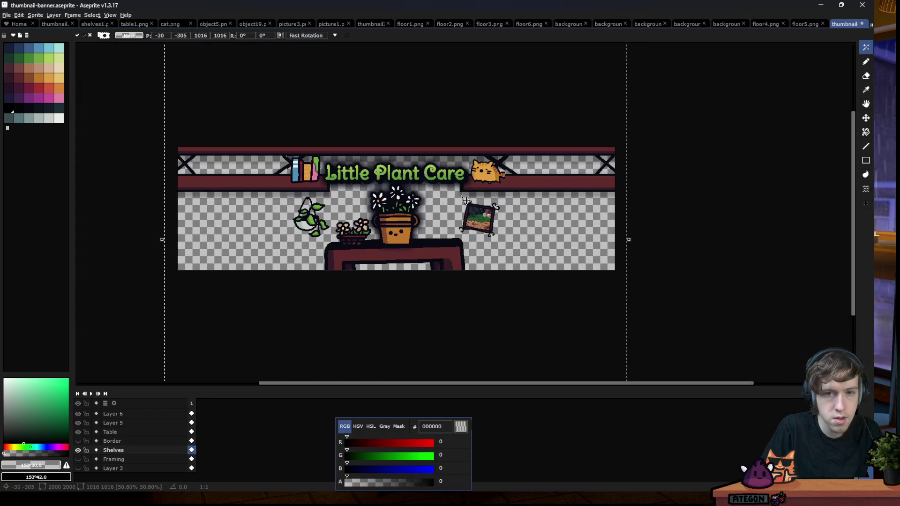
key("Return")
scroll(340, 303, "down", 1)
Undo the shelves paste on the Shelves layer and paste them onto a new Layer 8
key("m")
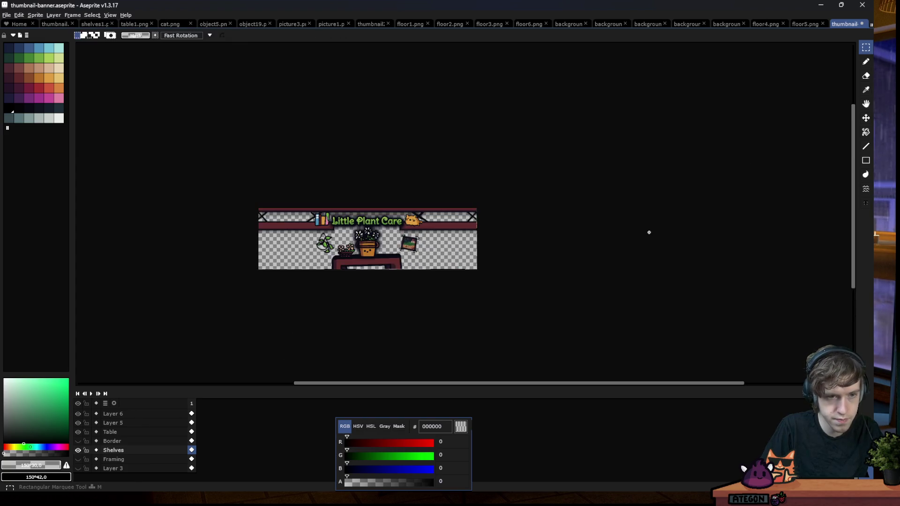
scroll(349, 233, "up", 1)
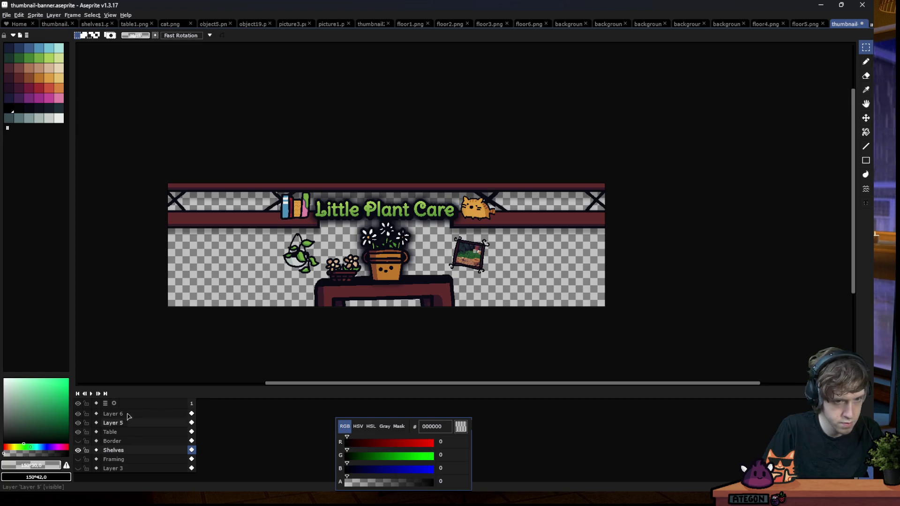
key("ctrl+z")
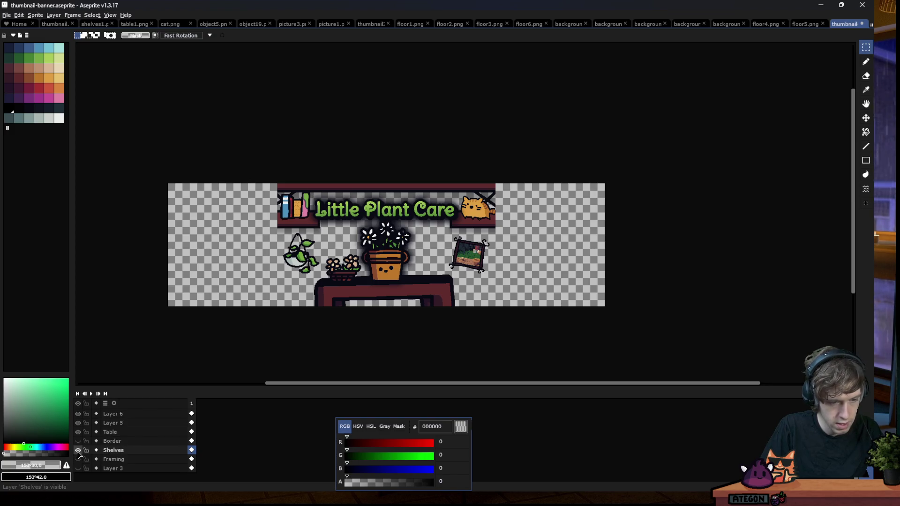
key("shift+n")
key("ctrl+v")
Scale the Layer 8 shelves to 1014 px, position them along the top and commit
scroll(335, 183, "down", 2)
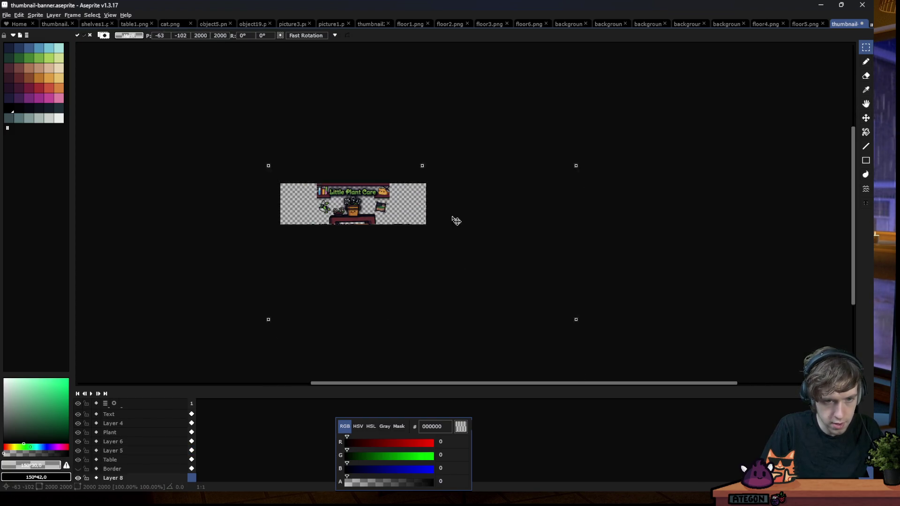
mouse_move(539, 126)
left_mouse_down()
mouse_move(445, 229)
mouse_move(420, 275)
left_mouse_up()
mouse_move(352, 285)
left_mouse_down()
mouse_move(396, 192)
mouse_move(397, 201)
left_mouse_up()
scroll(396, 192, "up", 2)
scroll(395, 243, "down", 2)
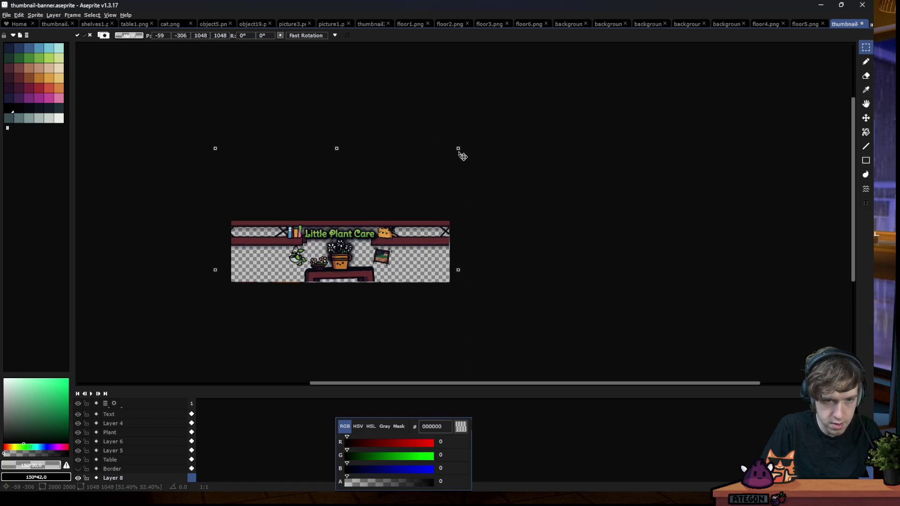
left_click_drag(465, 143, 458, 151)
left_click_drag(423, 244, 422, 240)
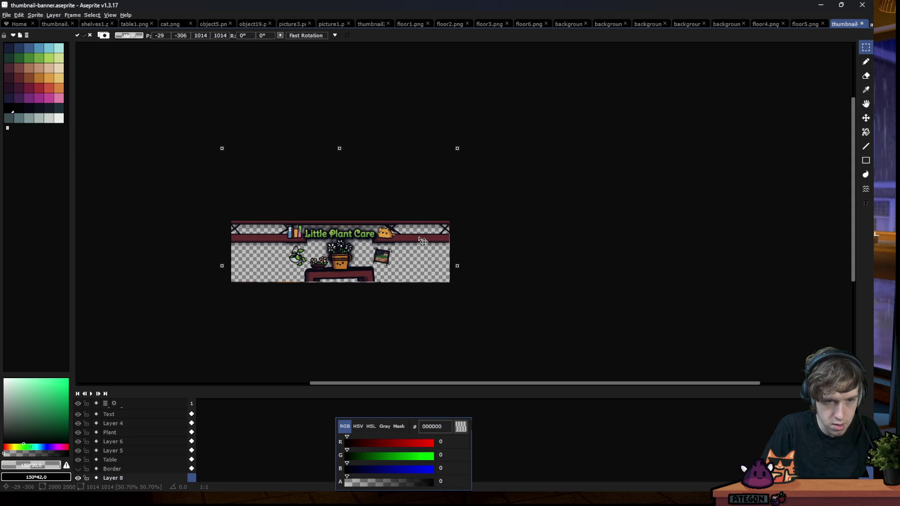
scroll(394, 240, "up", 1)
scroll(498, 257, "down", 1)
key("Return")
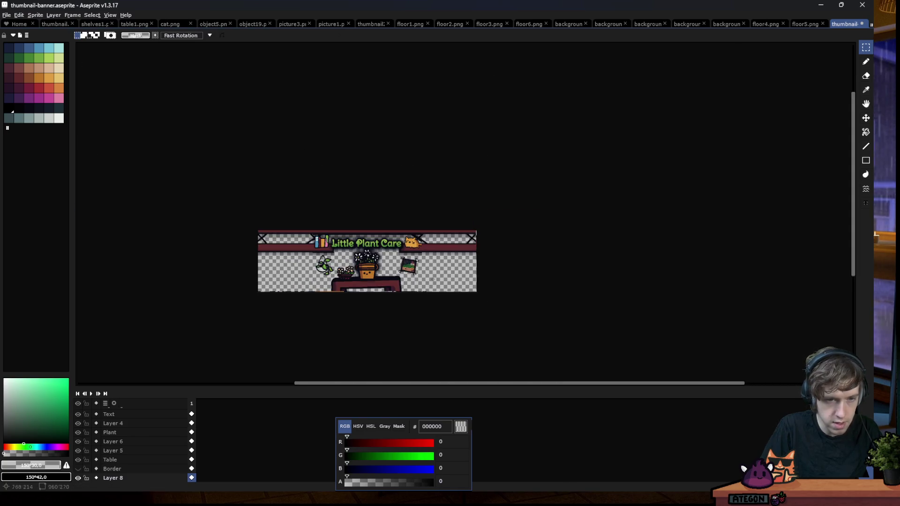
scroll(498, 257, "up", 1)
scroll(117, 450, "down", 3)
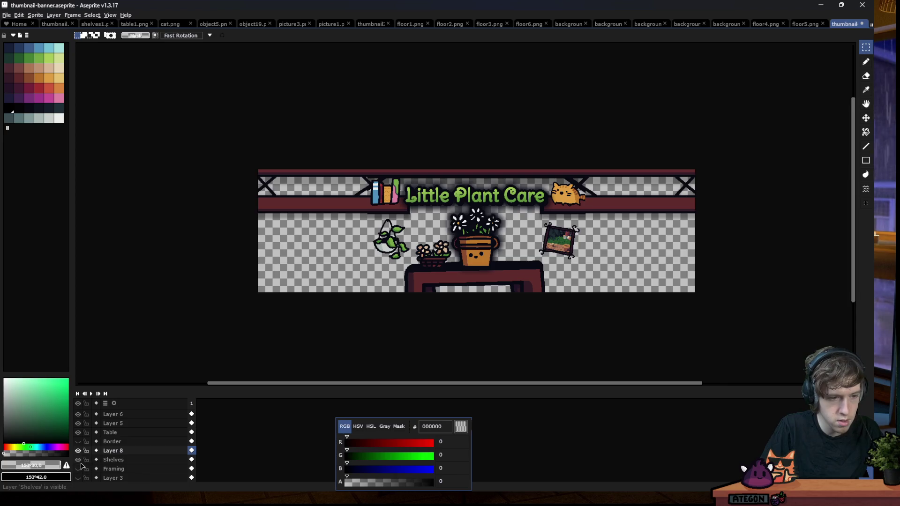
Hide the old Shelves layer
left_click(78, 461)
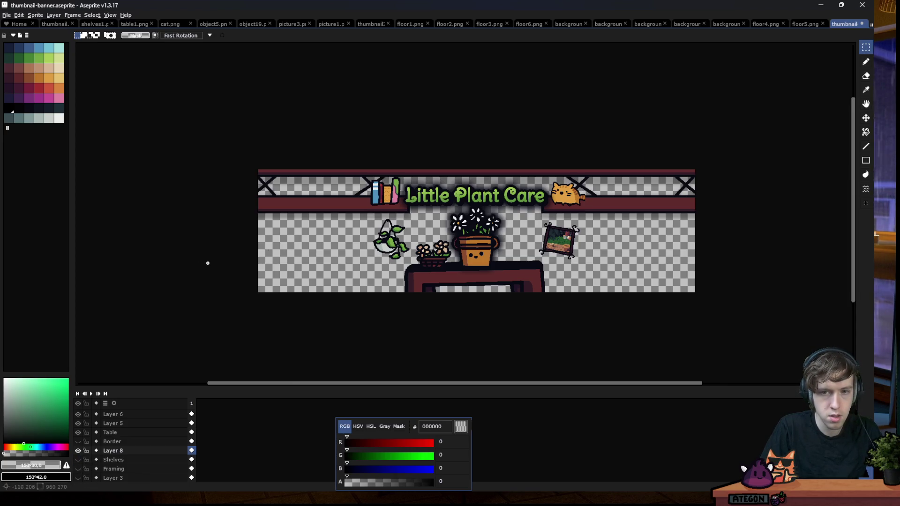
scroll(207, 263, "down", 1)
scroll(426, 232, "up", 4)
scroll(403, 211, "up", 4)
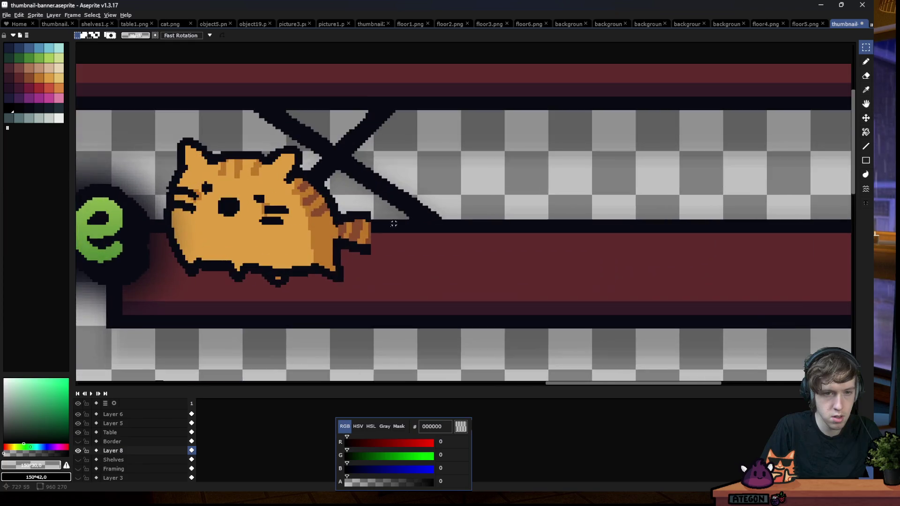
scroll(375, 197, "up", 4)
Pencil a dark #090a14 outline where the cat's tail meets the shelf
left_click(377, 185, "alt")
scroll(384, 169, "up", 1)
key("b")
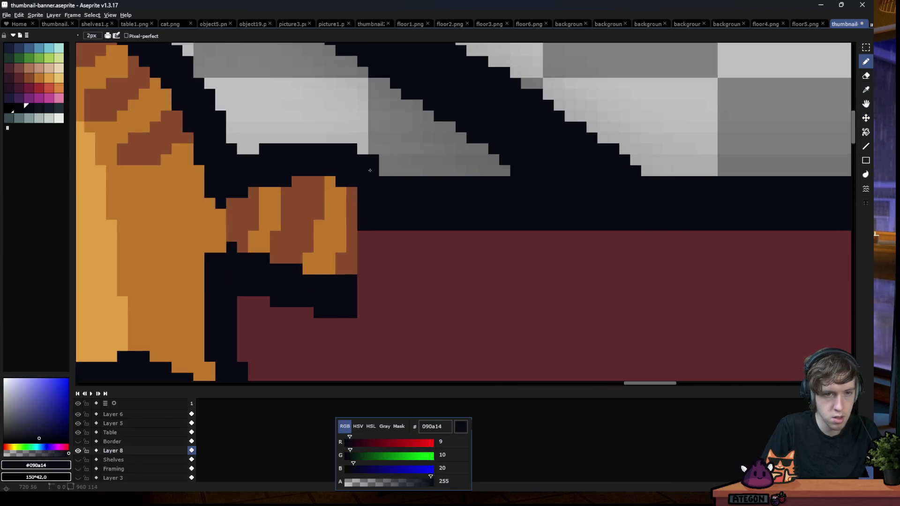
left_click_drag(368, 236, 362, 303)
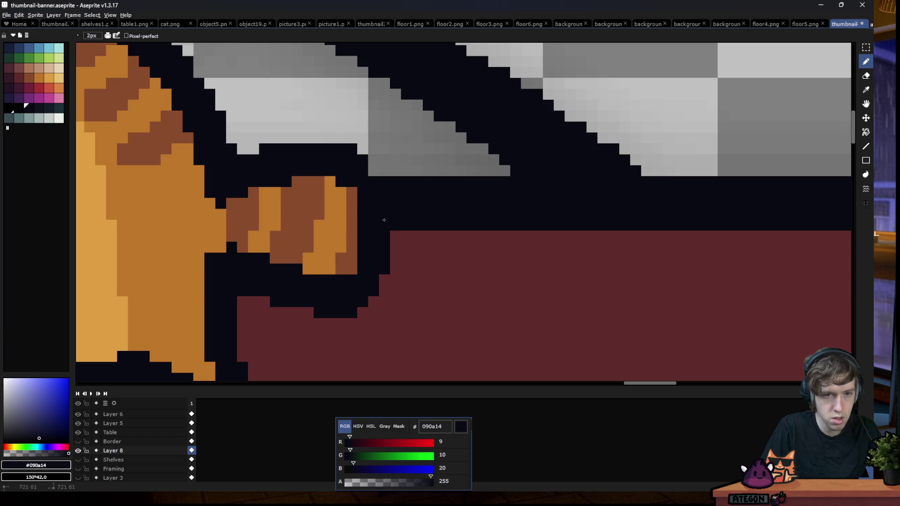
scroll(388, 209, "down", 3)
scroll(393, 214, "down", 3)
scroll(396, 217, "down", 2)
scroll(400, 222, "down", 2)
scroll(400, 222, "up", 1)
scroll(377, 270, "down", 1)
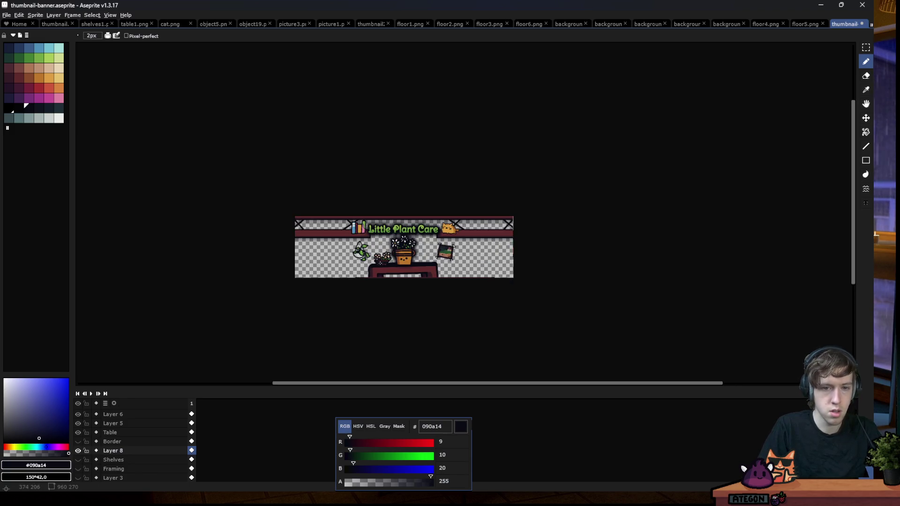
scroll(385, 249, "up", 1)
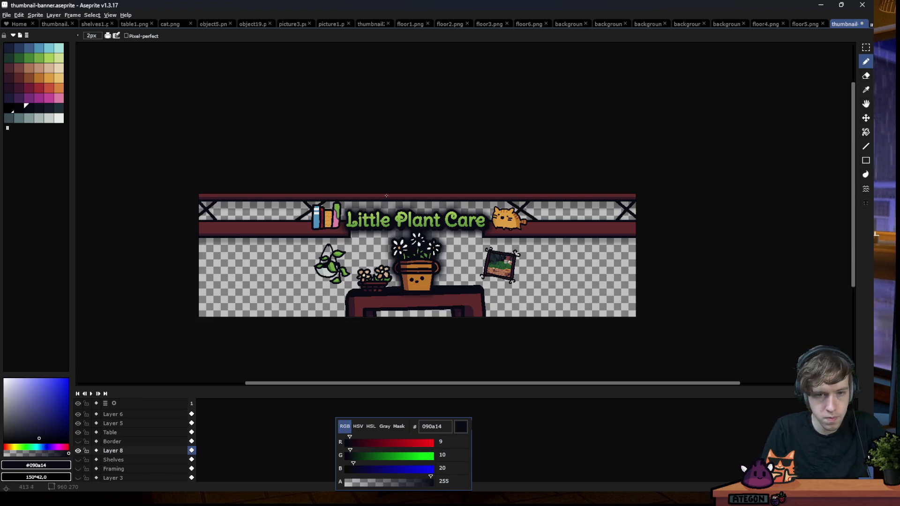
Open object17, object15, object20 and object7 from the art folder
left_click(7, 15)
key("Return")
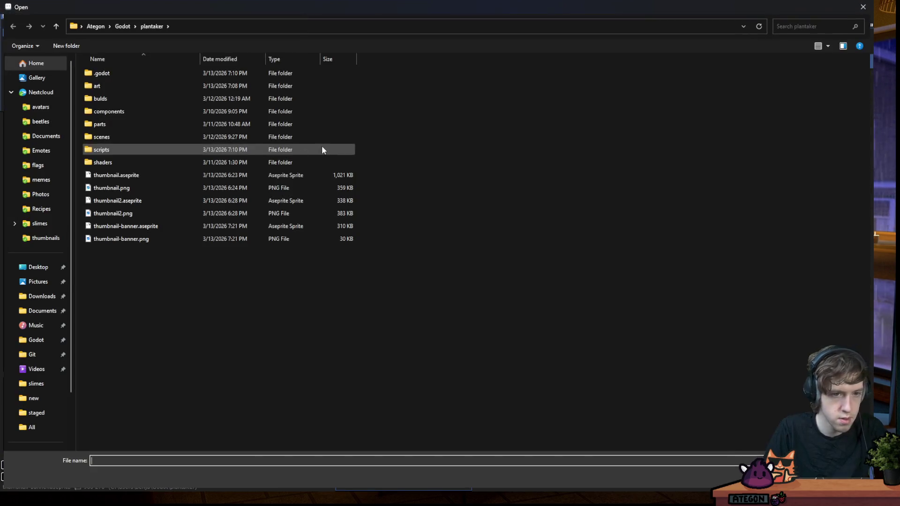
double_click(99, 87)
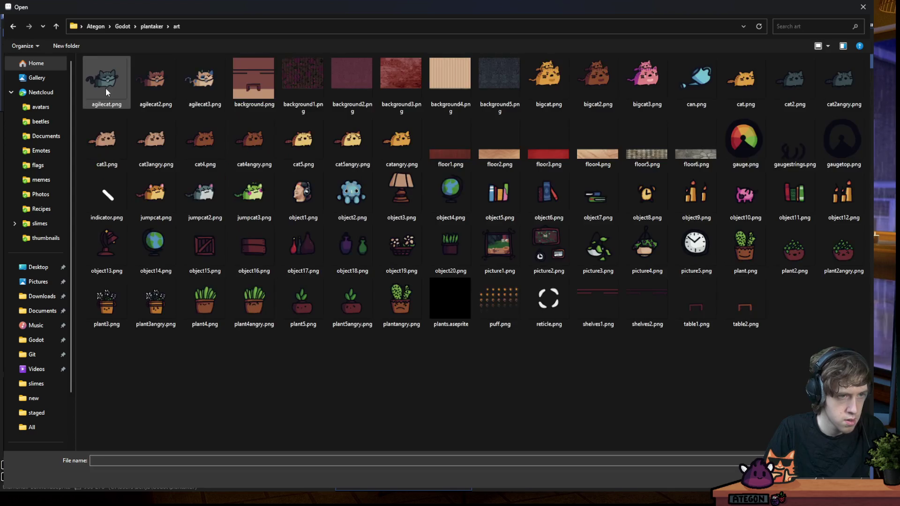
left_click(308, 254)
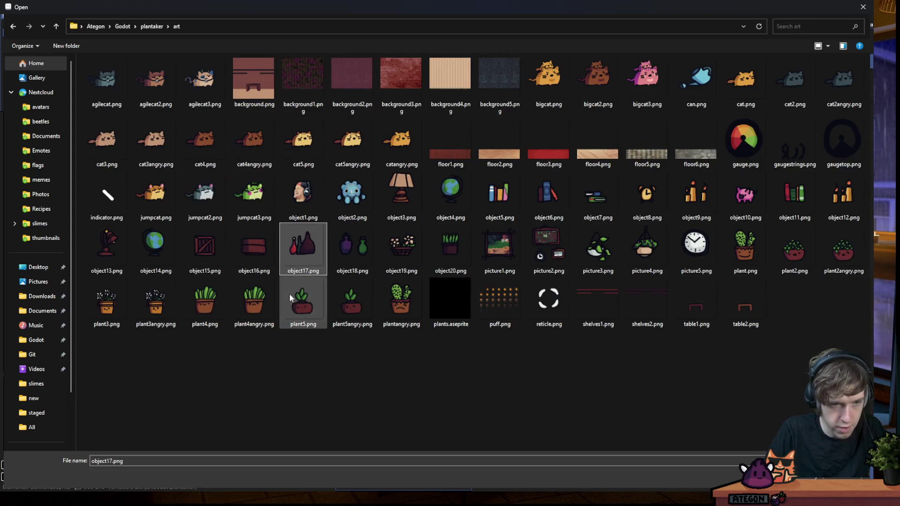
left_click(205, 251, "ctrl")
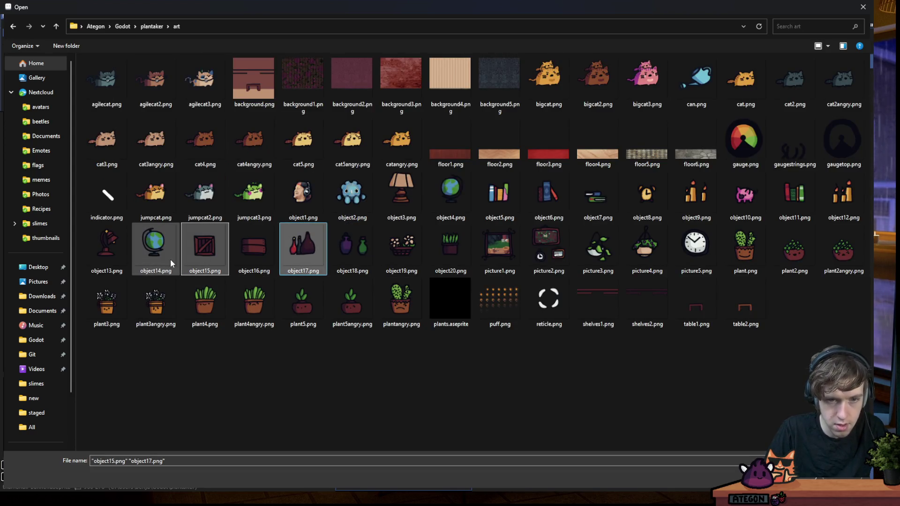
left_click(450, 249, "ctrl")
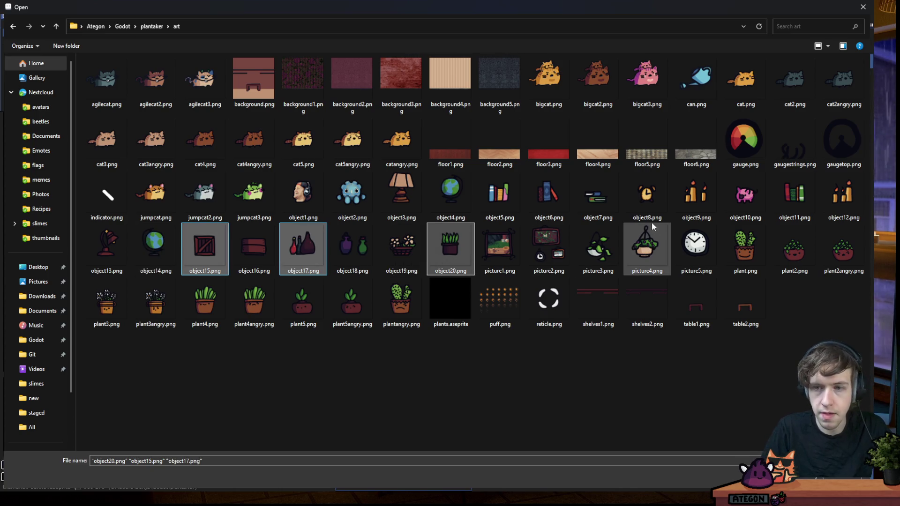
left_click(598, 197, "ctrl")
key("Return")
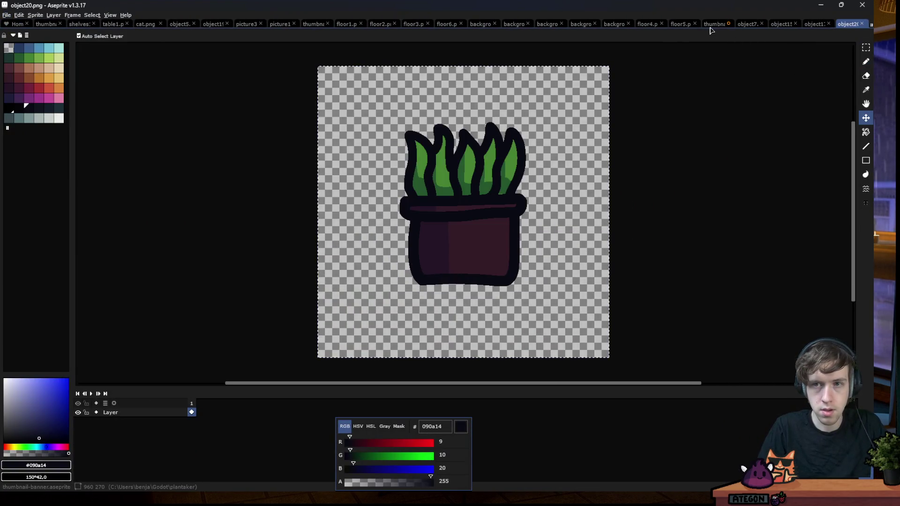
Paste the potted plant into the banner and shrink it onto the right shelf
left_click(713, 24)
key("ctrl+v")
mouse_move(490, 192)
left_mouse_down()
mouse_move(364, 319)
mouse_move(610, 192)
mouse_move(491, 307)
mouse_move(582, 221)
mouse_move(547, 213)
left_mouse_up()
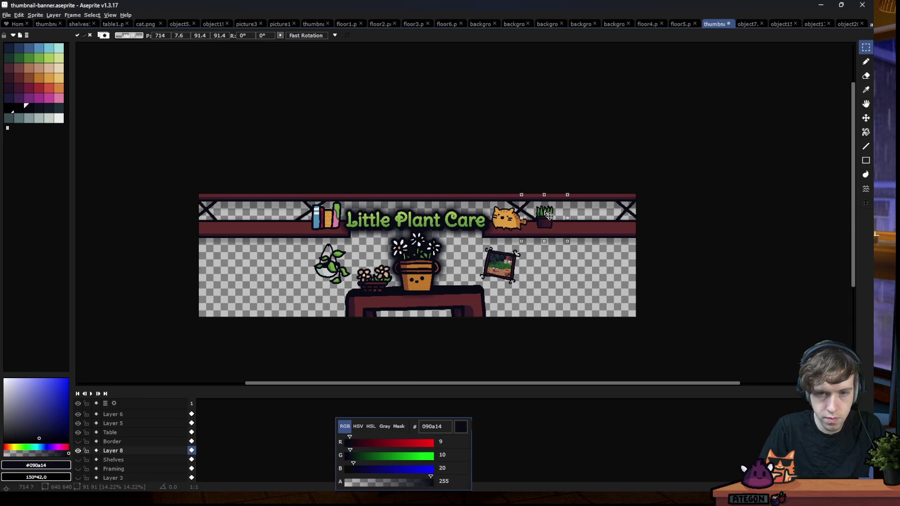
Commit the potted plant, then paste the books scaled onto the top-right shelf
key("Return")
left_click(747, 24)
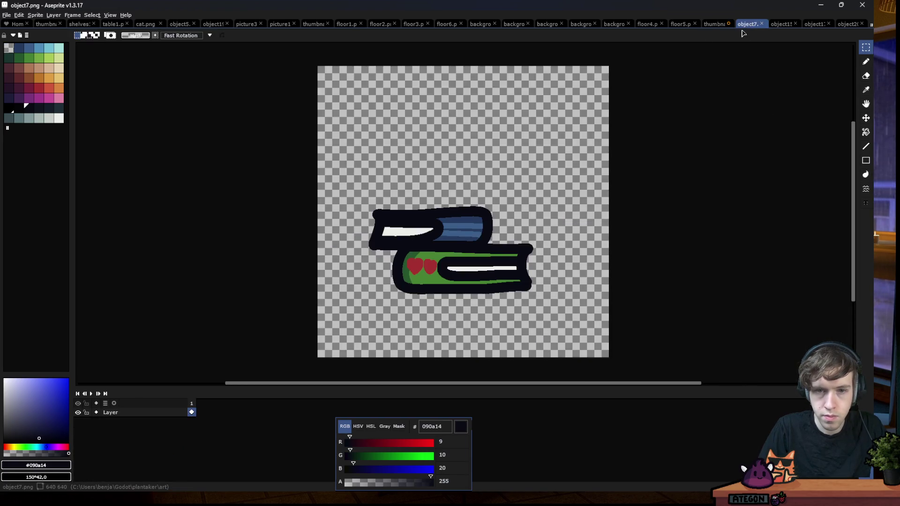
left_click(714, 24)
key("ctrl+v")
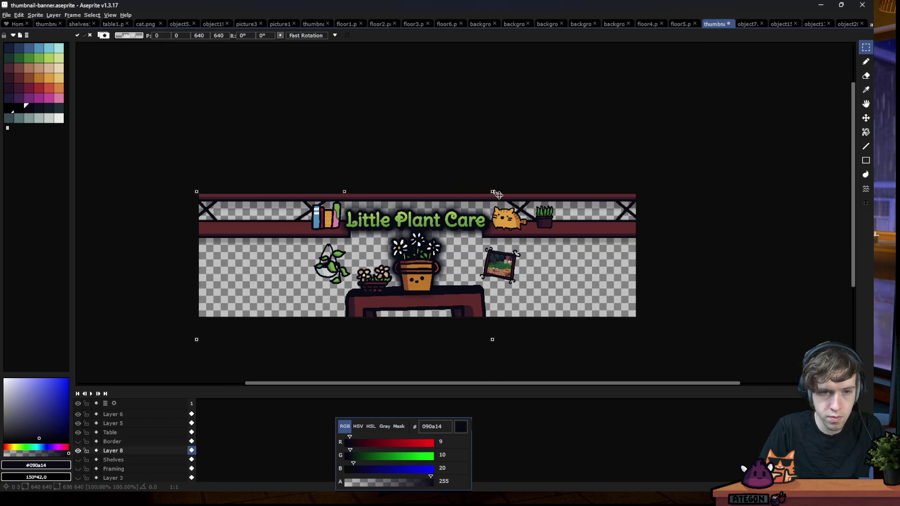
mouse_move(299, 380)
left_mouse_down()
mouse_move(612, 192)
mouse_move(573, 237)
left_mouse_up()
left_click_drag(547, 280, 589, 224)
left_click(719, 205)
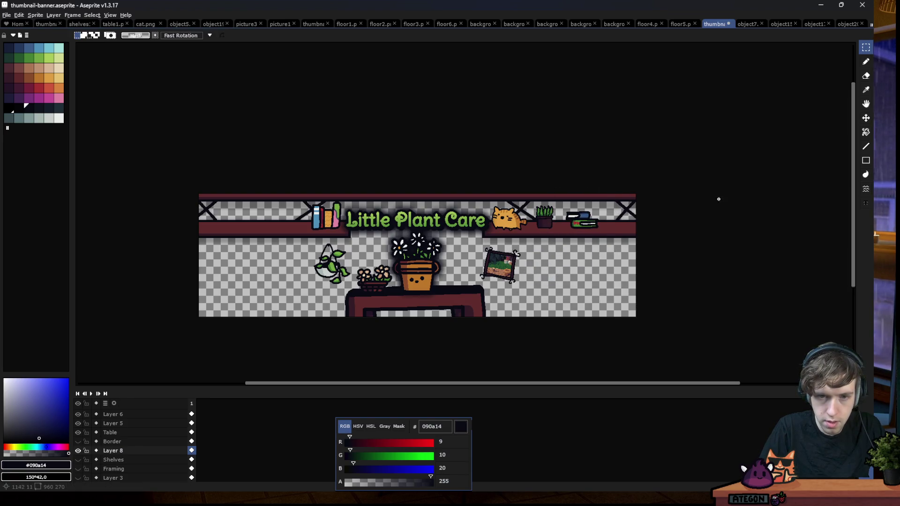
Paste the crate into the banner, shrink it to 160 px and place it top-left
left_click(781, 24)
key("ctrl+a")
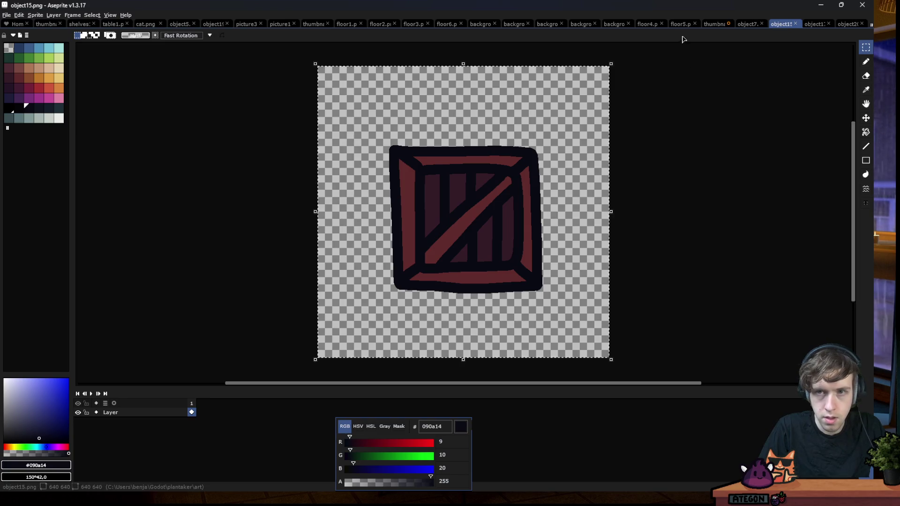
key("ctrl+v")
key("Escape")
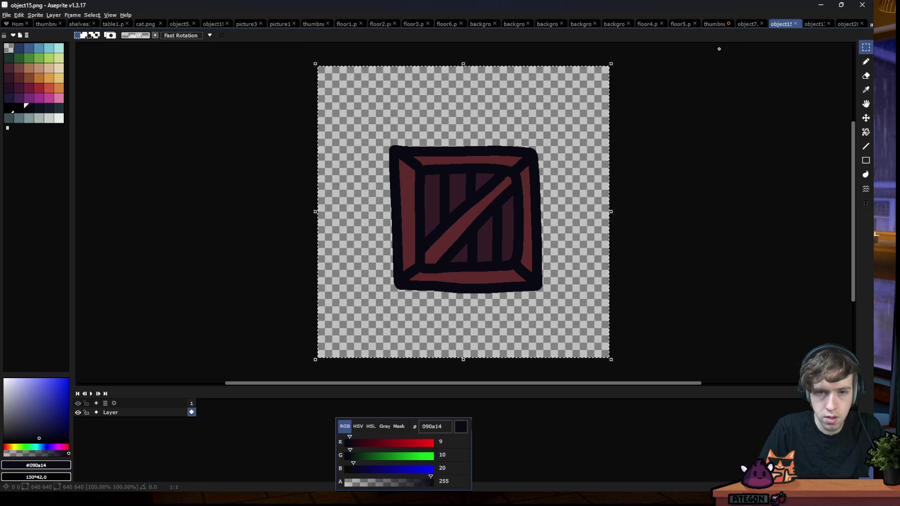
left_click(714, 24)
key("ctrl+v")
left_click_drag(492, 191, 328, 359)
left_click_drag(262, 421, 295, 251)
left_click_drag(363, 182, 311, 235)
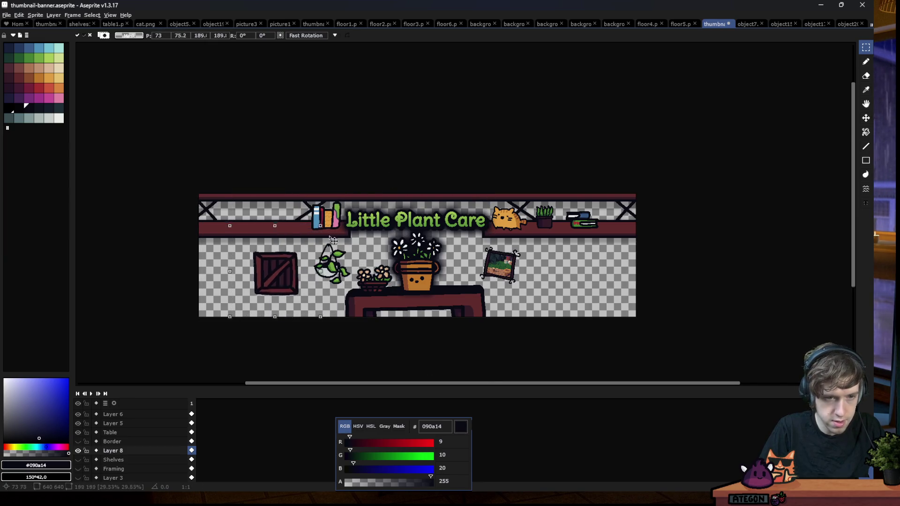
left_click_drag(288, 282, 319, 203)
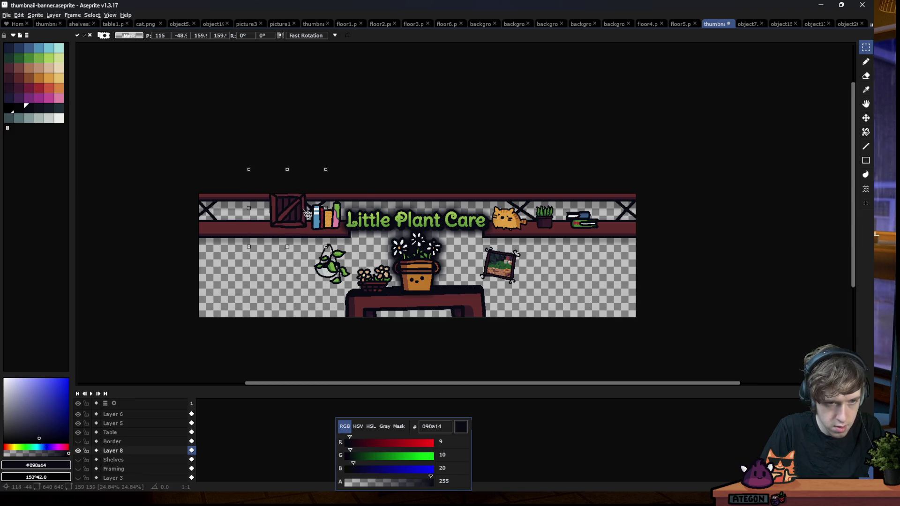
left_click(354, 174)
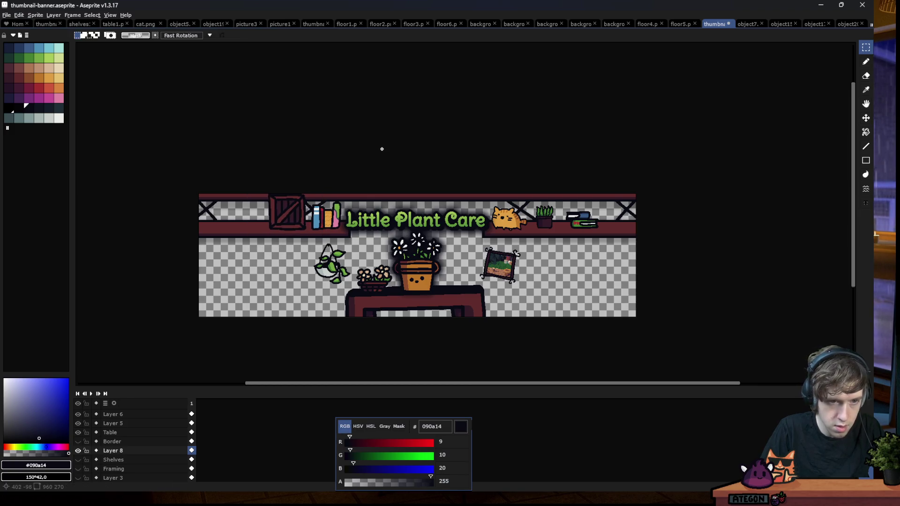
Undo and re-paste the crate, scaling it onto the top-left shelf
key("ctrl+z")
key("ctrl+v")
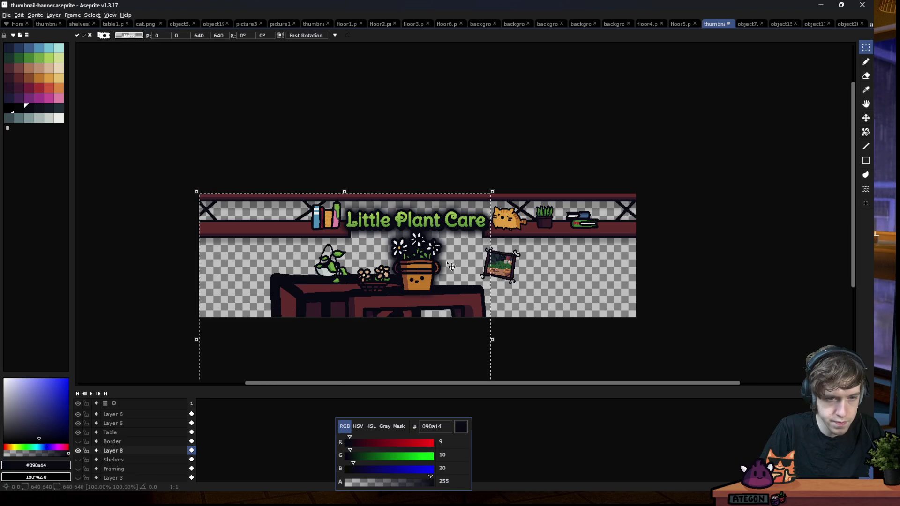
left_click_drag(420, 266, 297, 345)
mouse_move(300, 375)
left_mouse_down()
mouse_move(348, 199)
mouse_move(301, 241)
left_mouse_up()
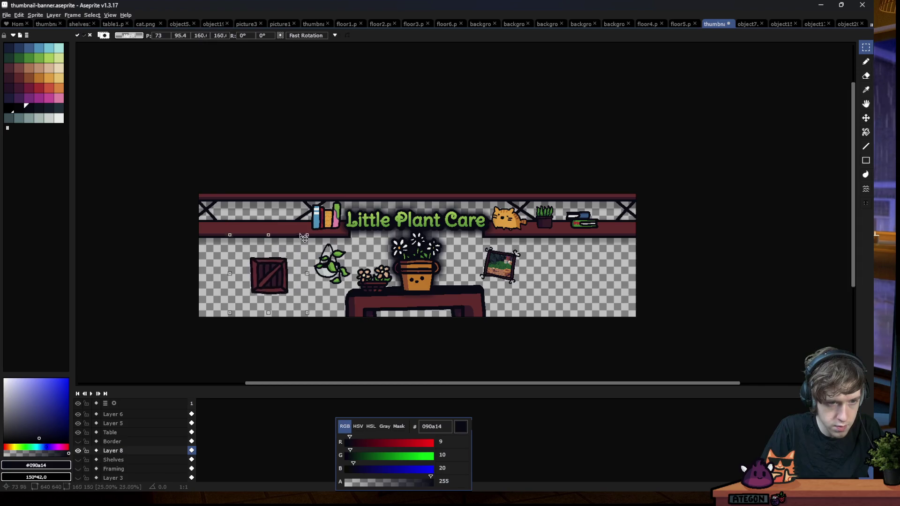
left_click_drag(278, 283, 295, 219)
key("Return")
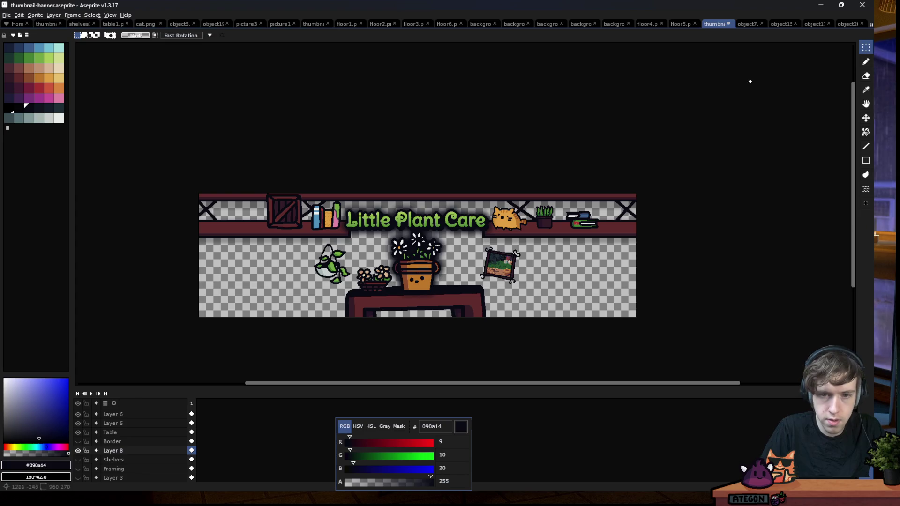
Close the books and crate sprite documents
key("ctrl+Tab")
key("ctrl+Tab")
left_click(749, 24)
left_click(761, 24)
Copy the bottles sprite and place it scaled on the banner's far-left top shelf
left_click(792, 24)
key("ctrl+a")
key("ctrl+c")
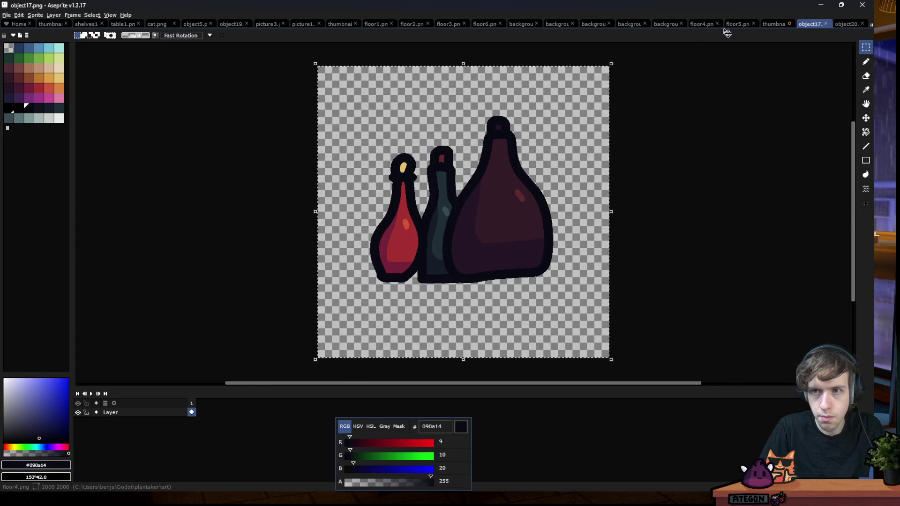
key("ctrl+shift+Tab")
key("ctrl+v")
mouse_move(492, 192)
left_mouse_down()
mouse_move(317, 354)
mouse_move(300, 213)
mouse_move(253, 275)
mouse_move(258, 269)
left_mouse_up()
left_click_drag(240, 299, 249, 217)
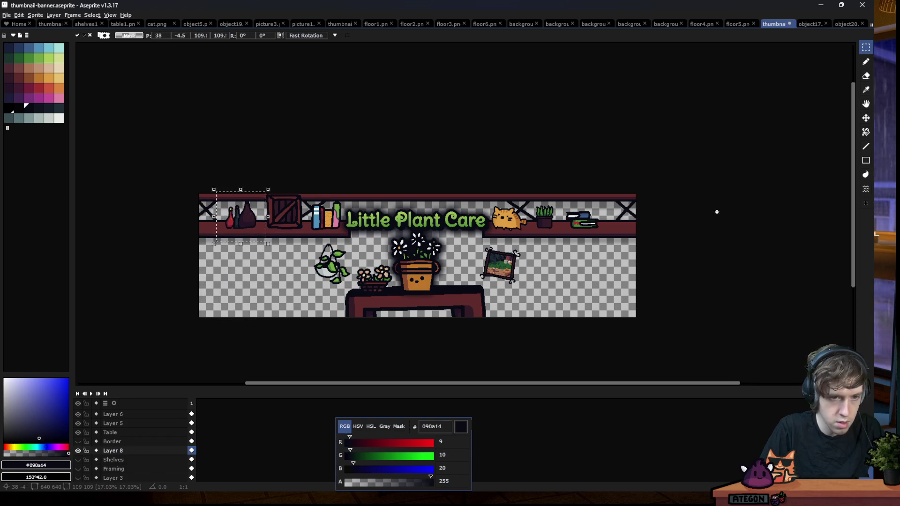
left_click(683, 215)
Close the bottles and potted plant sprite documents
left_click(818, 23)
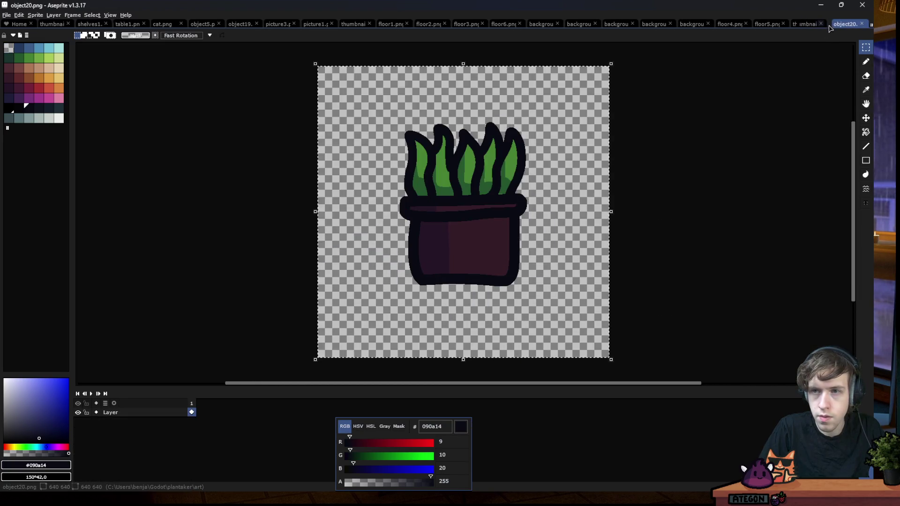
key("ctrl+w")
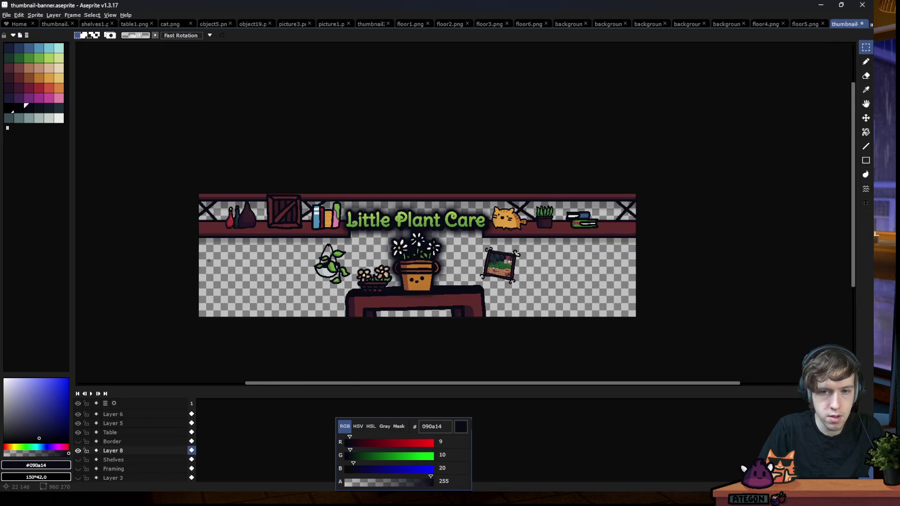
scroll(208, 261, "down", 2)
scroll(228, 244, "up", 2)
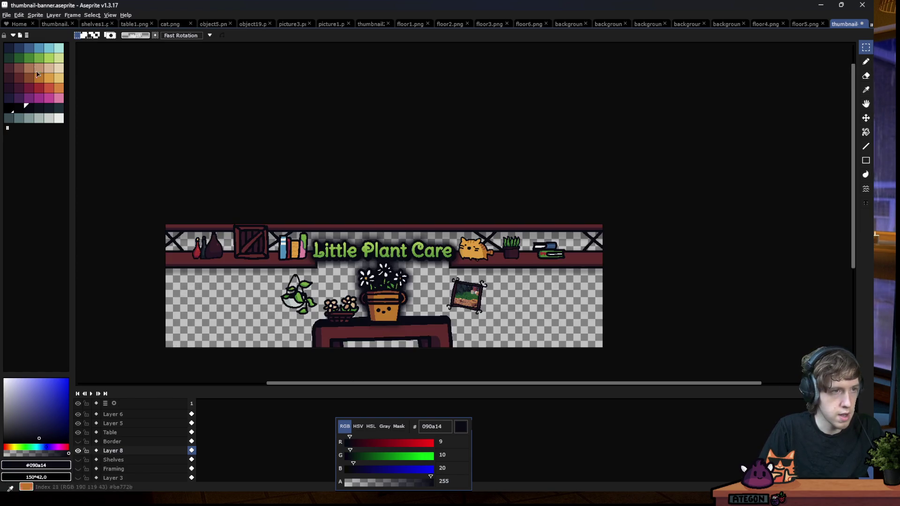
left_click(6, 15)
Open object13.png and object14.png, and place a shrunken globe on the banner's top-right shelf
key("Return")
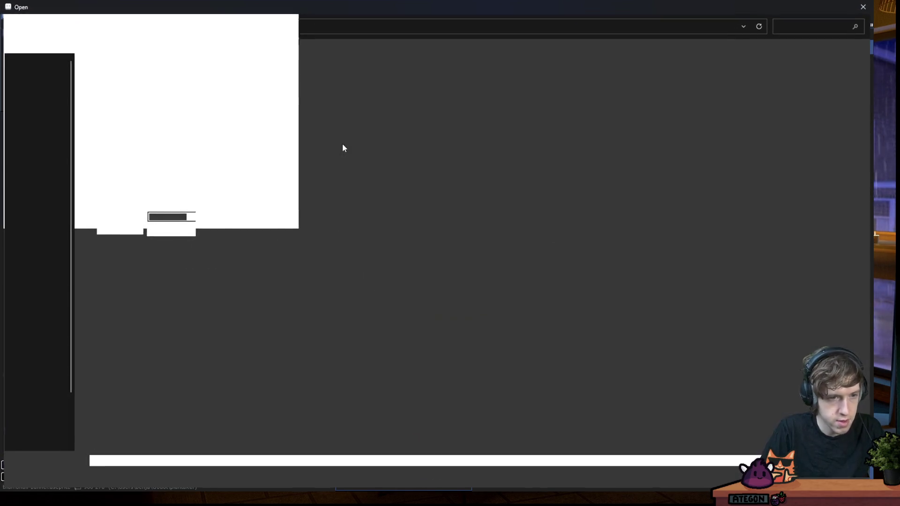
left_click(107, 246)
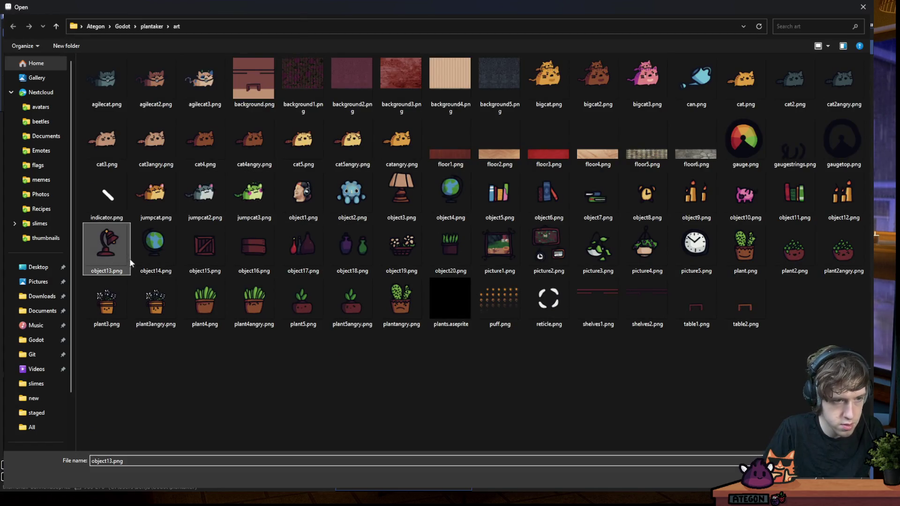
left_click(155, 245, "ctrl")
key("Return")
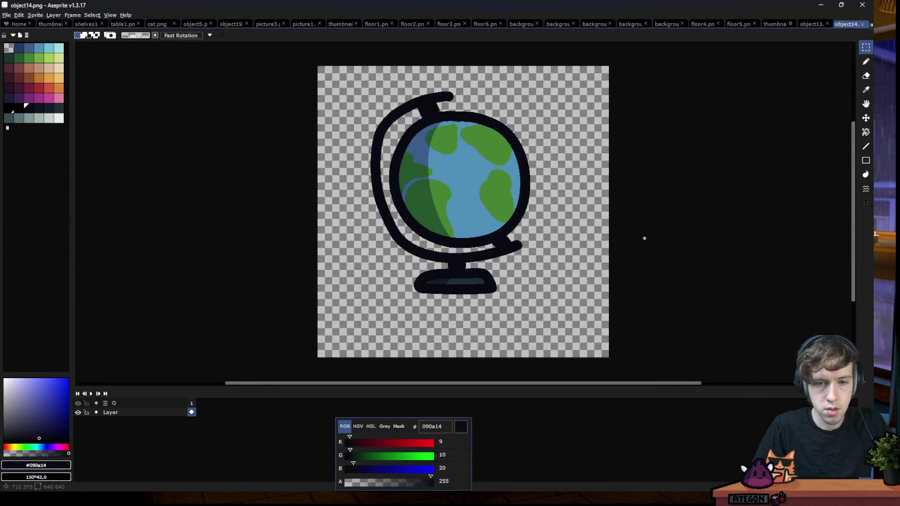
left_click(772, 24)
key("ctrl+v")
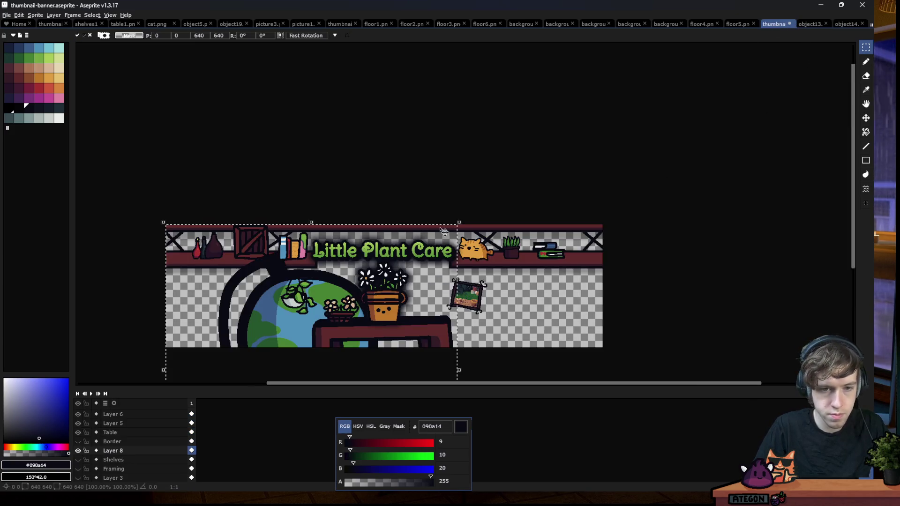
left_click_drag(415, 224, 415, 259)
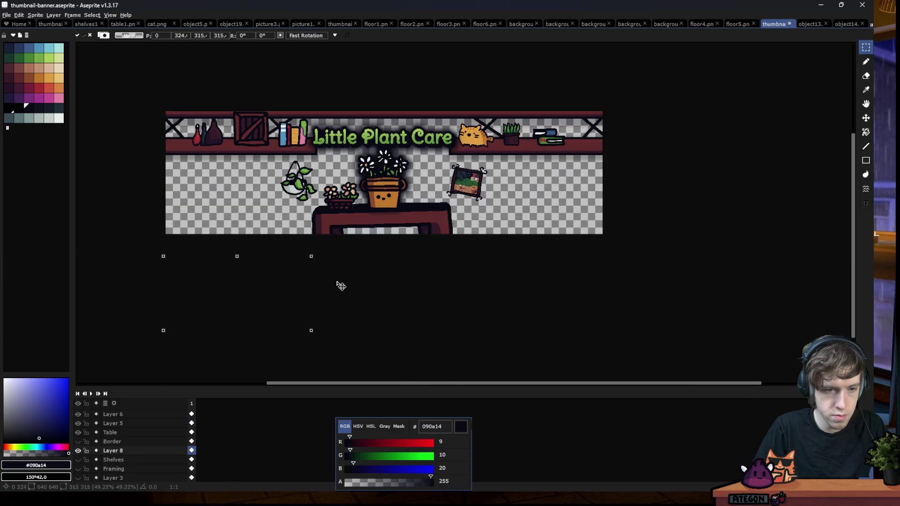
mouse_move(321, 285)
left_mouse_down()
mouse_move(600, 118)
mouse_move(602, 127)
left_mouse_up()
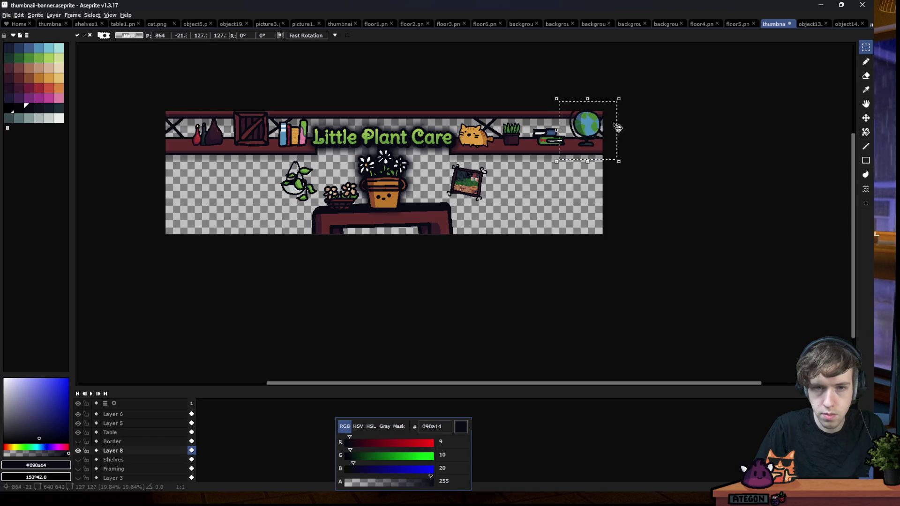
key("Return")
Close the globe sprite and reopen the lamp sprite object13.png
left_click(837, 24)
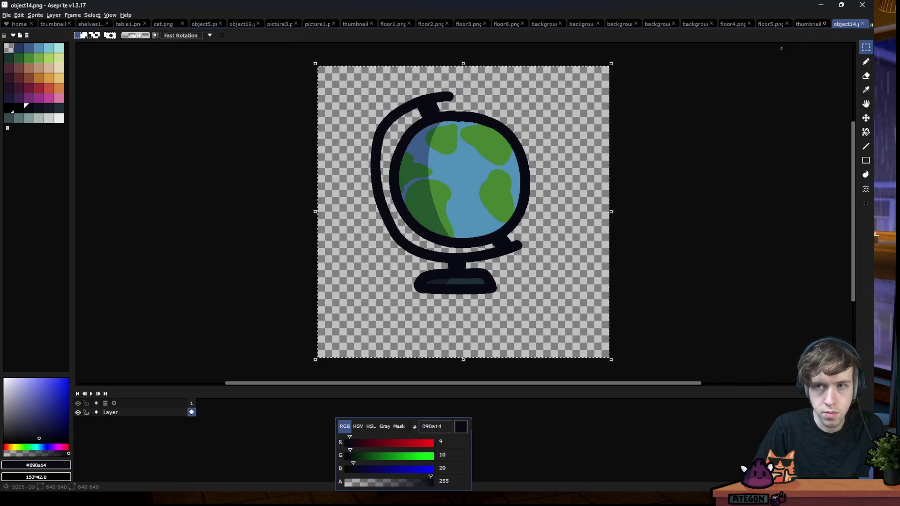
left_click(861, 24)
left_click(7, 15)
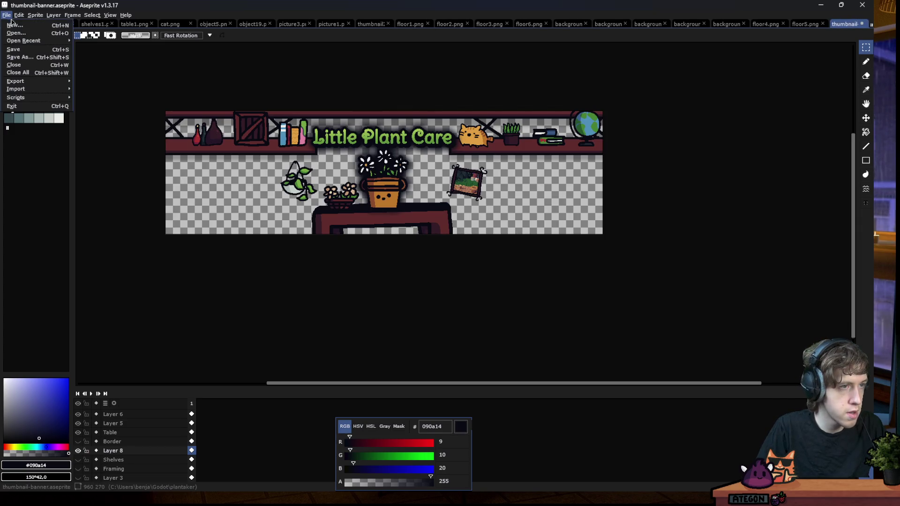
left_click(21, 33)
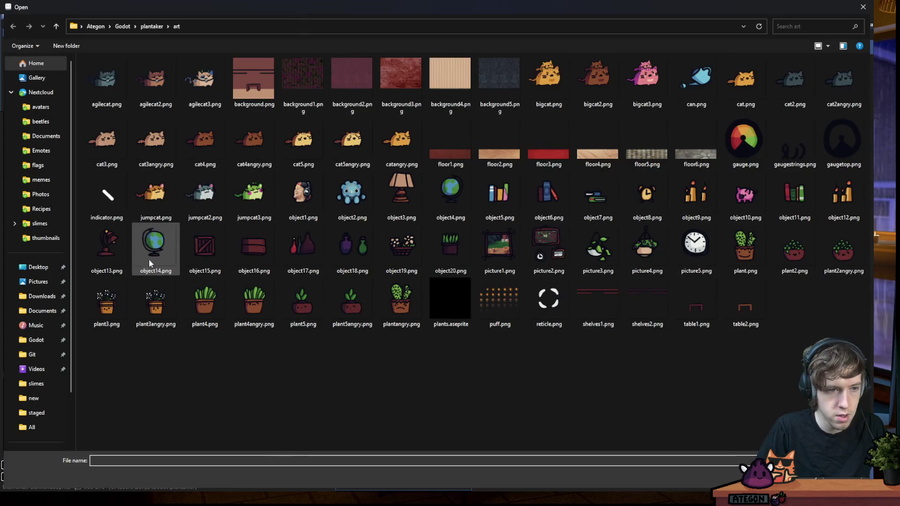
double_click(101, 251)
Paste the desk lamp into the banner, scaled to about 94 px, on the left shelf
key("ctrl+c")
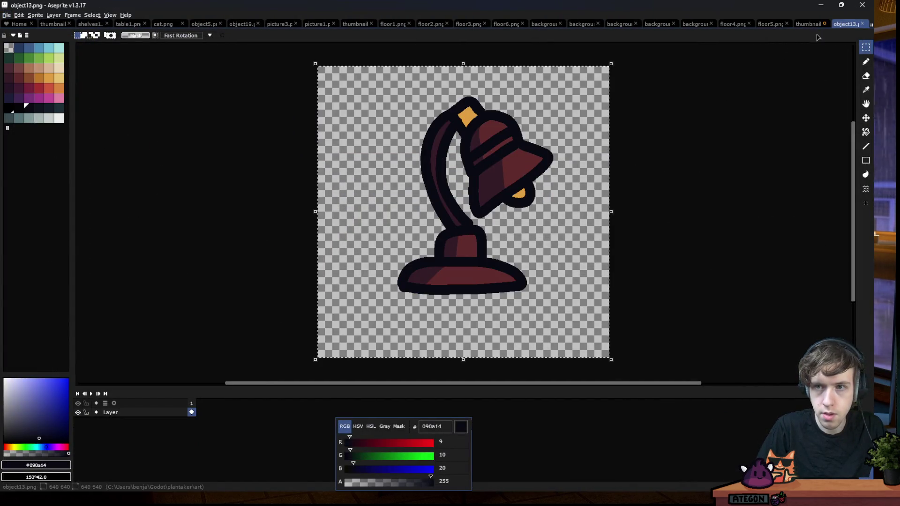
key("ctrl+shift+Tab")
key("ctrl+v")
left_click_drag(462, 107, 327, 239)
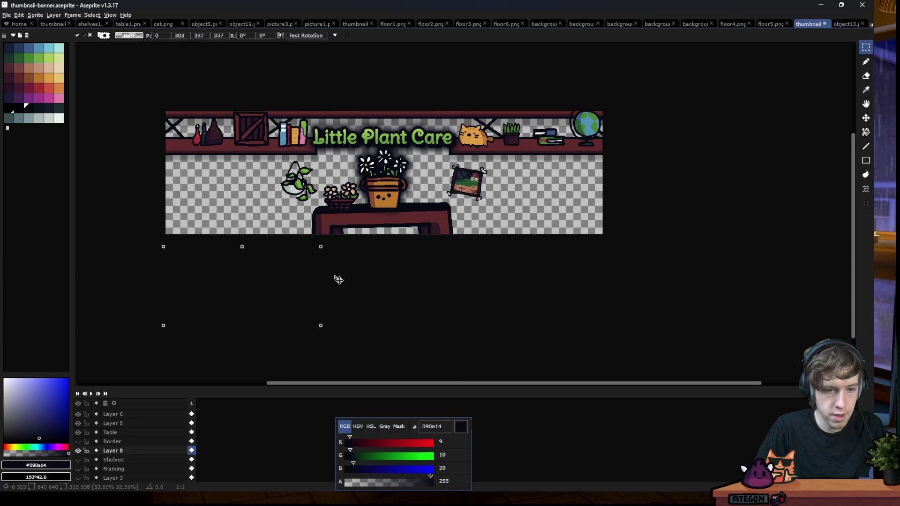
left_click_drag(240, 351, 200, 157)
left_click_drag(182, 188, 185, 142)
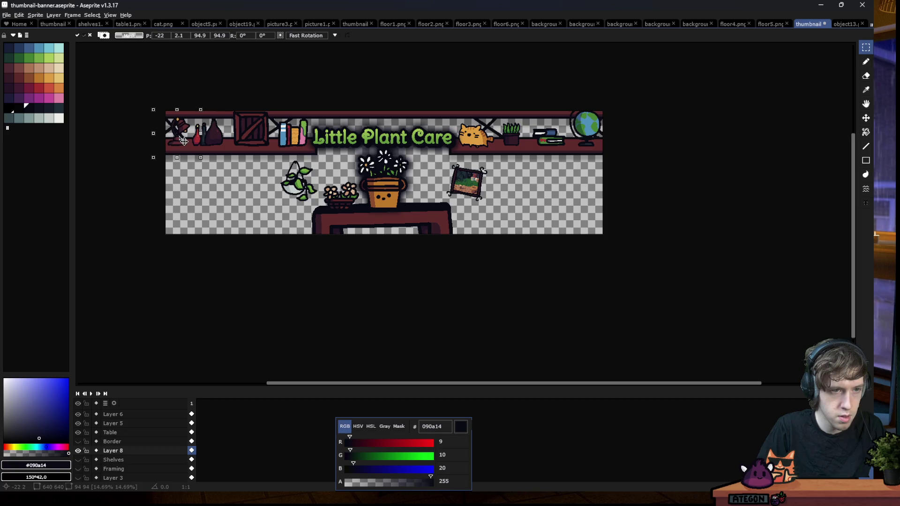
left_click(423, 267)
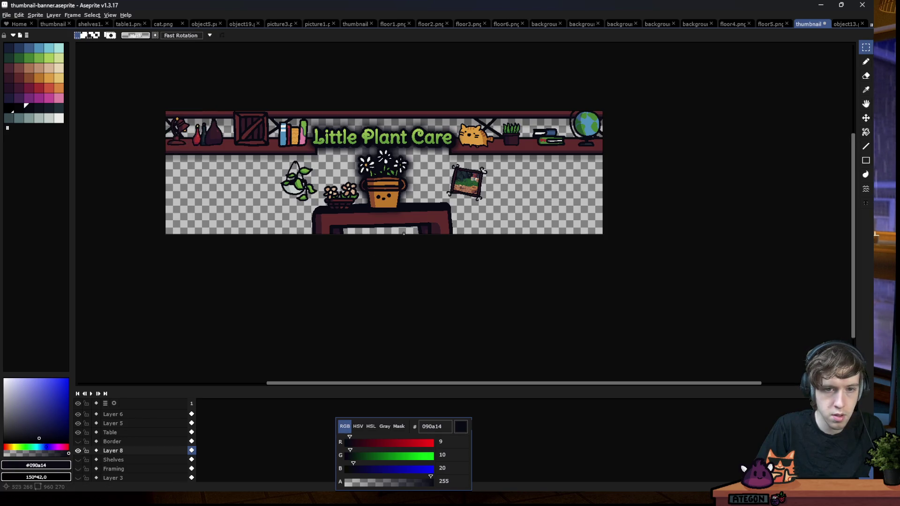
left_click(8, 15)
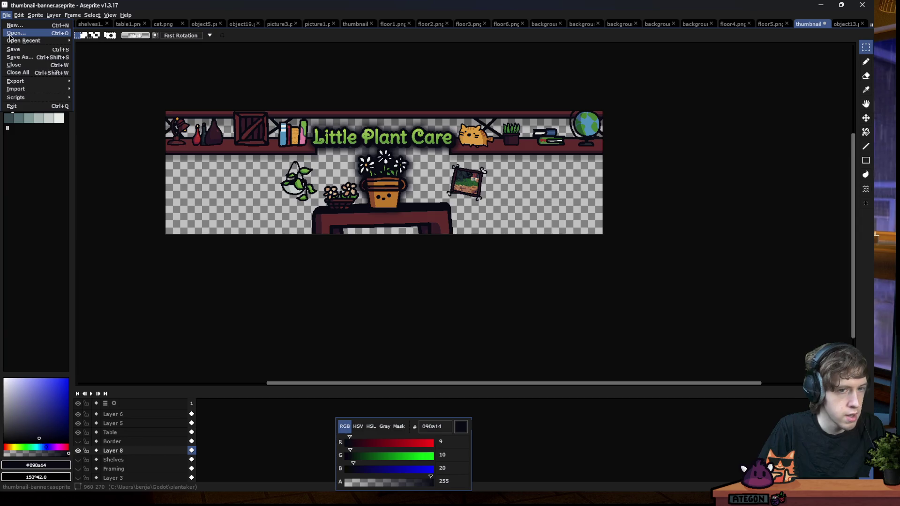
Open picture2.png and picture4.png together
key("Return")
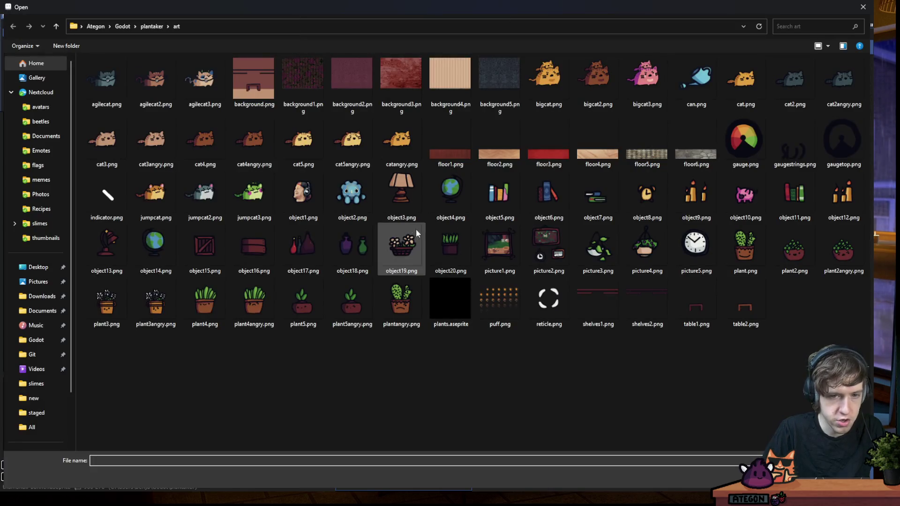
left_click(558, 247)
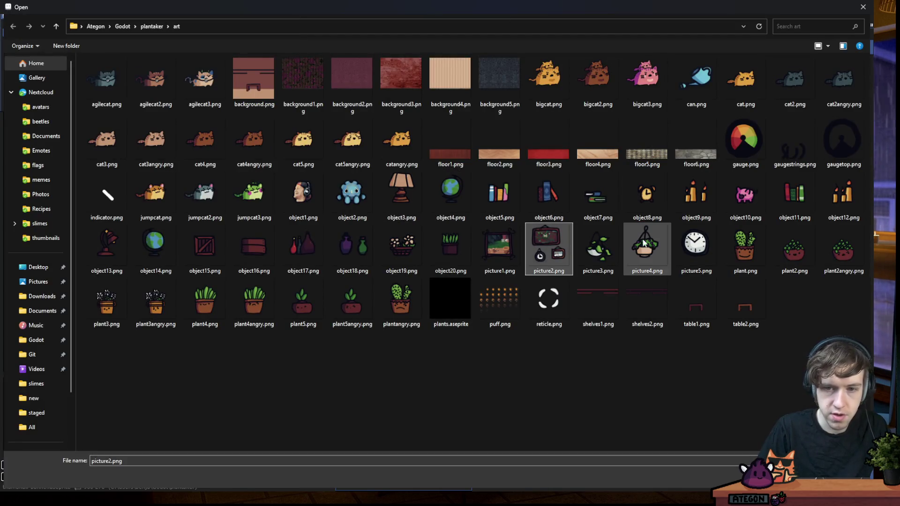
left_click(649, 248, "ctrl")
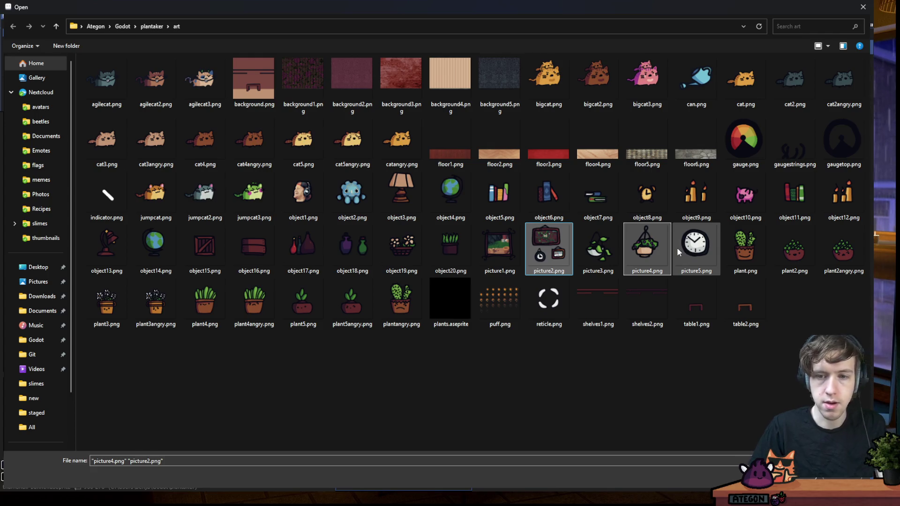
key("Return")
Paste the hanging planter into the banner, shrunk and placed on the right side
key("ctrl+a")
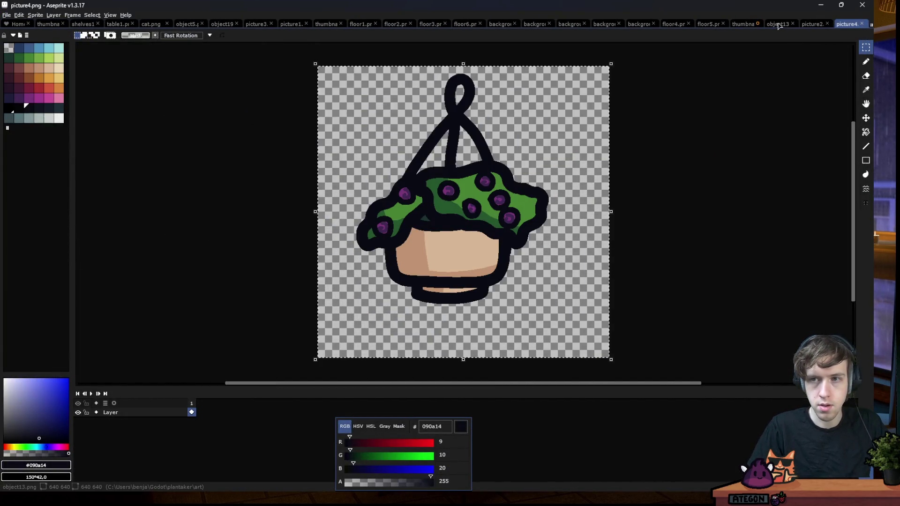
left_click(743, 25)
key("ctrl+v")
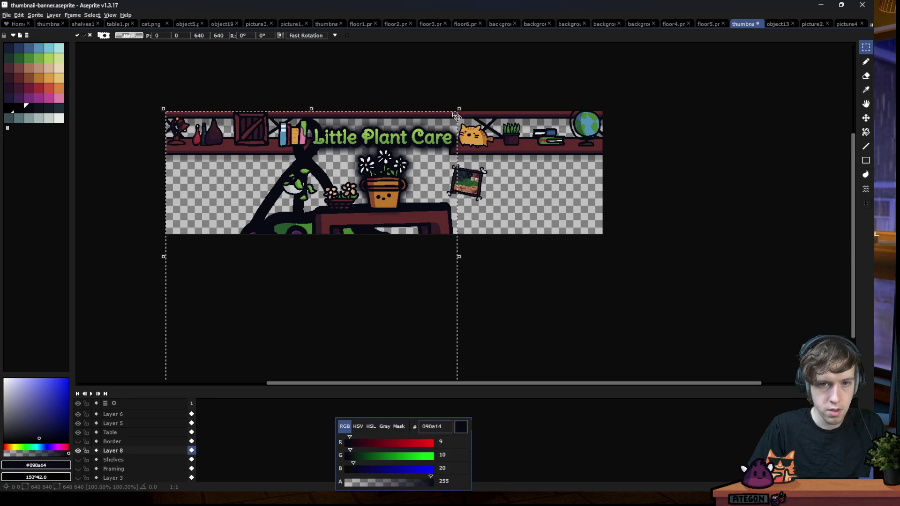
left_click_drag(458, 371, 278, 355)
mouse_move(208, 368)
left_mouse_down()
mouse_move(554, 190)
mouse_move(573, 163)
mouse_move(548, 188)
left_mouse_up()
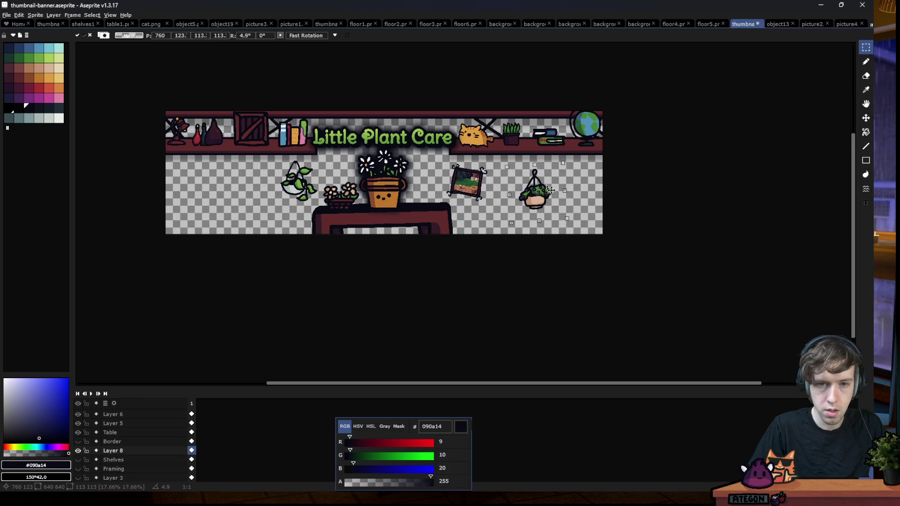
key("Return")
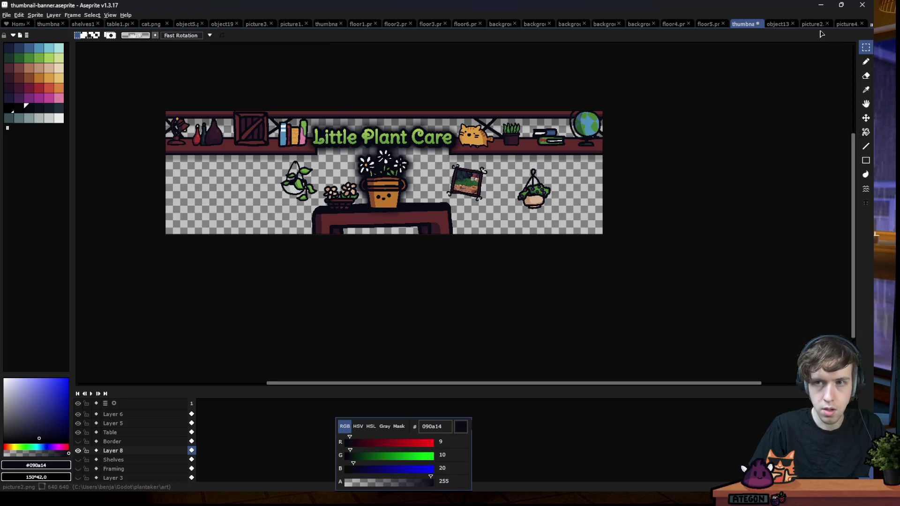
Paste the picture-and-clock group on the banner's left, shrunk and tilted about 3.6°
left_click(812, 24)
left_click(744, 23)
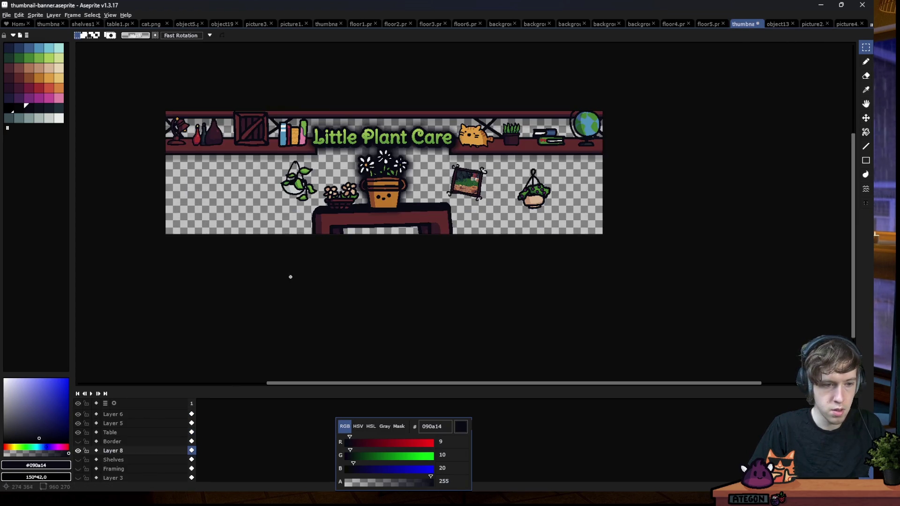
key("ctrl+v")
left_click_drag(458, 110, 288, 278)
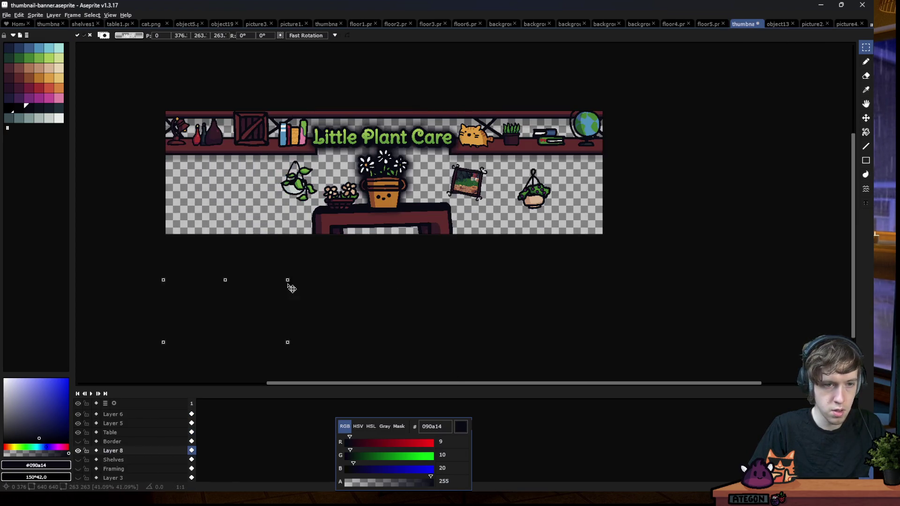
left_click_drag(165, 336, 190, 161)
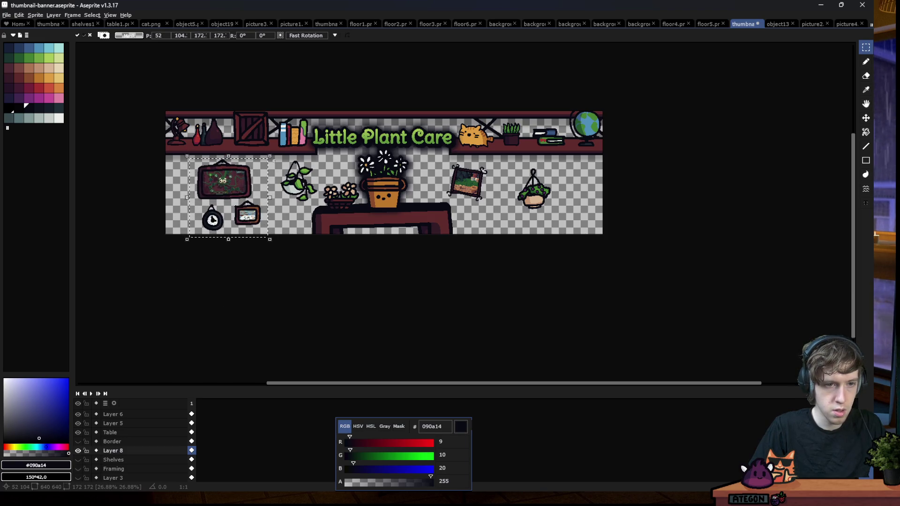
mouse_move(277, 159)
left_mouse_down()
mouse_move(264, 179)
mouse_move(278, 170)
mouse_move(263, 162)
left_mouse_up()
key("ctrl+z")
left_click_drag(222, 217, 238, 203)
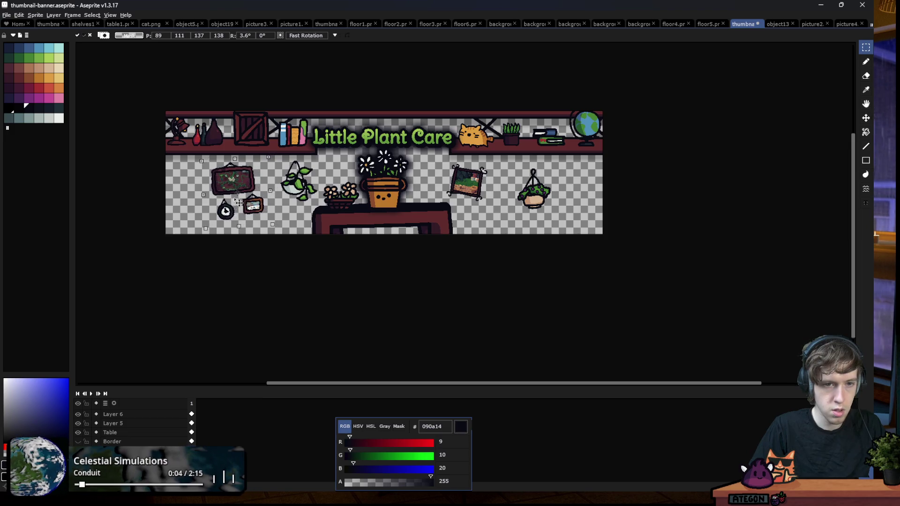
left_click(383, 209)
Re-export the banner, overwriting the existing thumbnail-banner.png
scroll(318, 225, "down", 1)
scroll(324, 211, "up", 1)
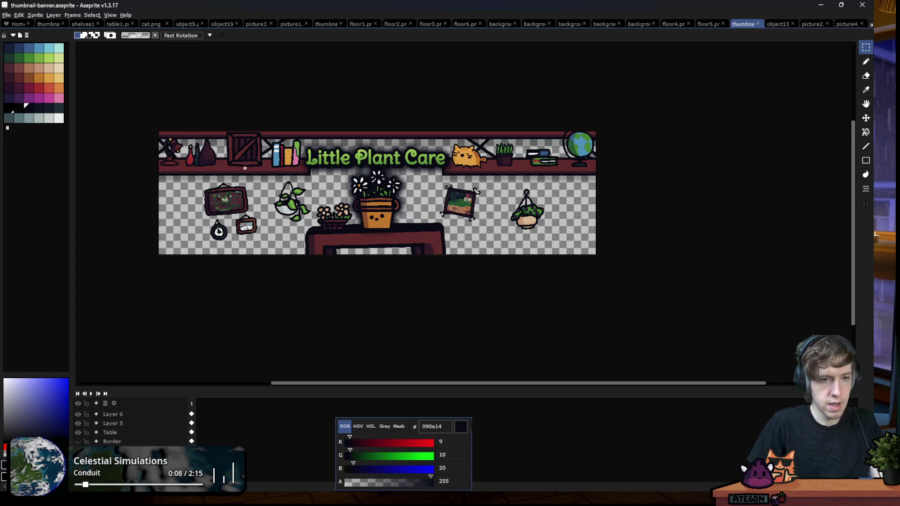
key("ctrl+e")
key("Return")
key("Return")
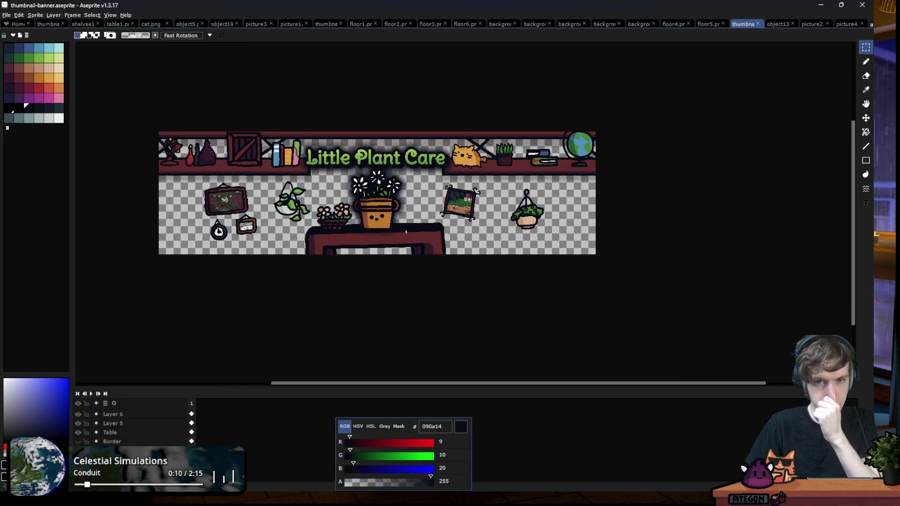
Swap the itch.io banner for the updated thumbnail-banner.png, then close the theme editor
left_click(820, 6)
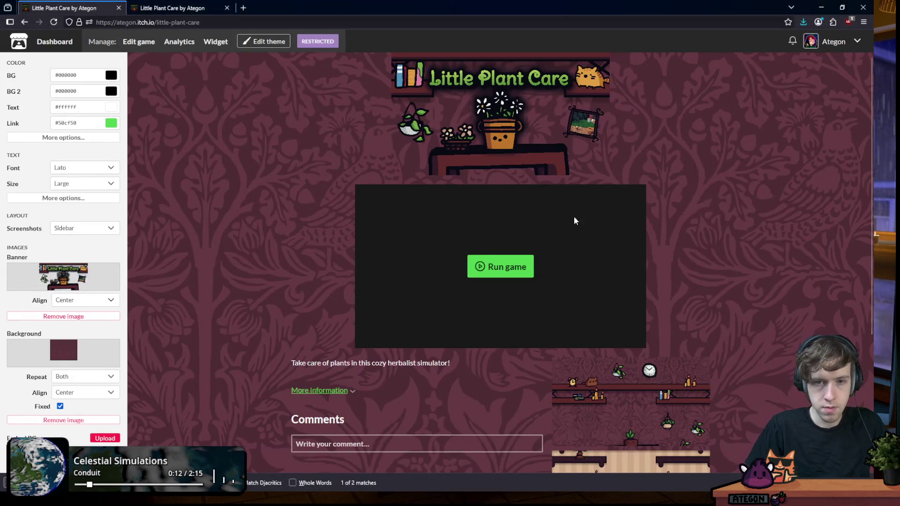
left_click(66, 316)
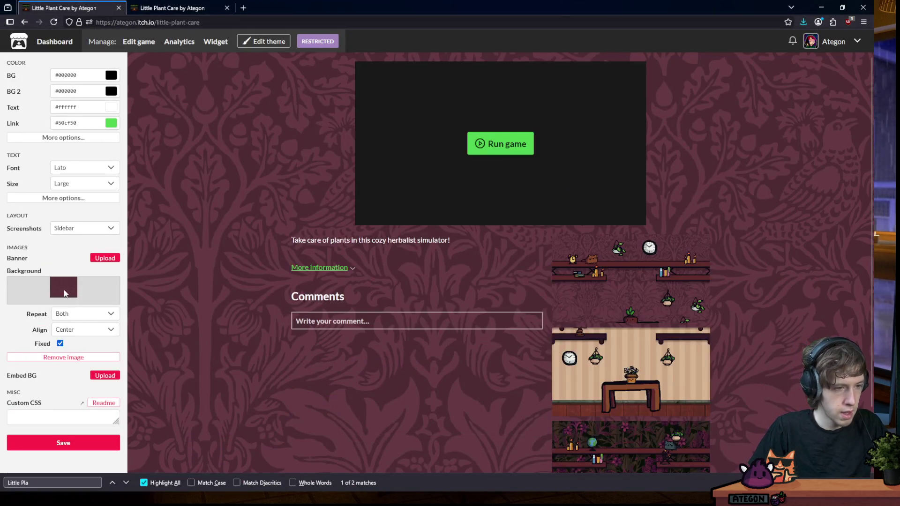
left_click(107, 258)
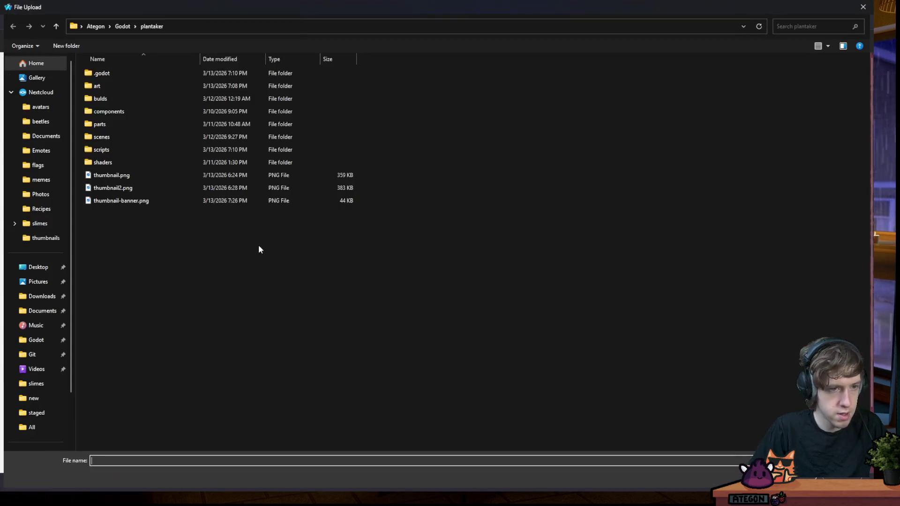
double_click(143, 201)
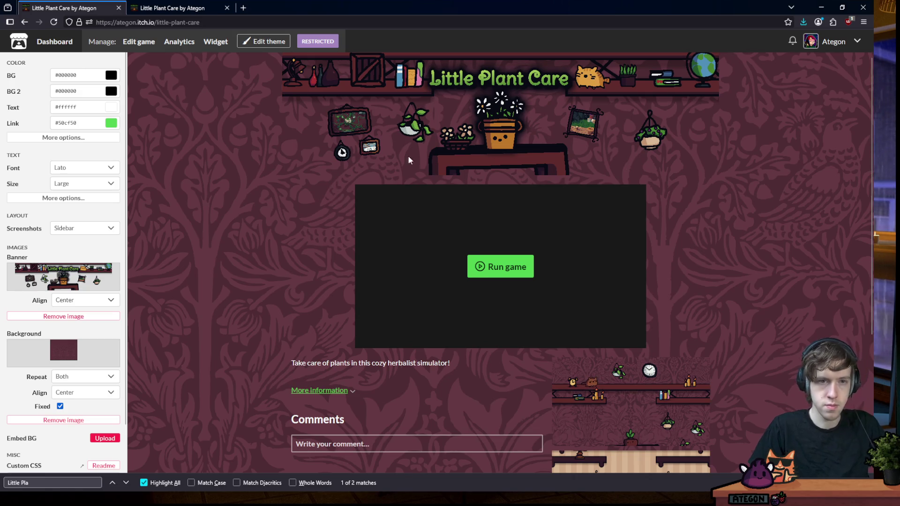
left_click(268, 43)
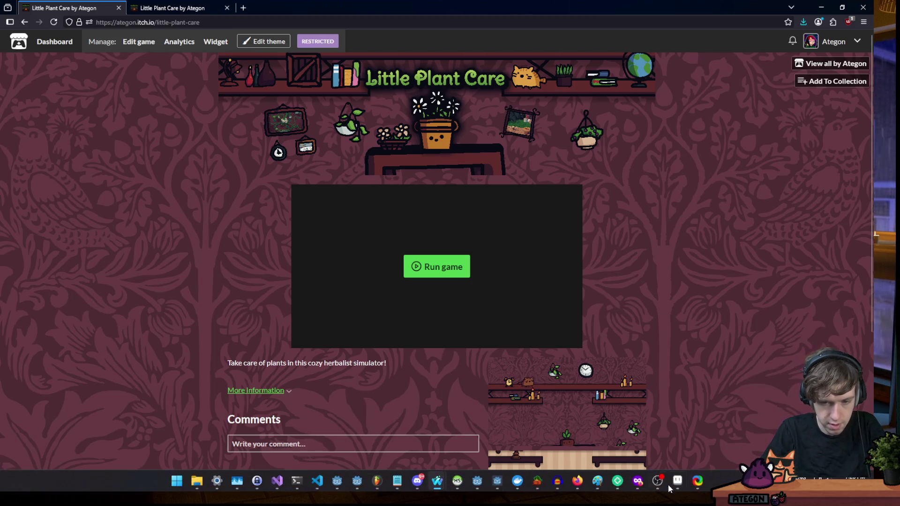
left_click(677, 481)
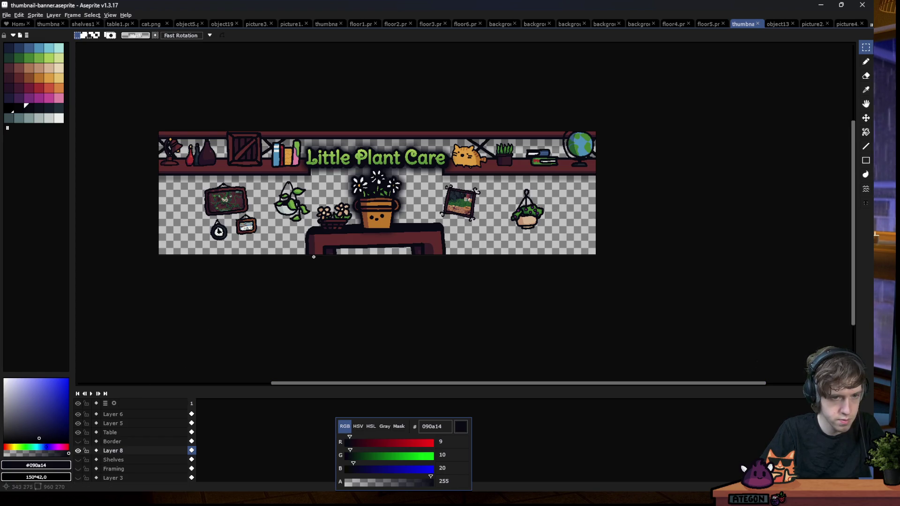
Add a new layer above Layer 7 with a transparent-to-black gradient over the lower canvas
scroll(135, 424, "up", 3)
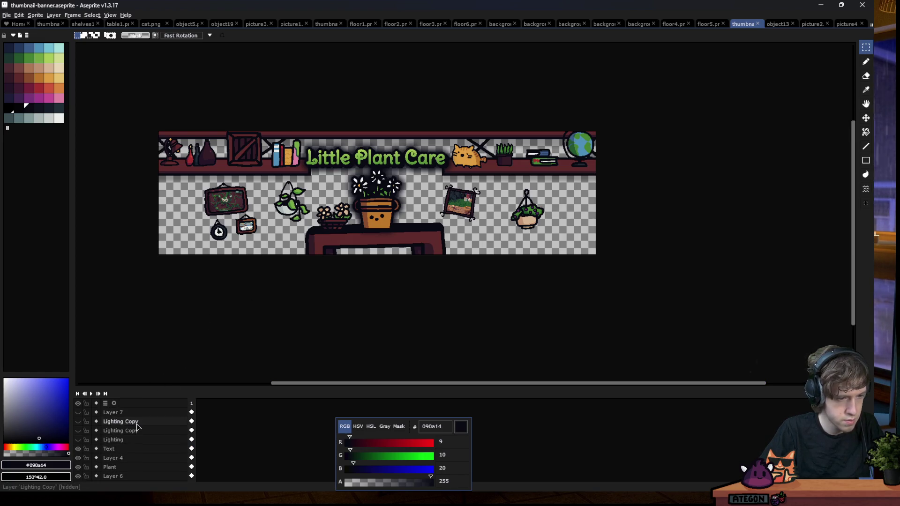
left_click(124, 414)
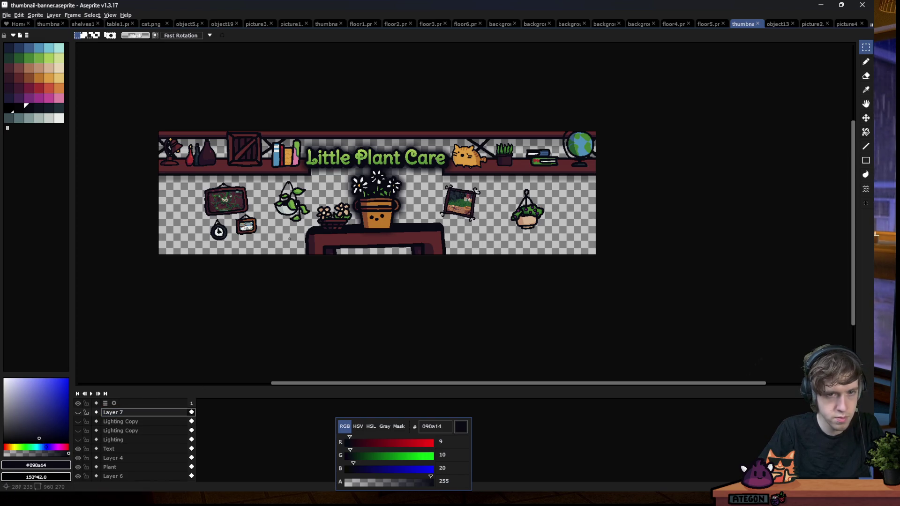
scroll(288, 258, "up", 2)
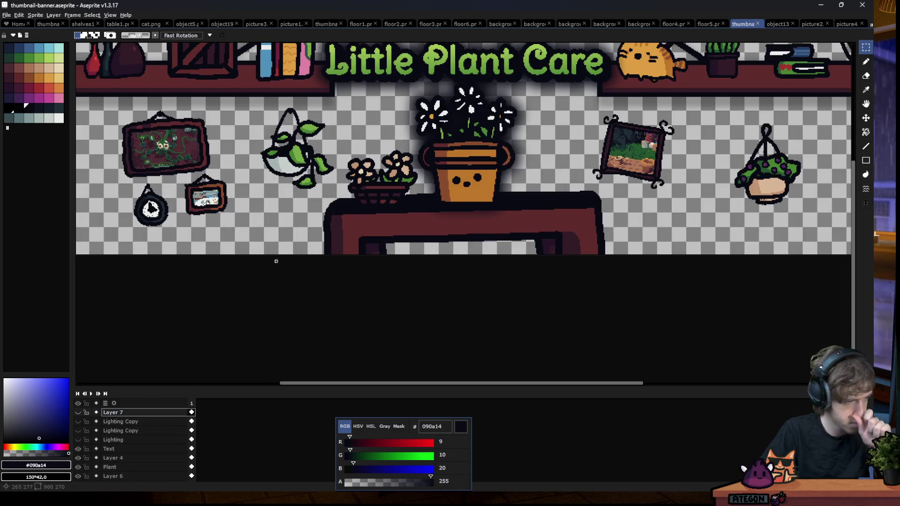
key("shift+n")
left_click(3, 453)
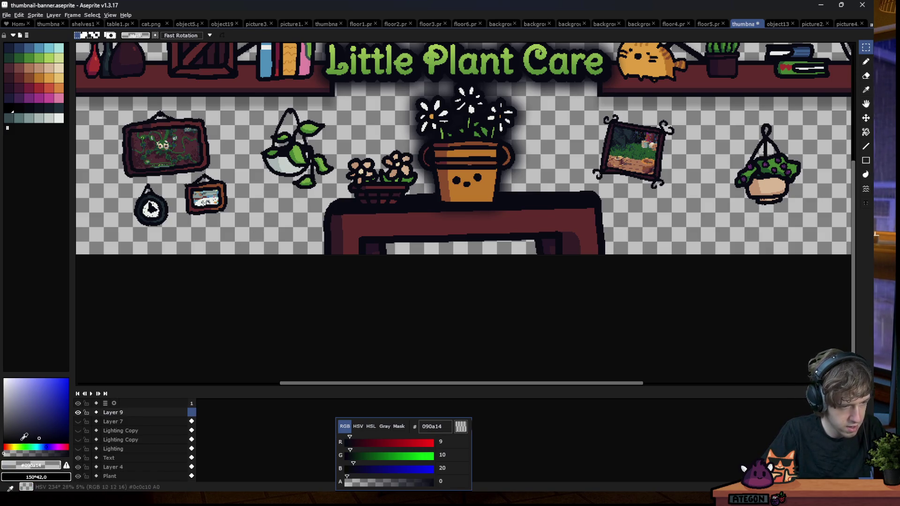
left_click_drag(25, 416, 8, 448)
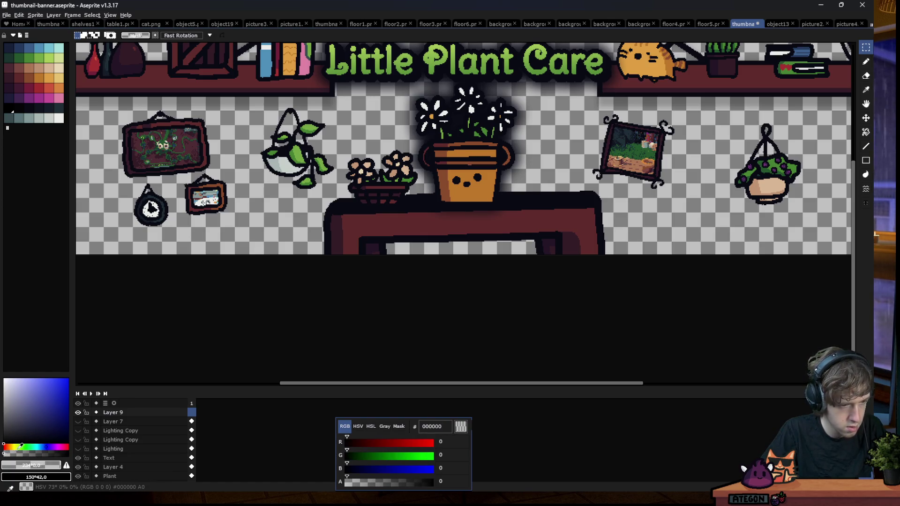
left_click(866, 132)
left_click(844, 132)
mouse_move(442, 115)
left_mouse_down()
mouse_move(455, 195)
mouse_move(435, 223)
left_mouse_up()
Undo the gradient, hide the dark Layer 9, and move the Aseprite window aside
scroll(435, 182, "down", 3)
key("ctrl+z")
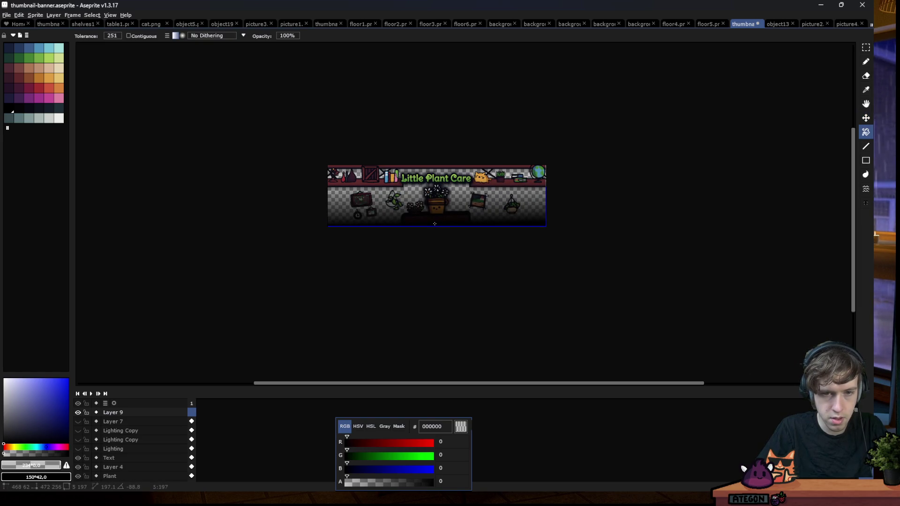
scroll(435, 224, "up", 1)
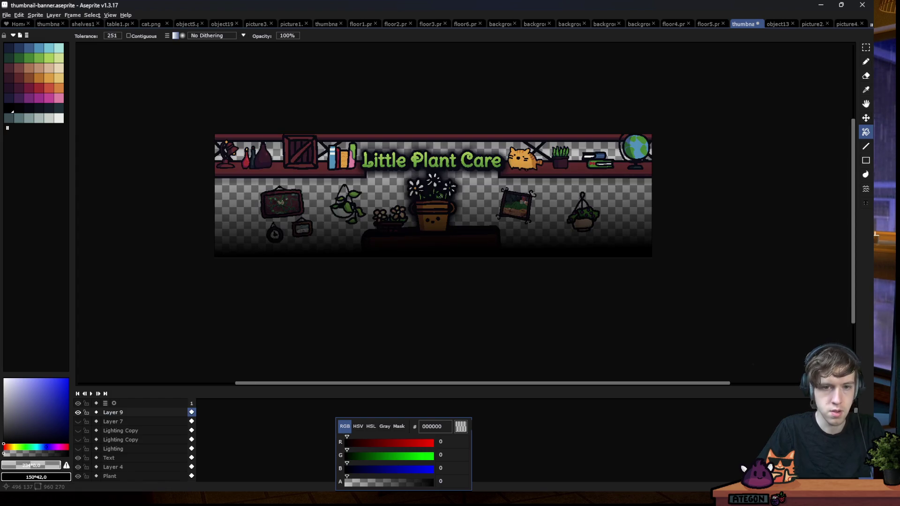
left_click(78, 413)
left_click(78, 412)
left_click(78, 412)
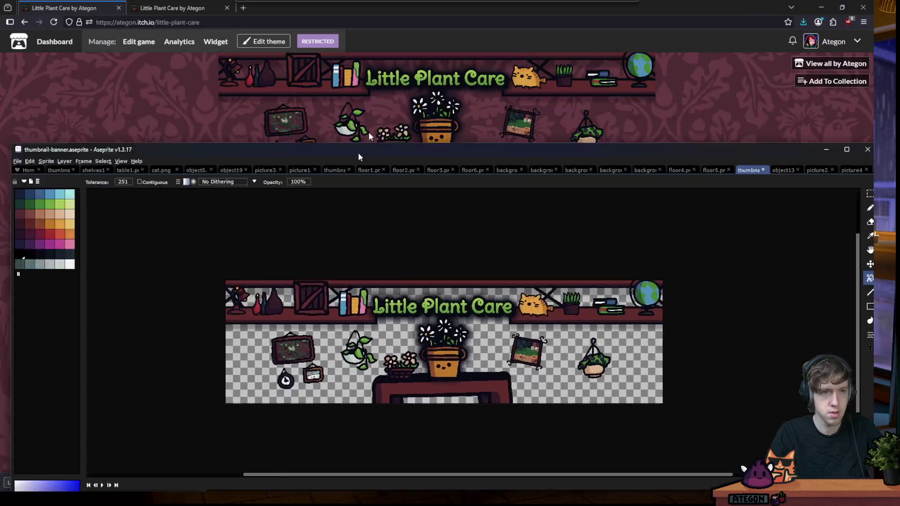
left_click_drag(348, 9, 347, 488)
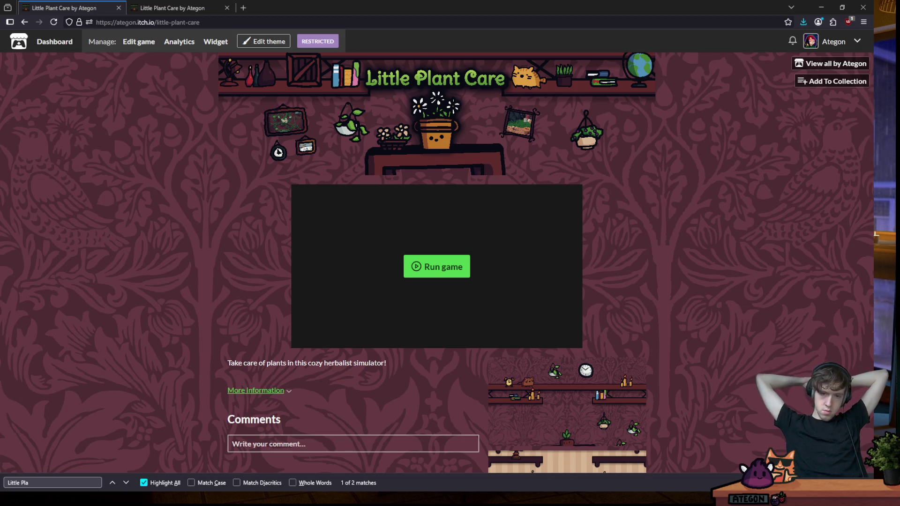
Review the live Little Plant Care page with its decorated banner, then open Edit game
scroll(741, 325, "down", 2)
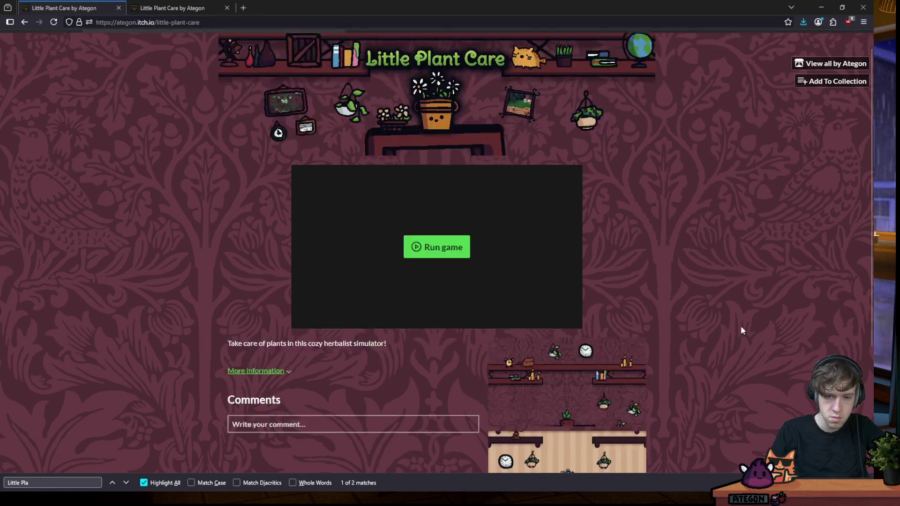
scroll(715, 326, "down", 2)
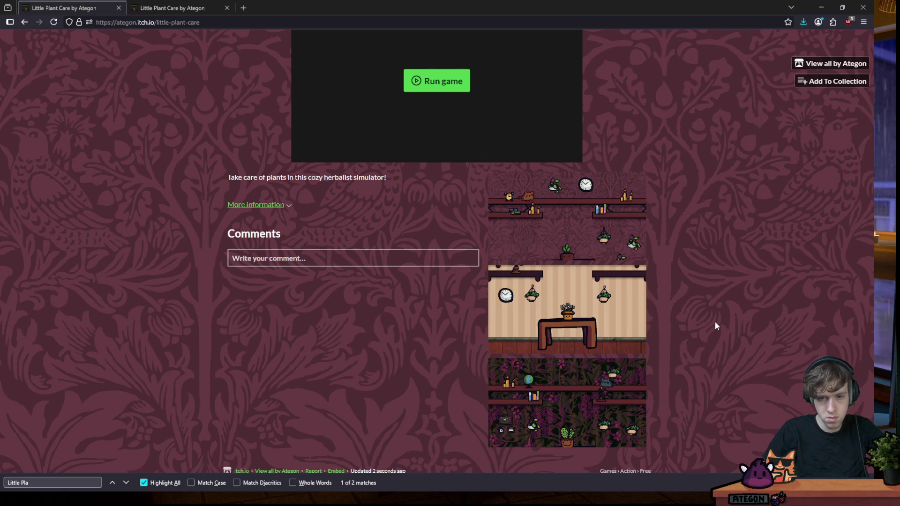
scroll(212, 195, "up", 4)
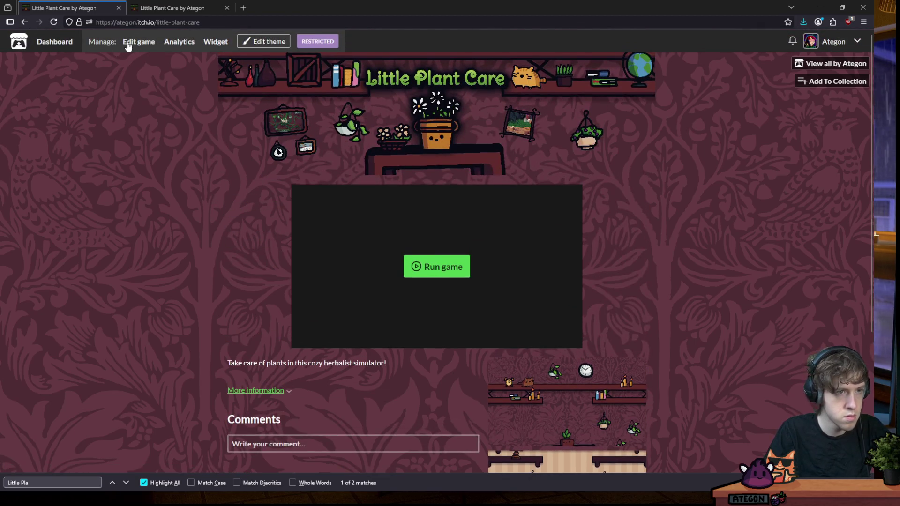
left_click(125, 43)
Turn on Dark Reader dark mode and scroll down to the Description field
left_click(832, 22)
left_click(731, 52)
left_click(795, 57)
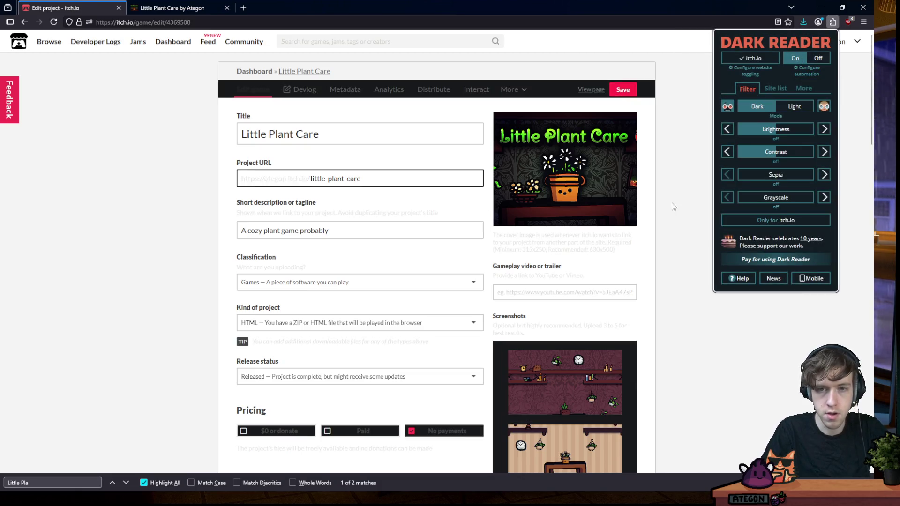
left_click(674, 202)
scroll(267, 251, "down", 5)
scroll(334, 255, "down", 5)
scroll(331, 256, "down", 5)
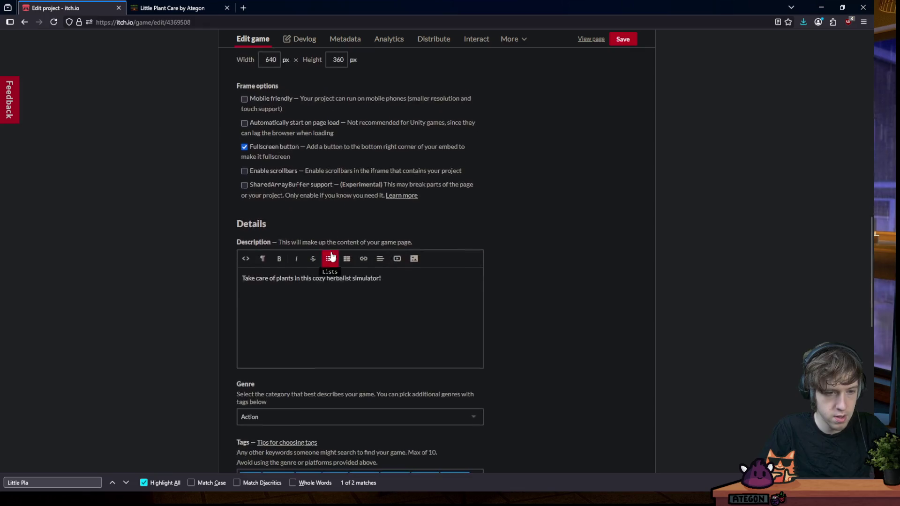
scroll(331, 256, "down", 2)
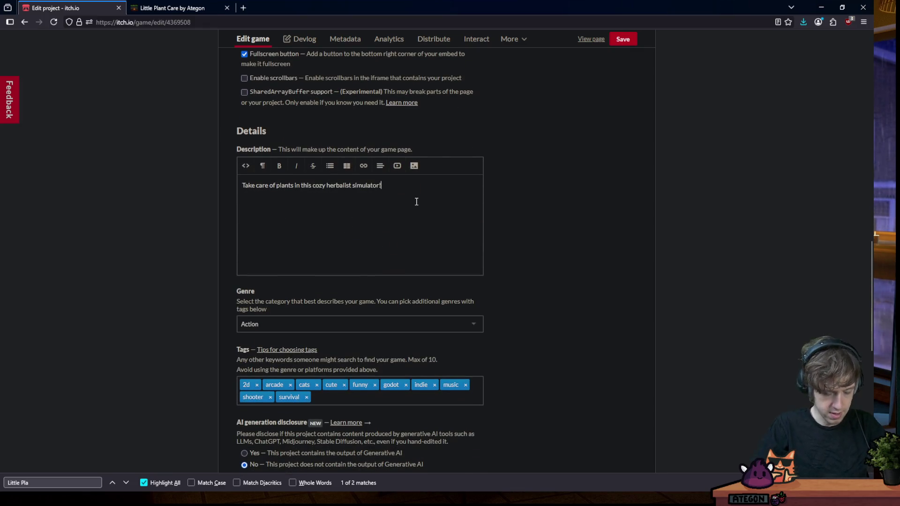
Append 'Make sure to water them and decorate around your shop to attract various customers.'
left_click(416, 201)
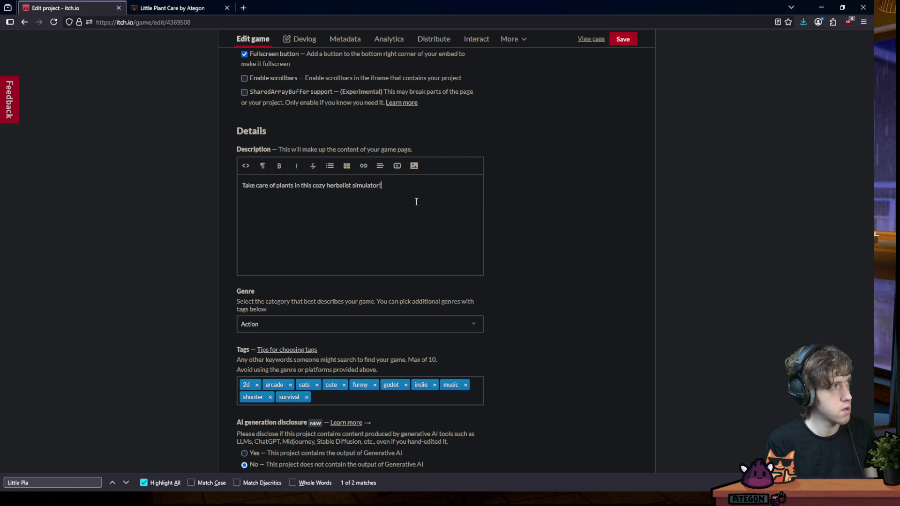
type("Make sure to water them and decorate around youe")
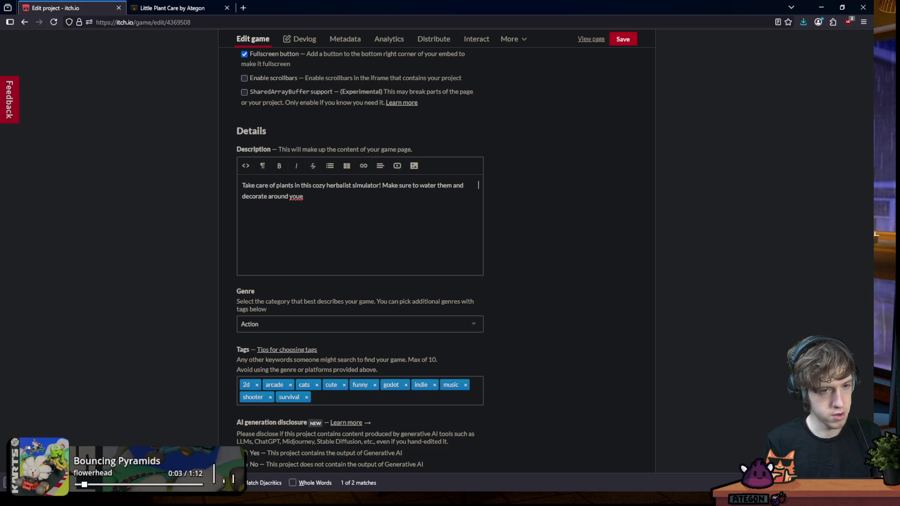
key("BackSpace")
type("r shop")
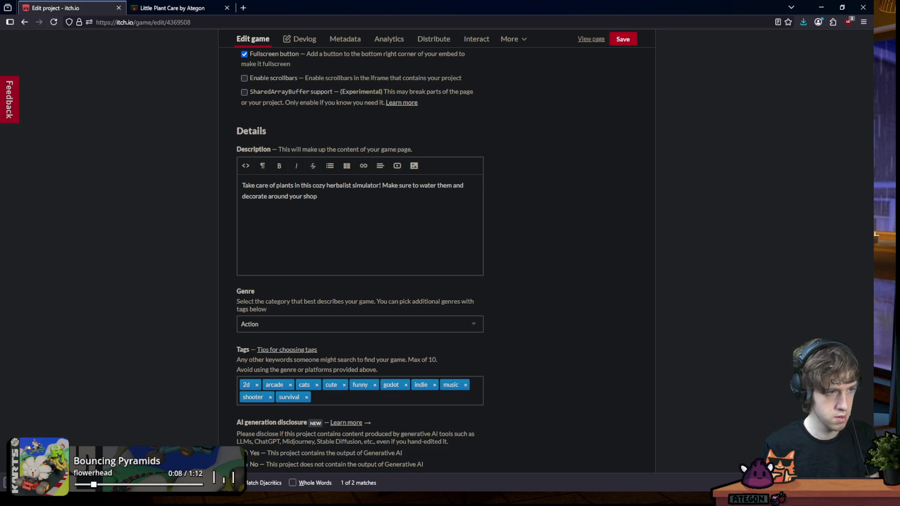
type(" to attra")
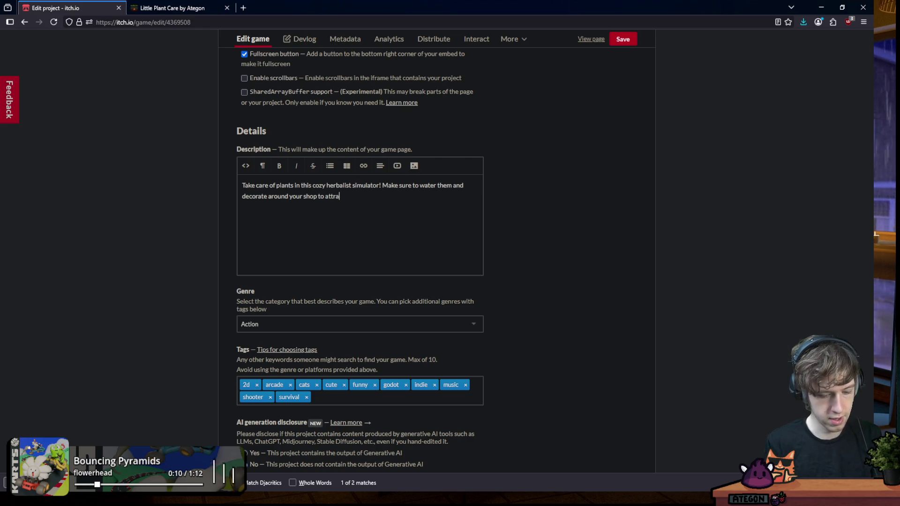
type("ct various custome")
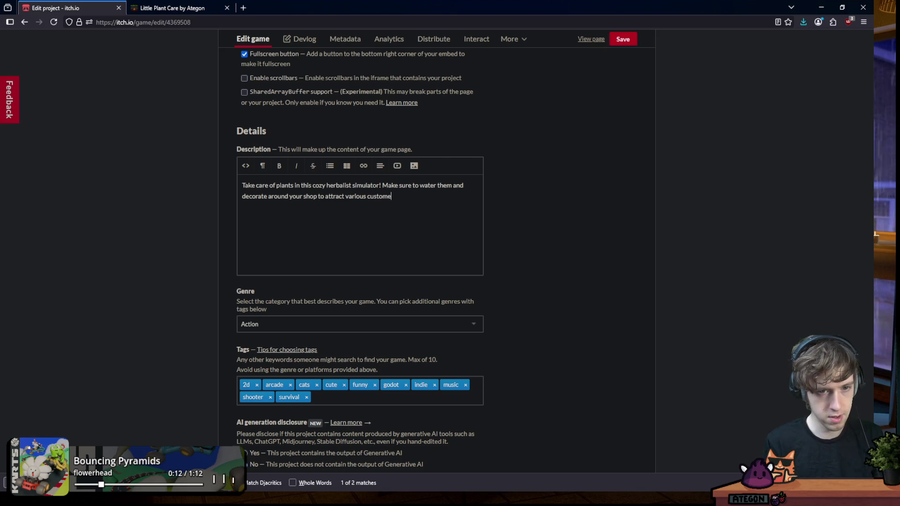
type("rs.")
Add a second paragraph warning not to mess with the cats hanging around the area
key("Return")
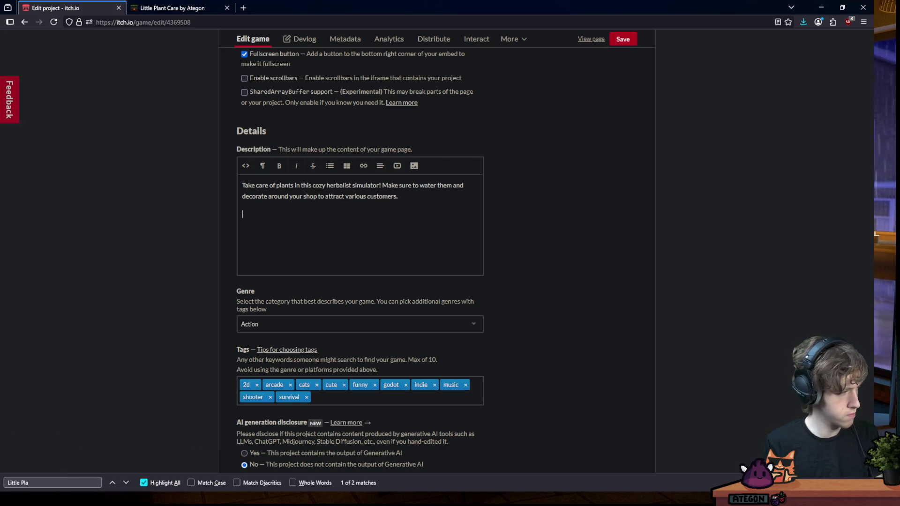
type("Oh did I mention you have a bunch of p")
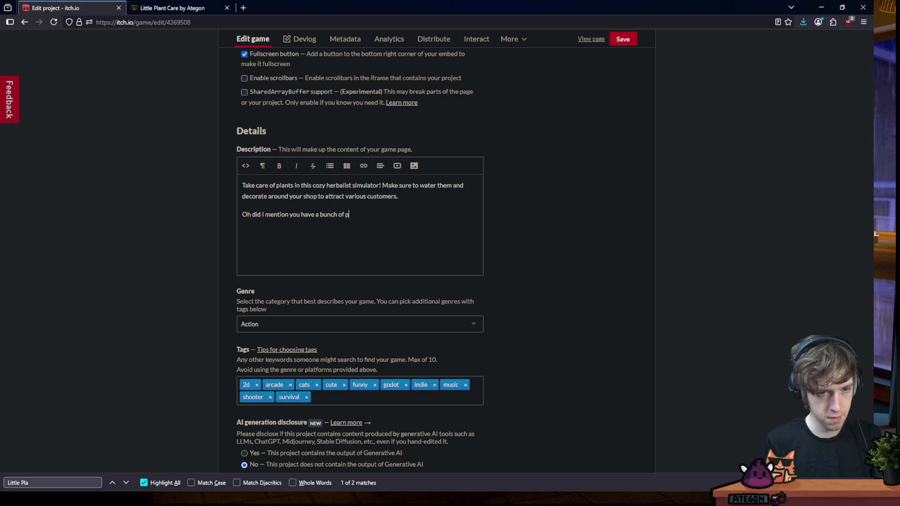
key("BackSpace")
type("s that")
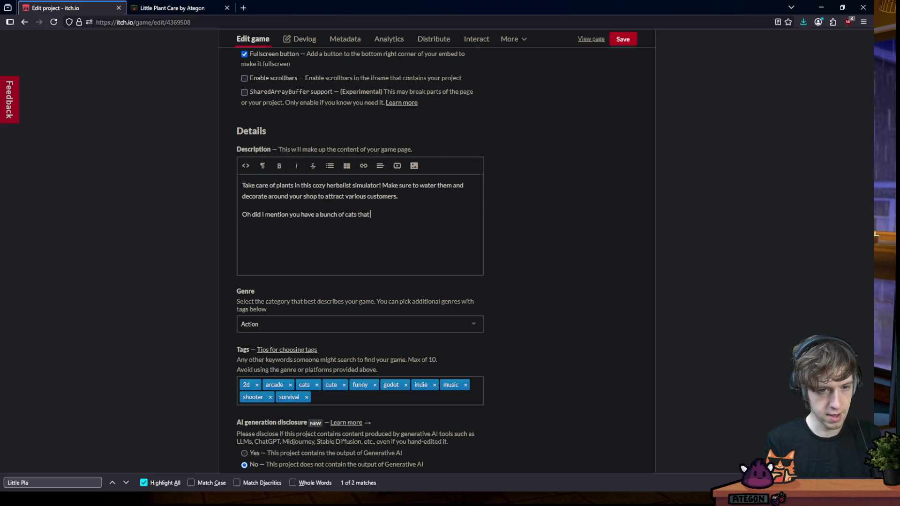
type(" like hanging around the area? make sure not to mess with them")
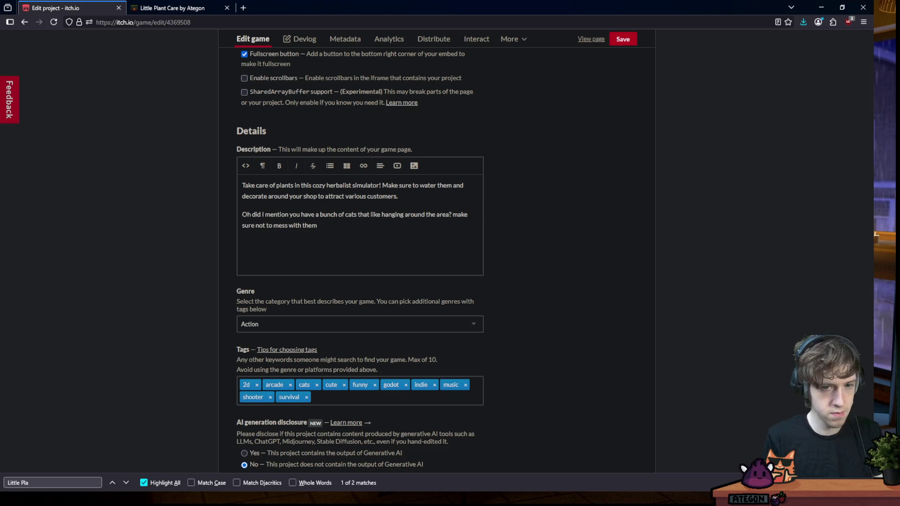
double_click(462, 216)
type("Make")
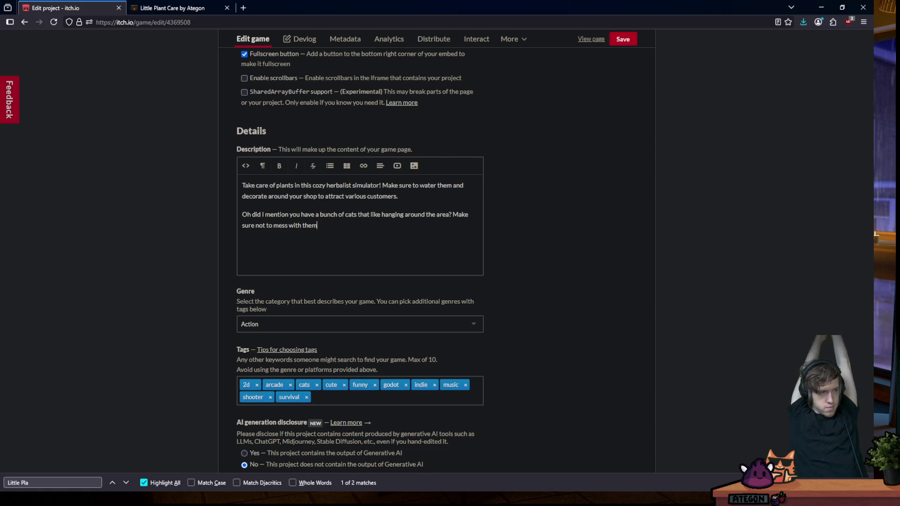
type(".")
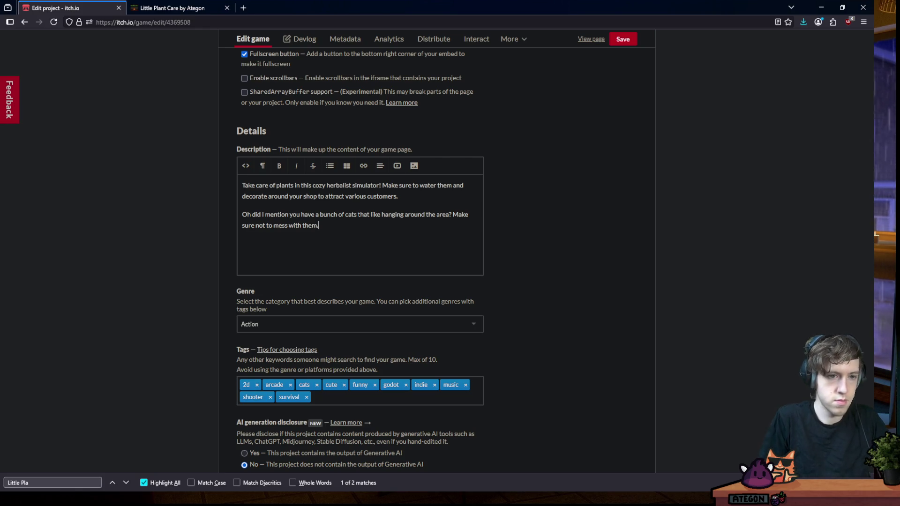
key("Return")
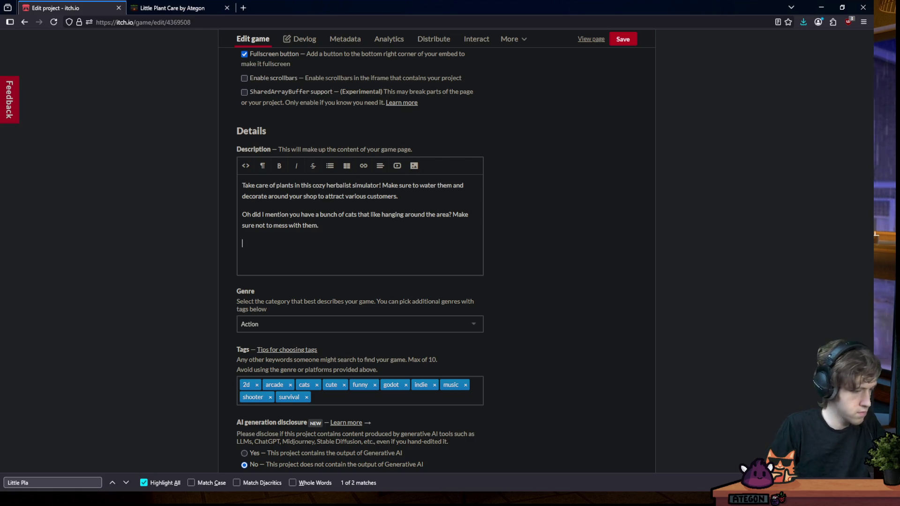